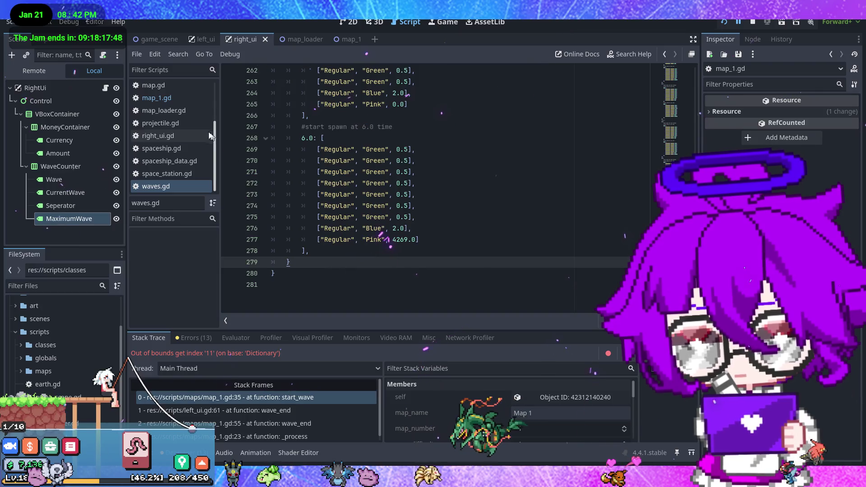
- Open left_ui.gd after map_1.gd, review its code, and stop the debug session with F8
{"action": "left_click", "coordinate": [161, 102]}
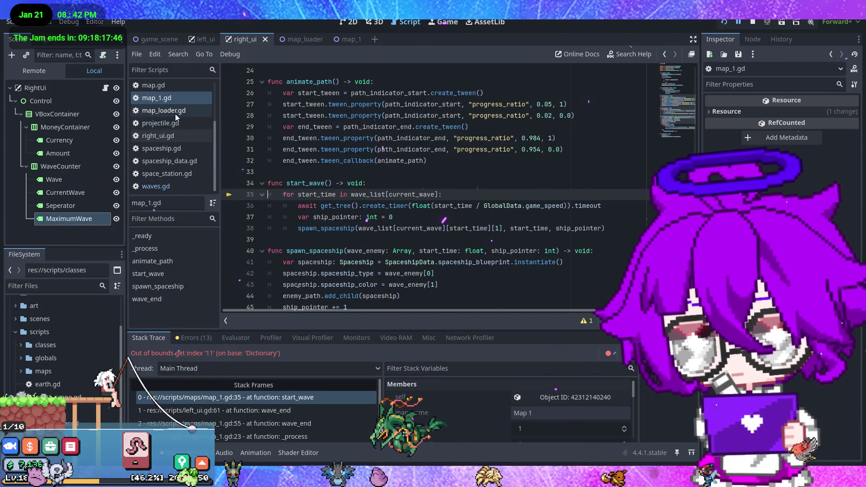
{"action": "scroll", "coordinate": [175, 114], "scroll_direction": "up", "scroll_amount": 2}
{"action": "left_click", "coordinate": [166, 101]}
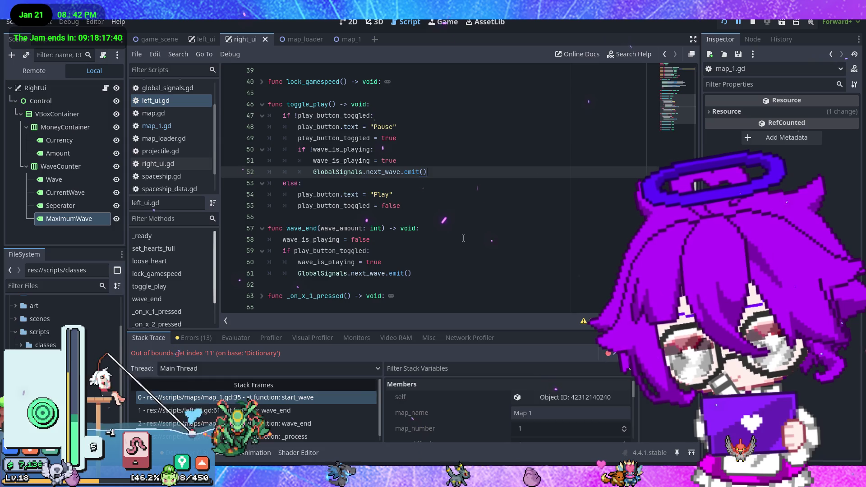
{"action": "scroll", "coordinate": [464, 238], "scroll_direction": "up", "scroll_amount": 3}
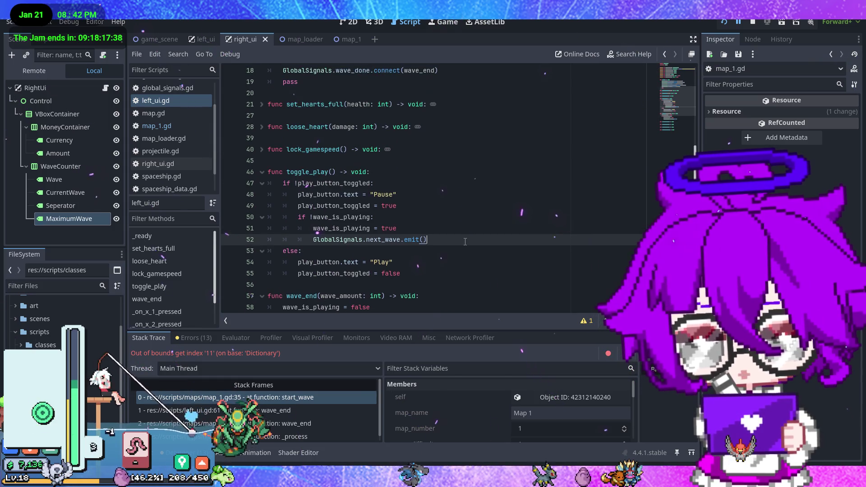
{"action": "scroll", "coordinate": [465, 242], "scroll_direction": "up", "scroll_amount": 1}
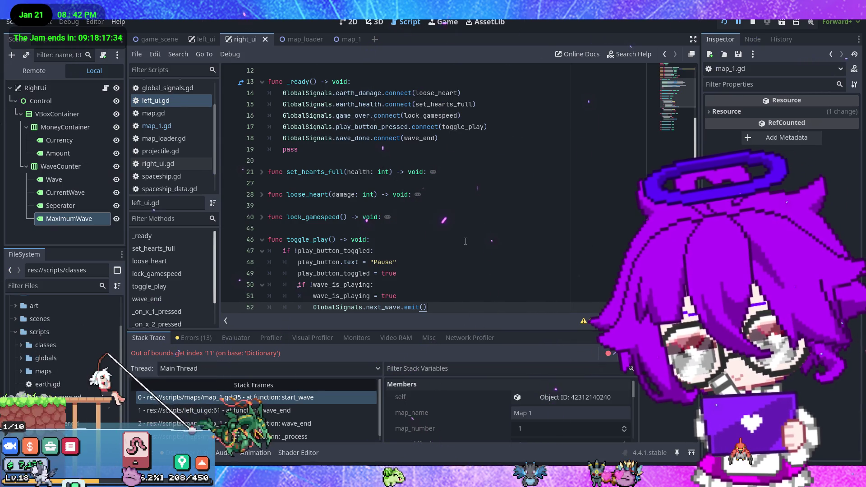
{"action": "scroll", "coordinate": [465, 242], "scroll_direction": "down", "scroll_amount": 2}
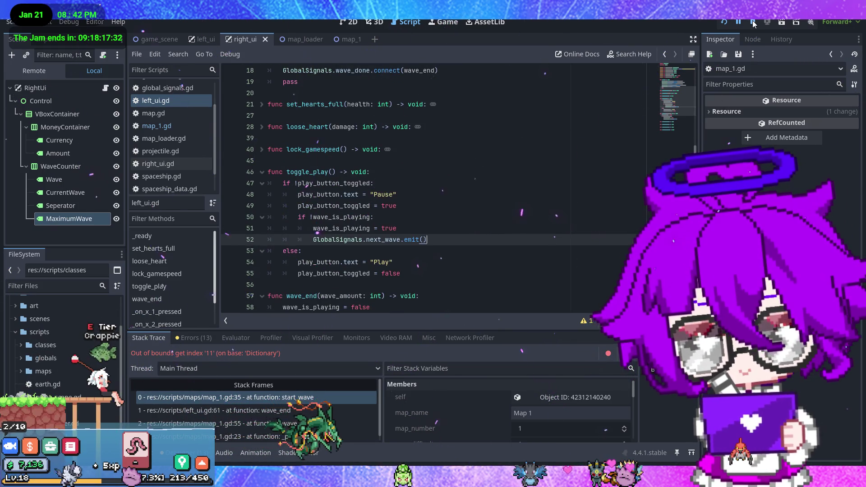
{"action": "key", "text": "F8"}
- Look through global_data.gd and global_signals.gd, then return to left_ui.gd
{"action": "scroll", "coordinate": [484, 217], "scroll_direction": "down", "scroll_amount": 1}
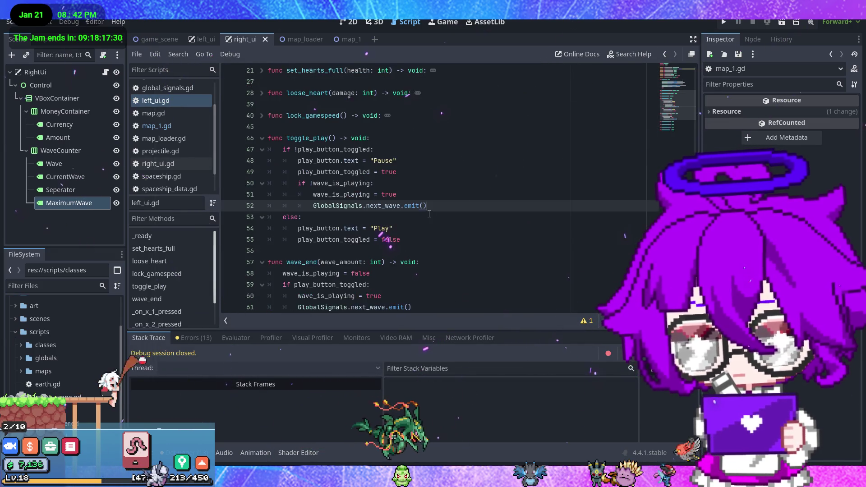
{"action": "scroll", "coordinate": [484, 217], "scroll_direction": "down", "scroll_amount": 2}
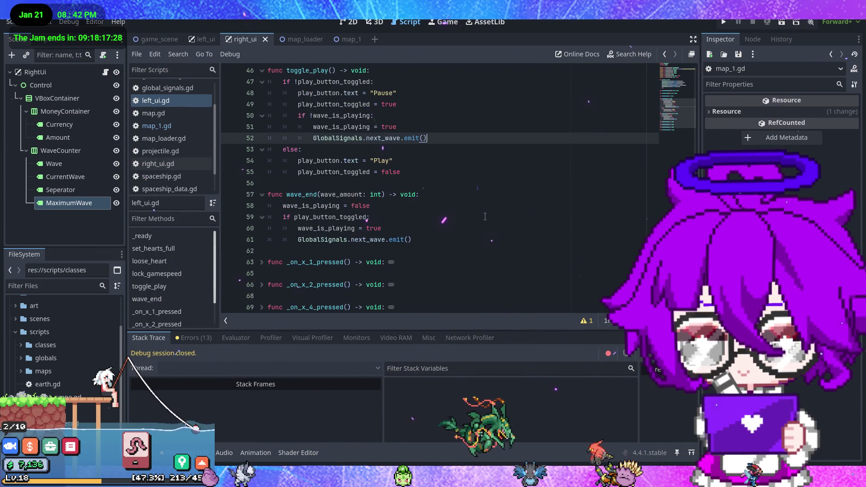
{"action": "scroll", "coordinate": [485, 217], "scroll_direction": "down", "scroll_amount": 1}
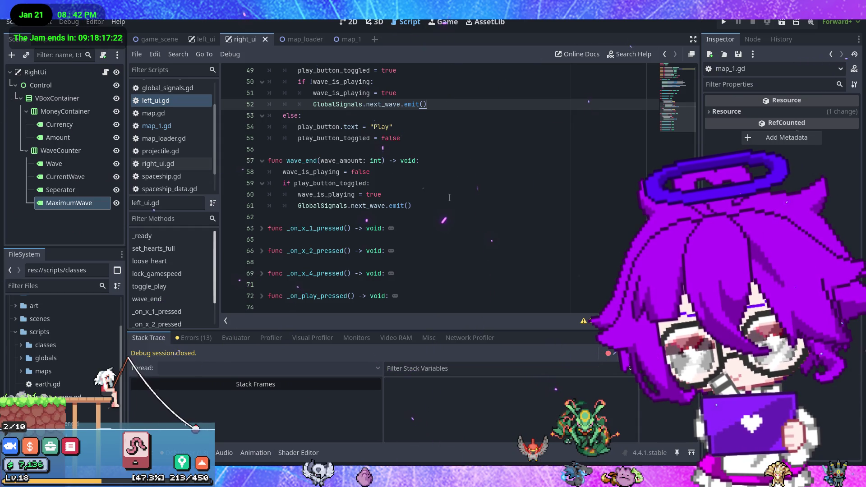
{"action": "scroll", "coordinate": [180, 126], "scroll_direction": "up", "scroll_amount": 1}
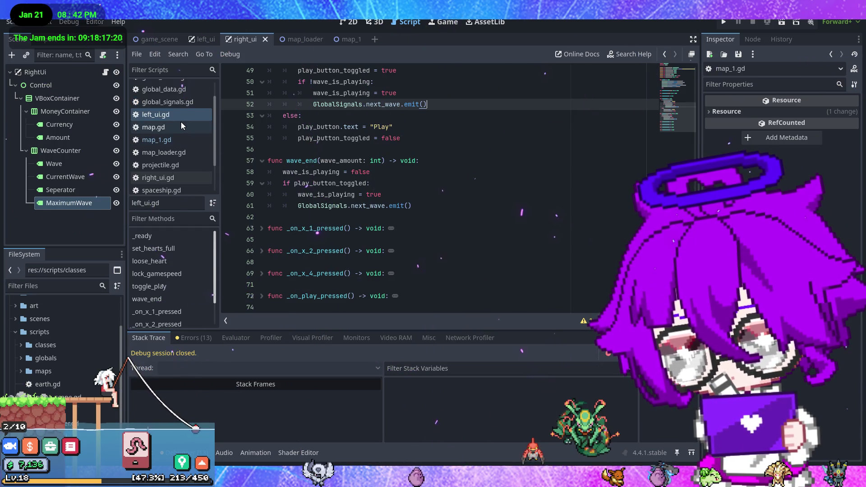
{"action": "left_click", "coordinate": [188, 91]}
{"action": "left_click", "coordinate": [188, 102]}
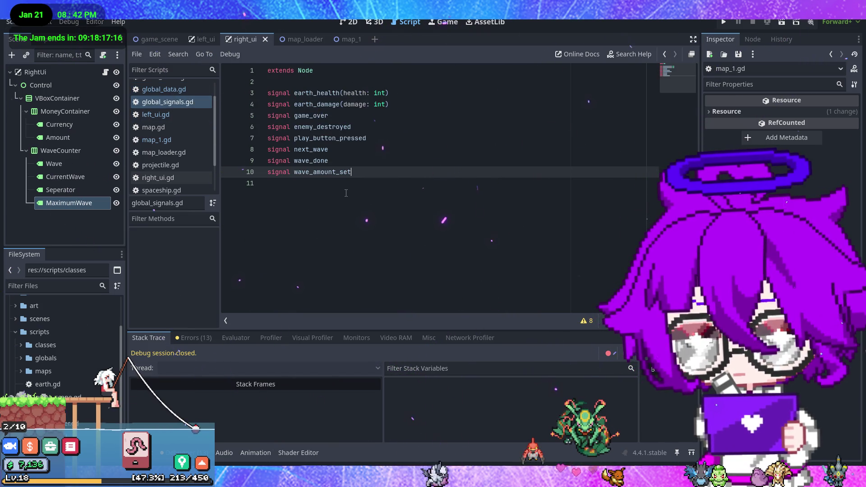
{"action": "left_click", "coordinate": [169, 114]}
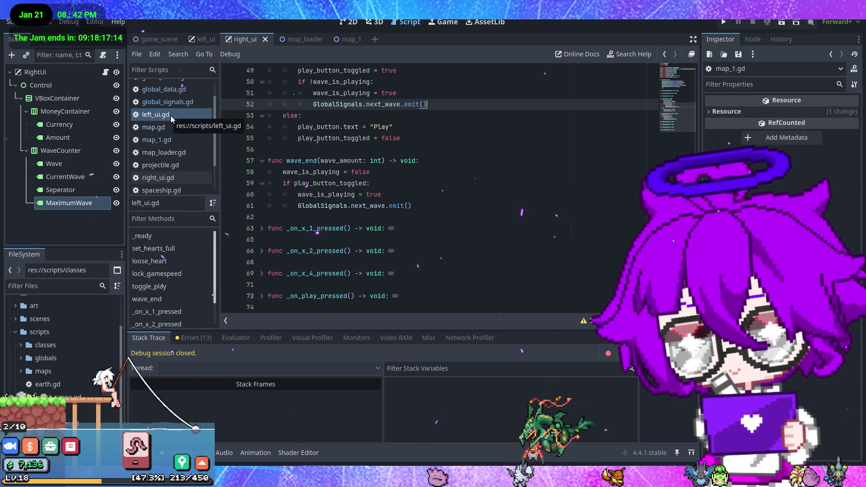
- Check right_ui.gd, then open waves.gd at the end of its wave list
{"action": "scroll", "coordinate": [171, 119], "scroll_direction": "up", "scroll_amount": 1}
{"action": "scroll", "coordinate": [172, 122], "scroll_direction": "up", "scroll_amount": 1}
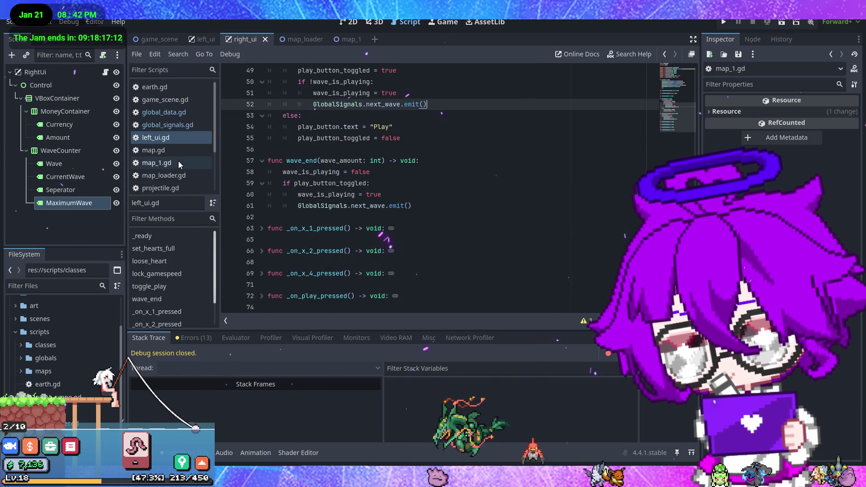
{"action": "scroll", "coordinate": [177, 165], "scroll_direction": "down", "scroll_amount": 2}
{"action": "left_click", "coordinate": [175, 172]}
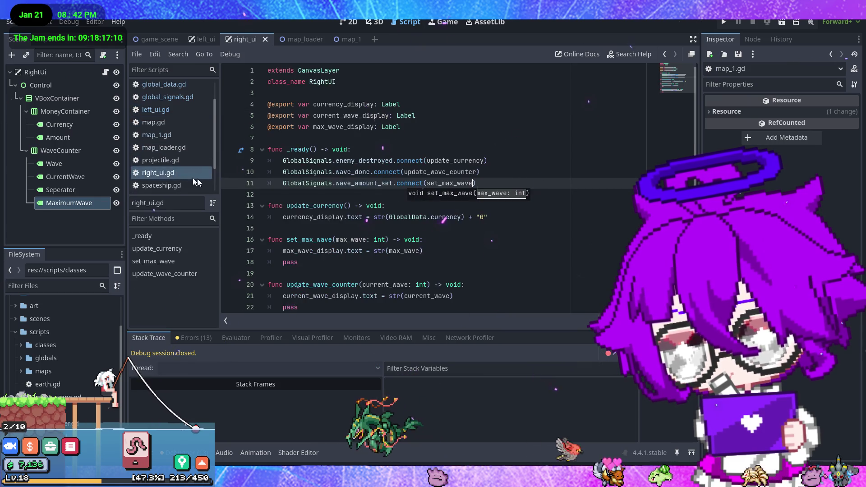
{"action": "left_click", "coordinate": [506, 185]}
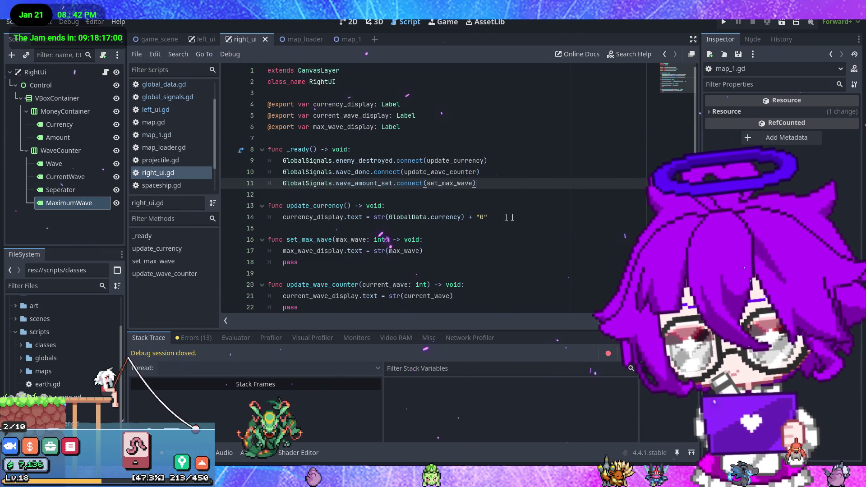
{"action": "scroll", "coordinate": [188, 185], "scroll_direction": "down", "scroll_amount": 2}
{"action": "left_click", "coordinate": [185, 186]}
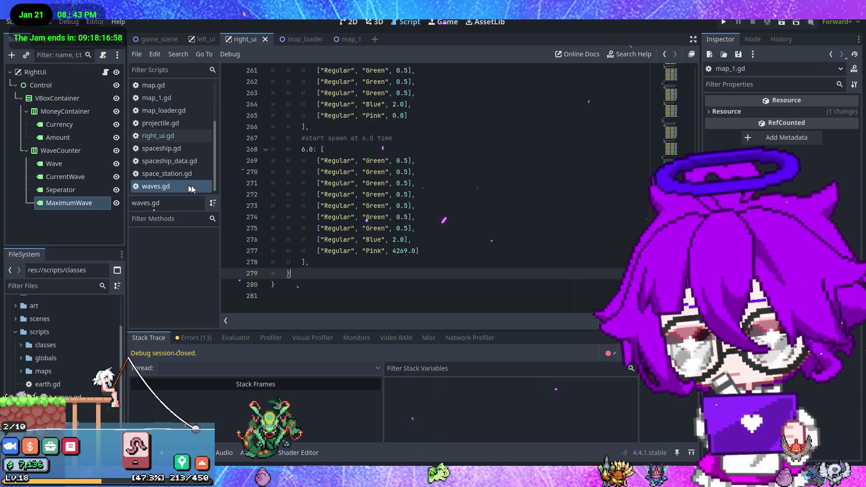
- Delete all wave data after the 6.0 wave in waves.gd, save, and run the project
{"action": "scroll", "coordinate": [298, 249], "scroll_direction": "up", "scroll_amount": 3}
{"action": "mouse_move", "coordinate": [289, 274]}
{"action": "left_mouse_down"}
{"action": "mouse_move", "coordinate": [298, 249]}
{"action": "mouse_move", "coordinate": [288, 217]}
{"action": "mouse_move", "coordinate": [251, 221]}
{"action": "left_mouse_up"}
{"action": "scroll", "coordinate": [296, 245], "scroll_direction": "up", "scroll_amount": 20}
{"action": "scroll", "coordinate": [291, 233], "scroll_direction": "up", "scroll_amount": 20}
{"action": "scroll", "coordinate": [290, 228], "scroll_direction": "up", "scroll_amount": 2}
{"action": "key", "text": "BackSpace"}
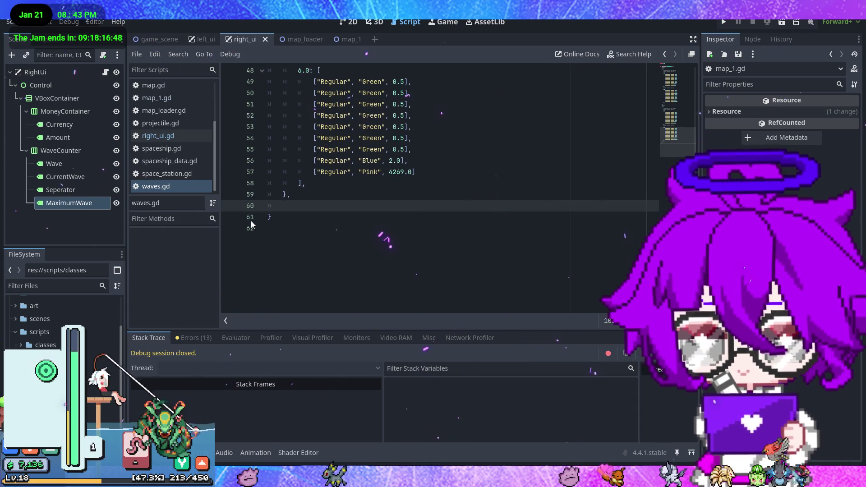
{"action": "key", "text": "BackSpace"}
{"action": "key", "text": "ctrl+s"}
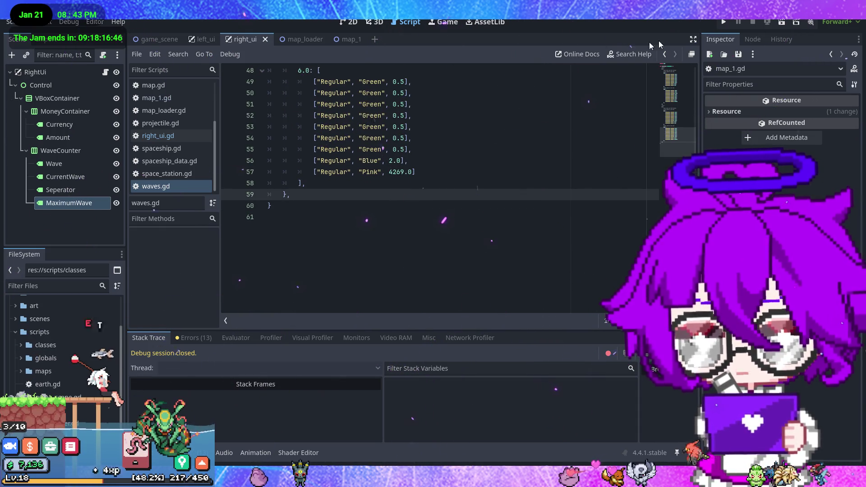
{"action": "left_click", "coordinate": [723, 22]}
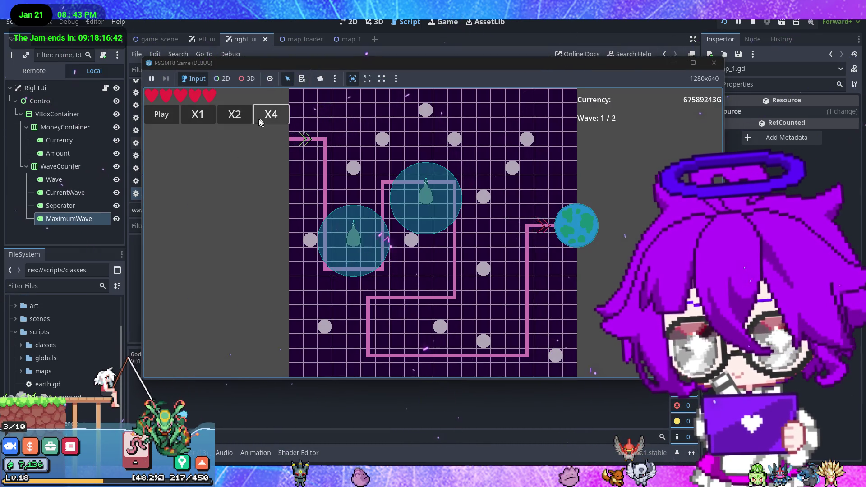
- Start Wave 1 of 2 with Play in the running game
{"action": "left_click", "coordinate": [163, 121]}
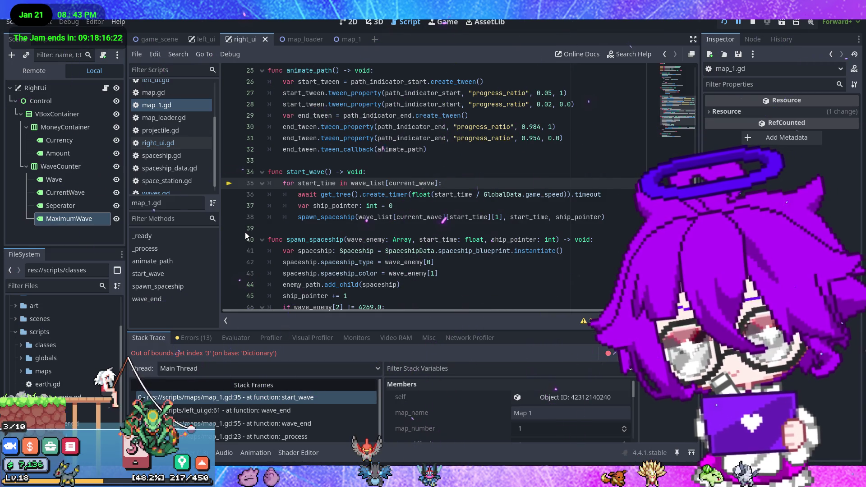
- In map_1.gd's wave_end, add 'if current_wave == wave' above current_wave += 1
{"action": "scroll", "coordinate": [421, 266], "scroll_direction": "down", "scroll_amount": 4}
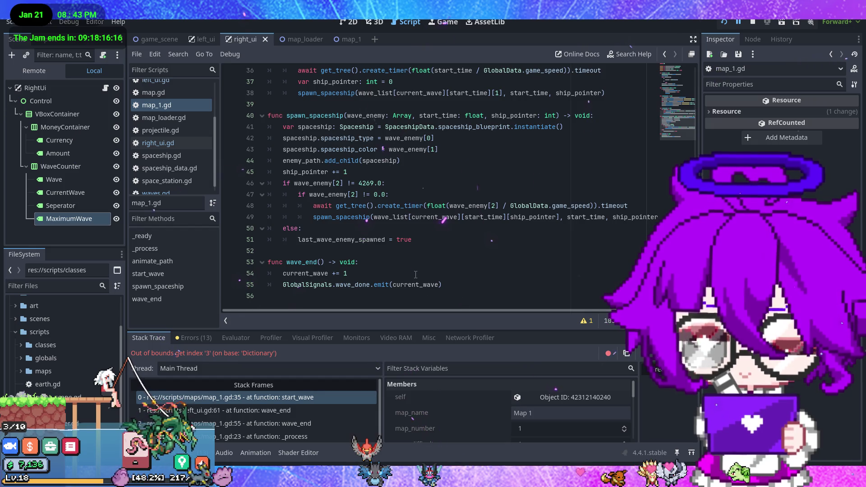
{"action": "left_click", "coordinate": [415, 274]}
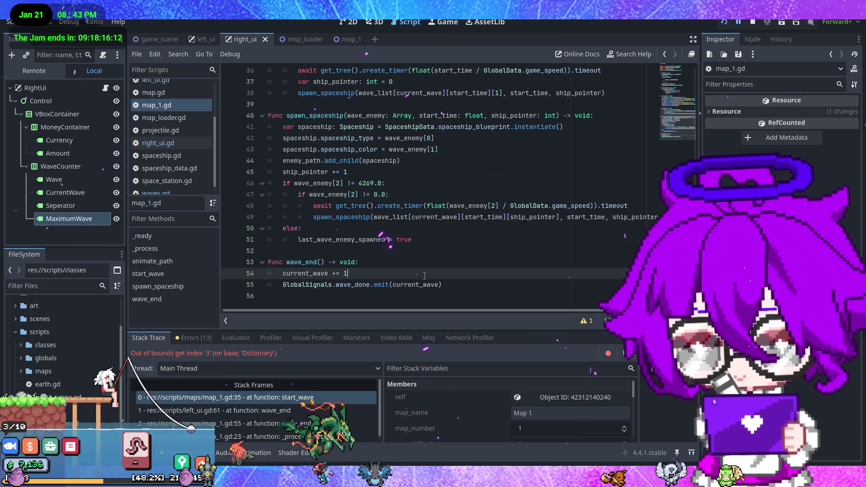
{"action": "key", "text": "Return"}
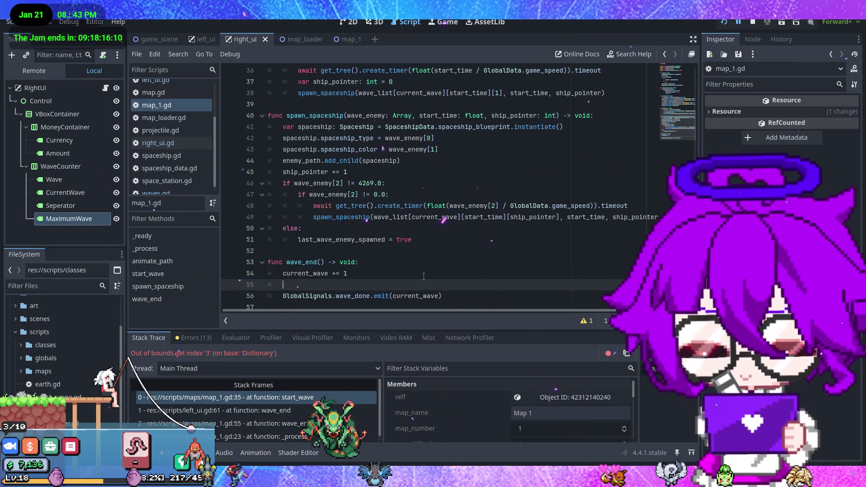
{"action": "type", "text": "if"}
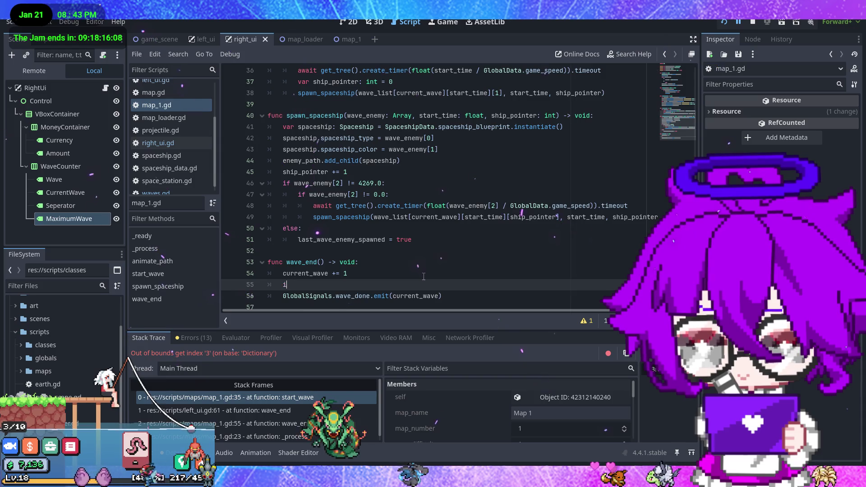
{"action": "key", "text": "BackSpace"}
{"action": "key", "text": "BackSpace"}
{"action": "key", "text": "BackSpace"}
{"action": "key", "text": "ctrl+shift+Return"}
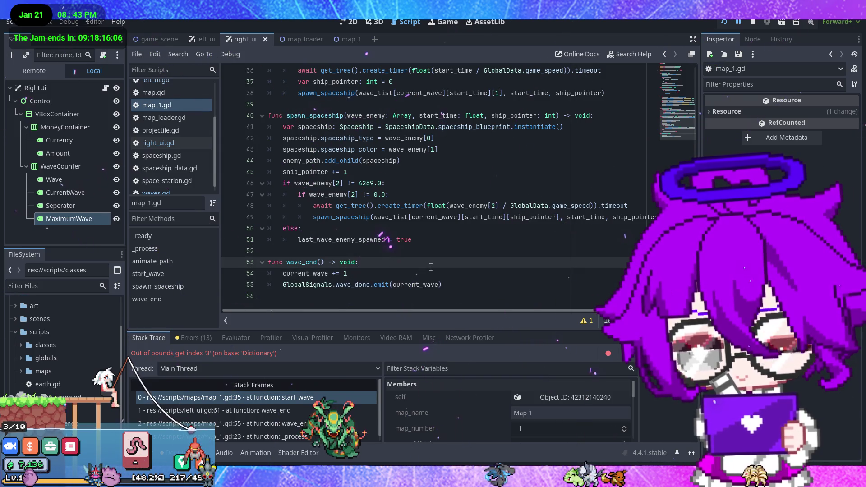
{"action": "type", "text": "if c"}
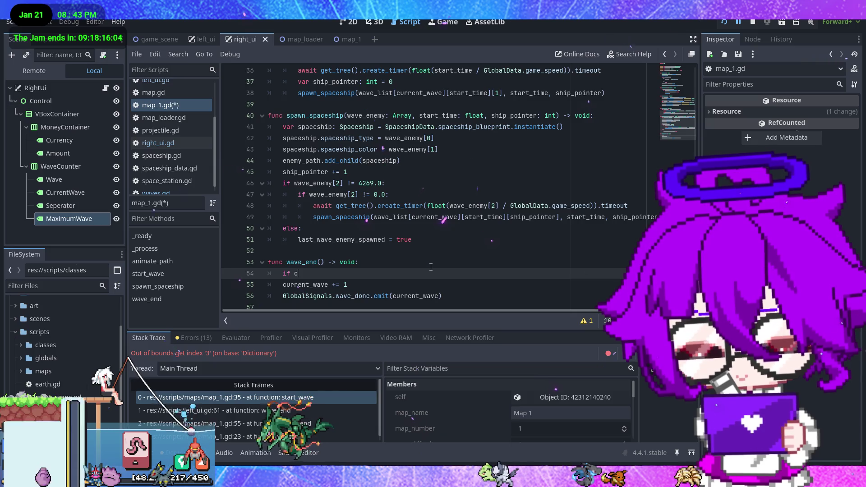
{"action": "type", "text": "urrent_wave == "}
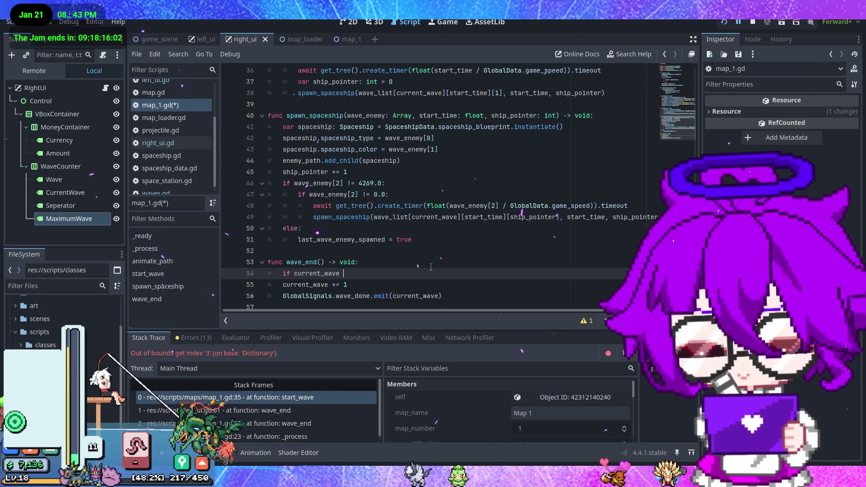
{"action": "type", "text": "ma"}
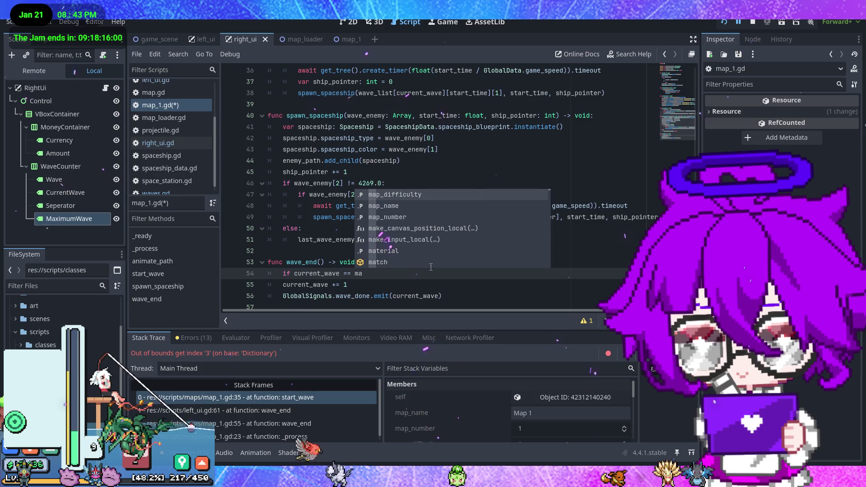
{"action": "key", "text": "Down"}
{"action": "key", "text": "Down"}
{"action": "key", "text": "Down"}
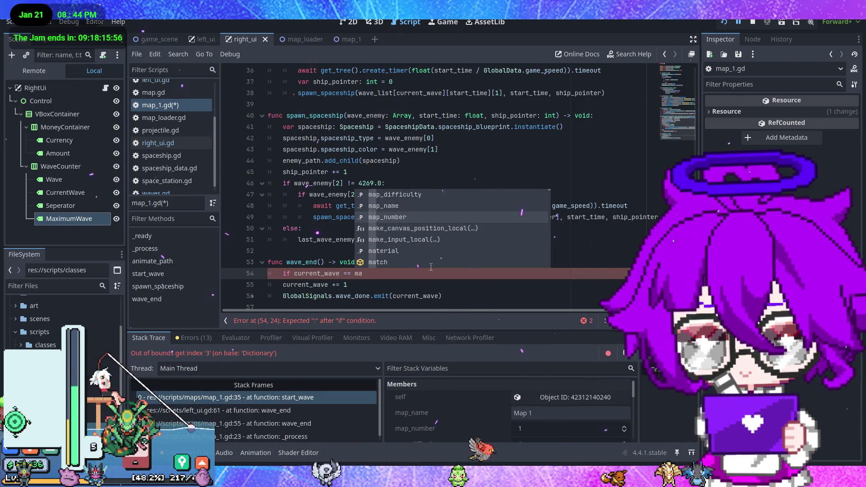
{"action": "key", "text": "BackSpace"}
{"action": "key", "text": "BackSpace"}
{"action": "type", "text": "wave"}
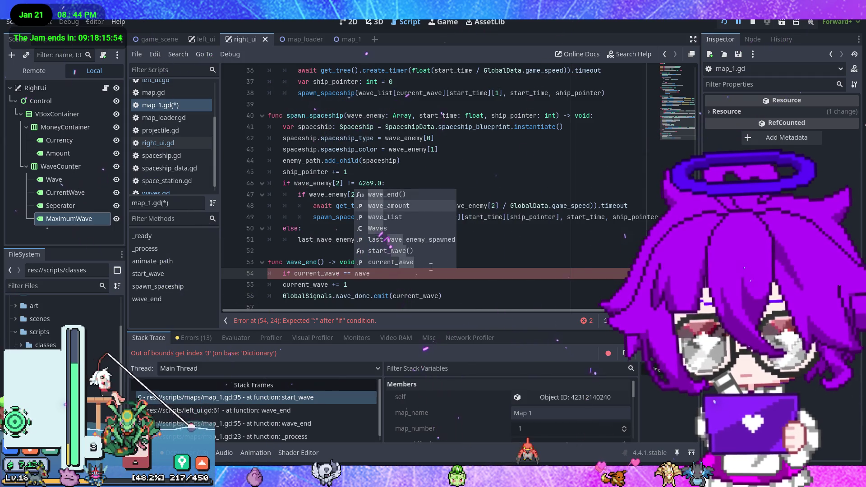
{"action": "key", "text": "Escape"}
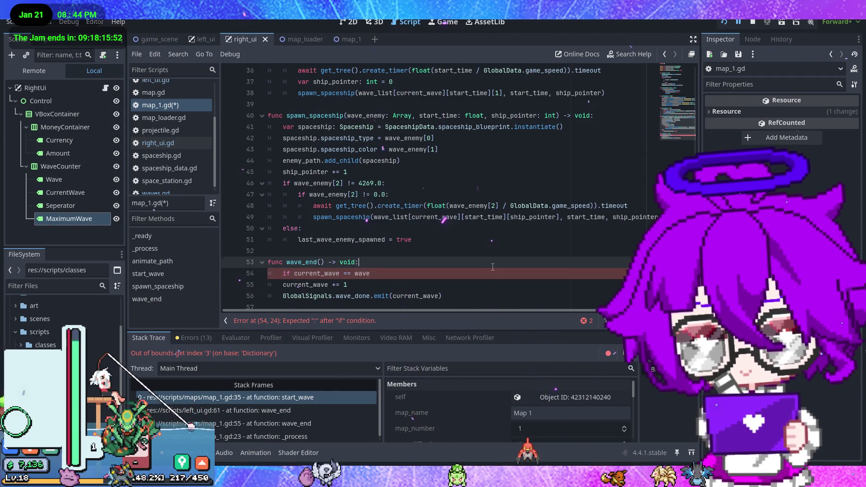
{"action": "scroll", "coordinate": [451, 262], "scroll_direction": "up", "scroll_amount": 10}
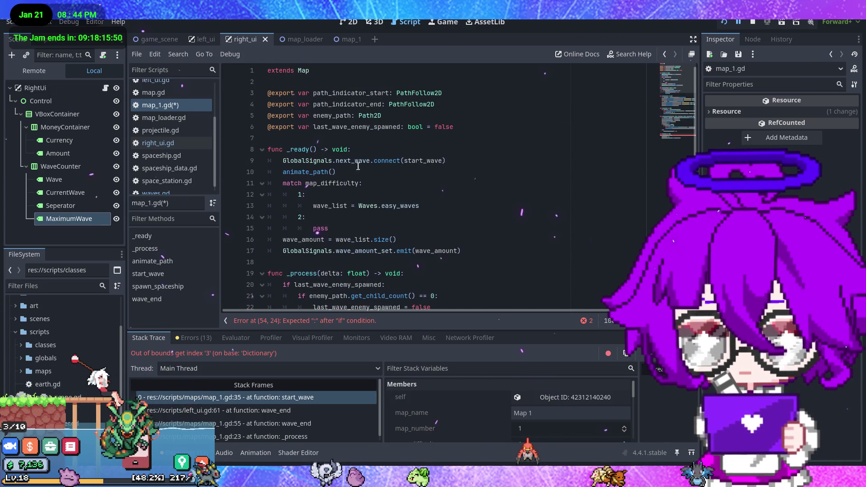
- Complete line 54 of wave_end as 'if current_wave < wave_amount:' after checking map.gd
{"action": "left_click", "coordinate": [174, 92]}
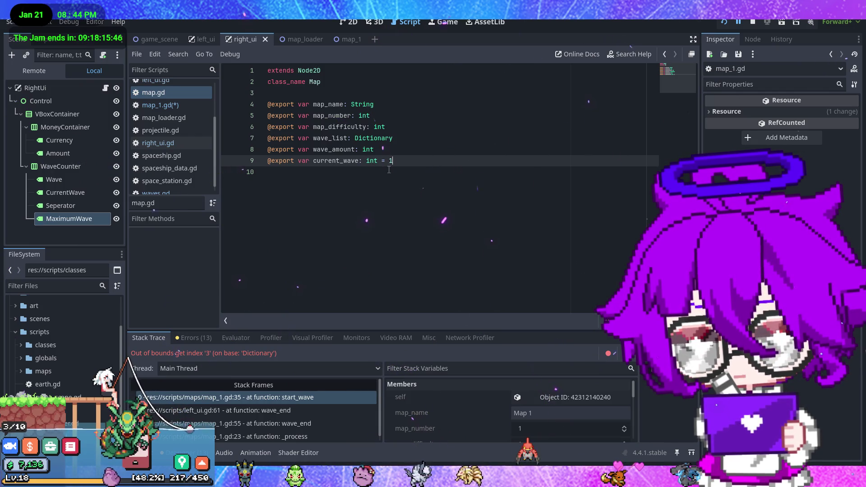
{"action": "left_click", "coordinate": [177, 105]}
{"action": "scroll", "coordinate": [346, 245], "scroll_direction": "down", "scroll_amount": 12}
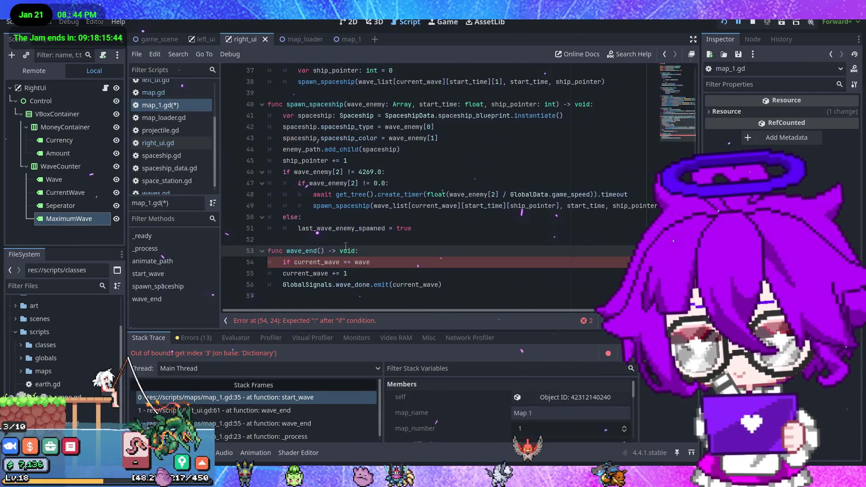
{"action": "left_click", "coordinate": [386, 263]}
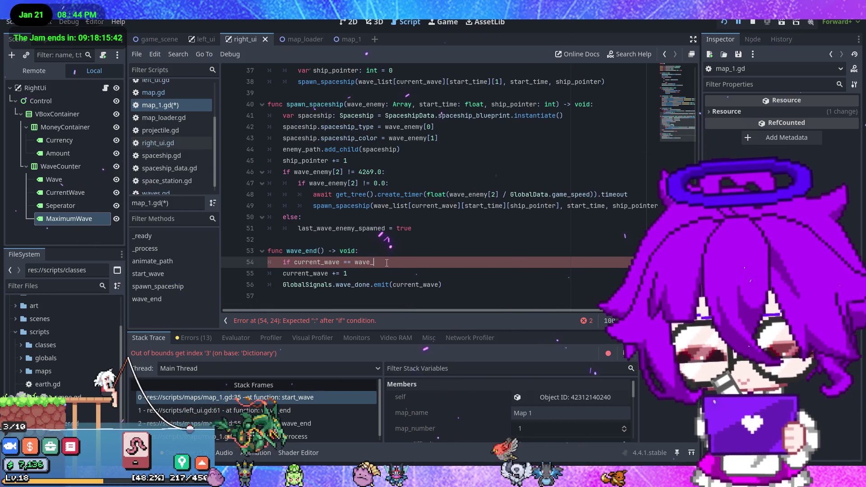
{"action": "type", "text": "amount"}
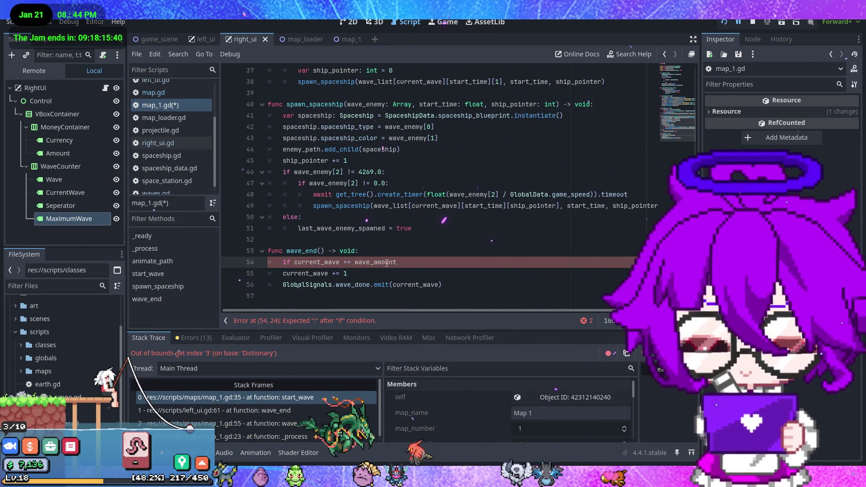
{"action": "type", "text": ":"}
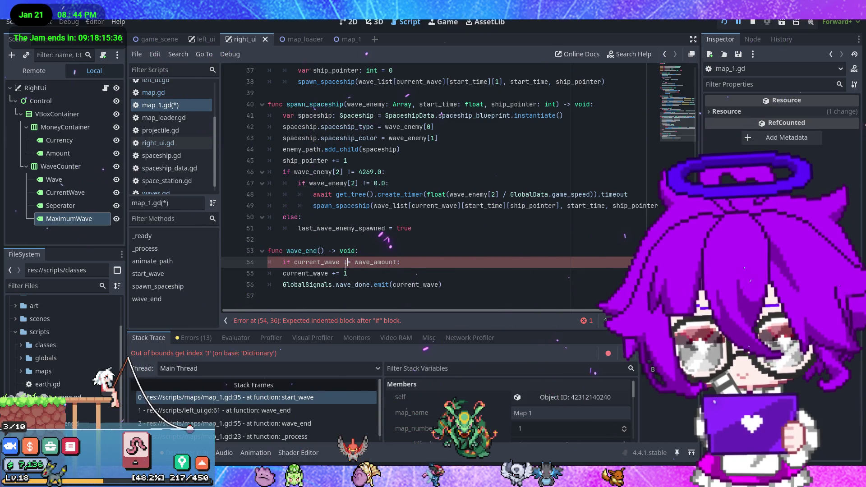
- Indent lines 55–56 of wave_end under the new if condition
{"action": "left_click_drag", "start_coordinate": [284, 273], "coordinate": [460, 285]}
{"action": "key", "text": "Tab"}
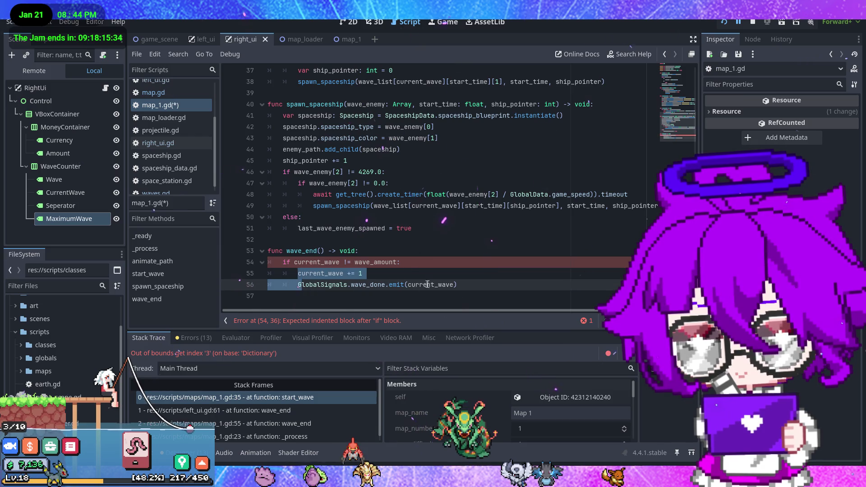
{"action": "left_click", "coordinate": [463, 288]}
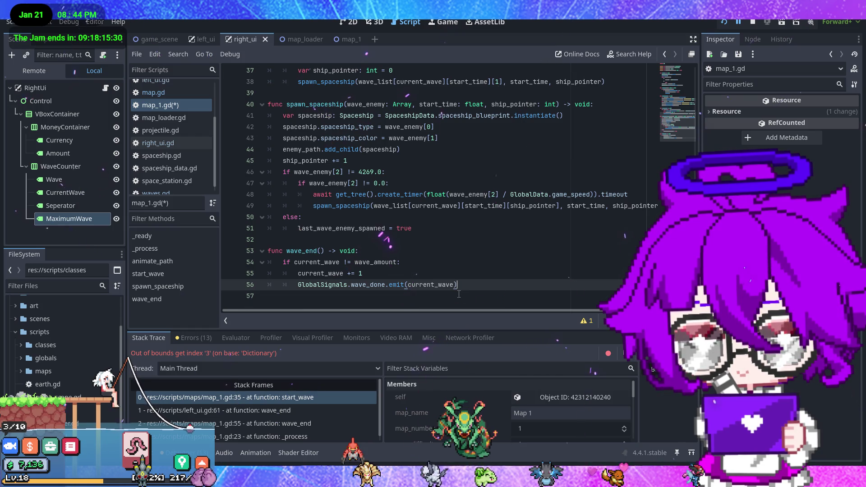
{"action": "left_click", "coordinate": [352, 262]}
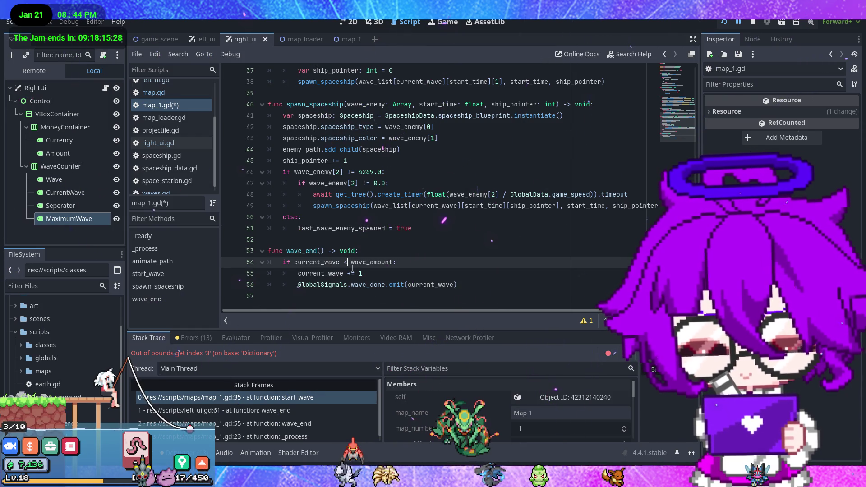
{"action": "left_click", "coordinate": [495, 284]}
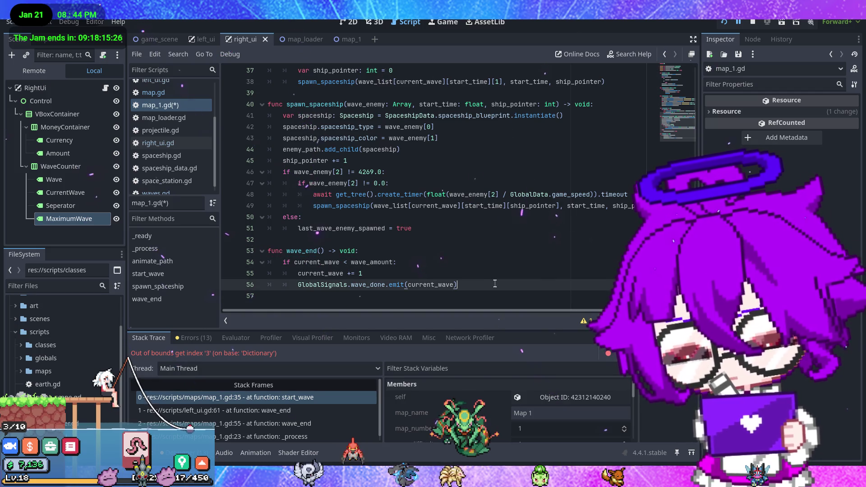
- Add an else branch starting with GlobalSignals, save map_1.gd, and stop the game
{"action": "key", "text": "Return"}
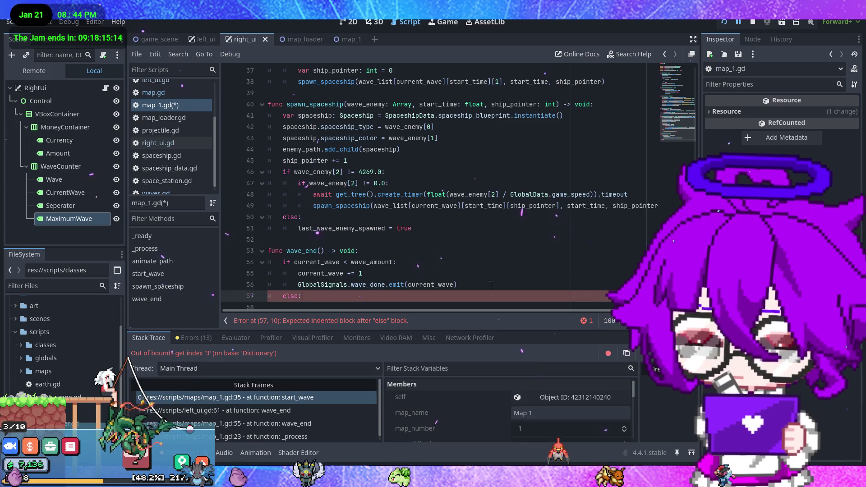
{"action": "key", "text": "Return"}
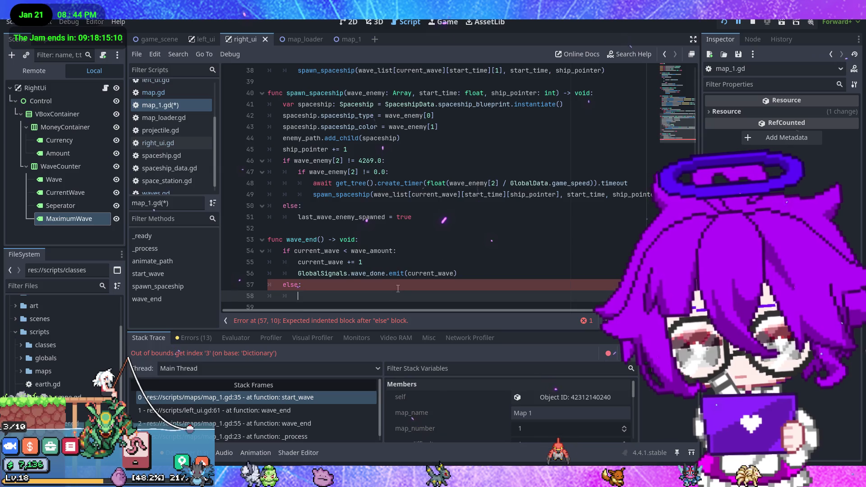
{"action": "type", "text": "Globa"}
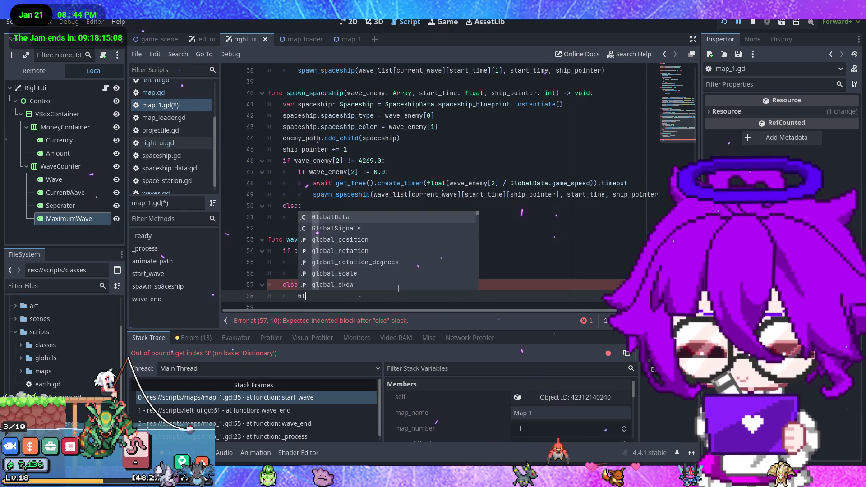
{"action": "key", "text": "Down"}
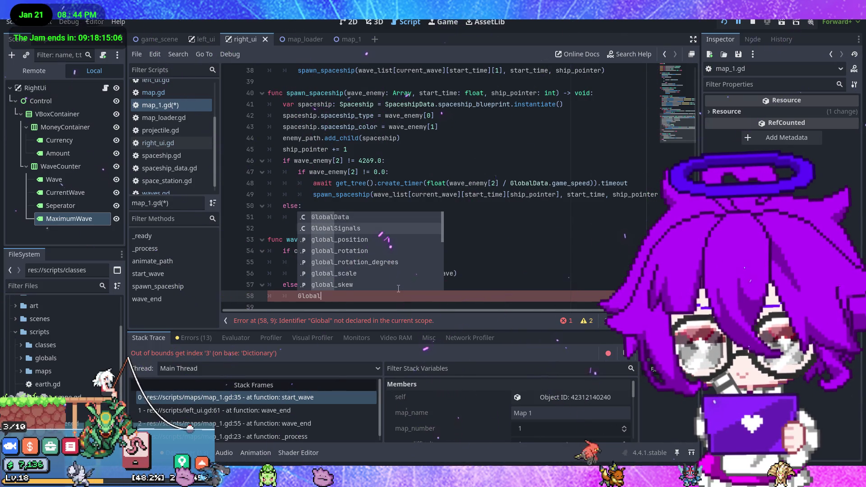
{"action": "key", "text": "Return"}
{"action": "key", "text": "ctrl+s"}
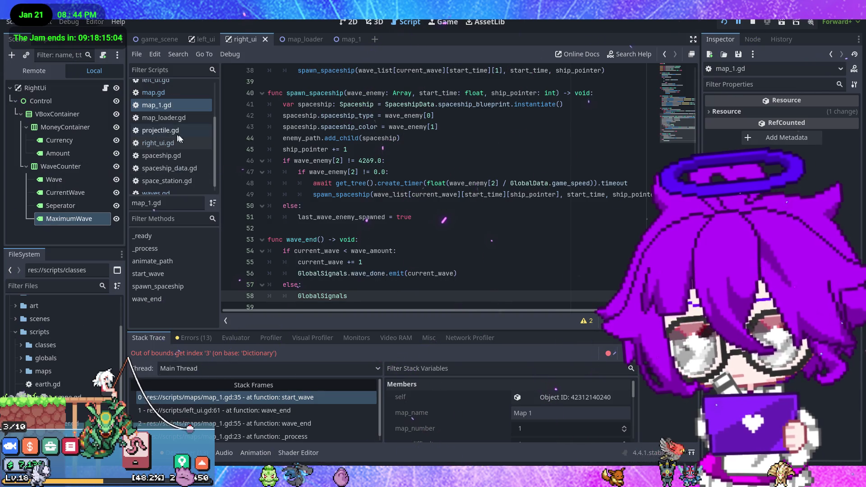
{"action": "left_click", "coordinate": [754, 25]}
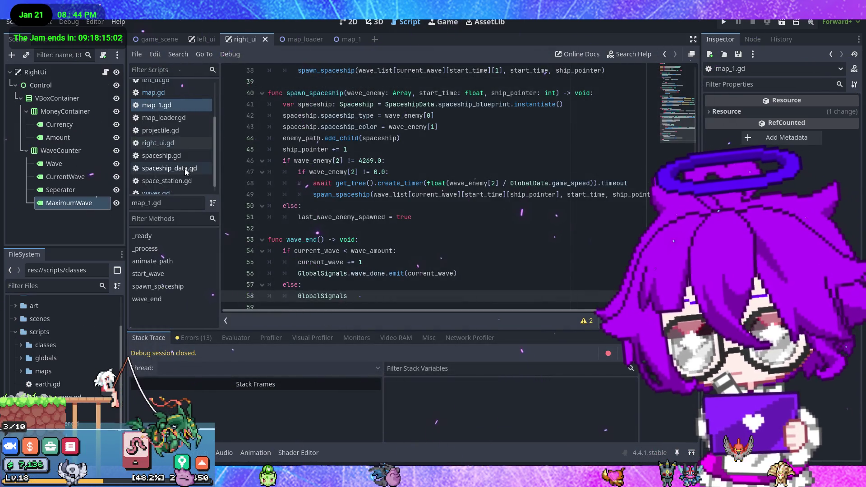
{"action": "scroll", "coordinate": [185, 169], "scroll_direction": "up", "scroll_amount": 2}
- Declare 'signal stage_finished' on line 11 of global_signals.gd, save, and return to left_ui.gd
{"action": "left_click", "coordinate": [167, 109]}
{"action": "left_click", "coordinate": [328, 185]}
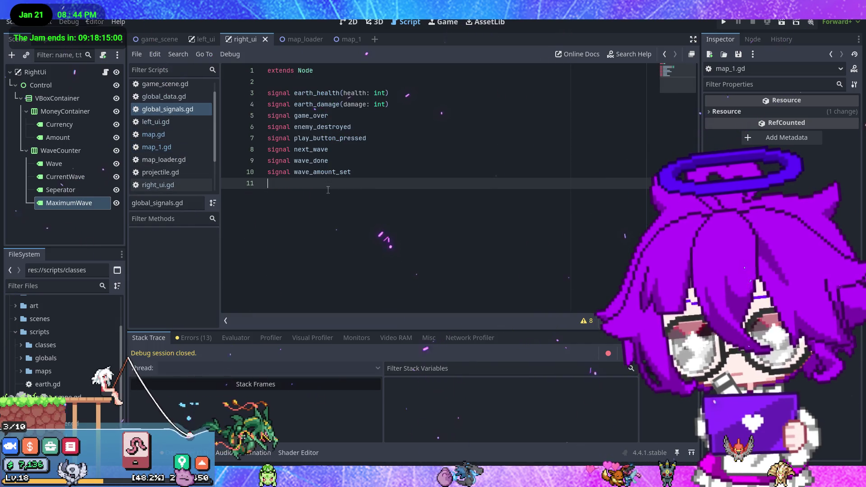
{"action": "type", "text": "signal"}
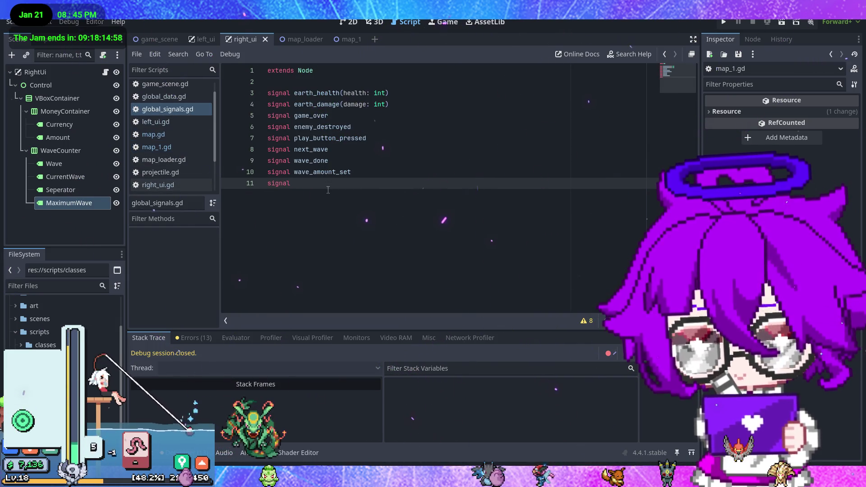
{"action": "type", "text": " s"}
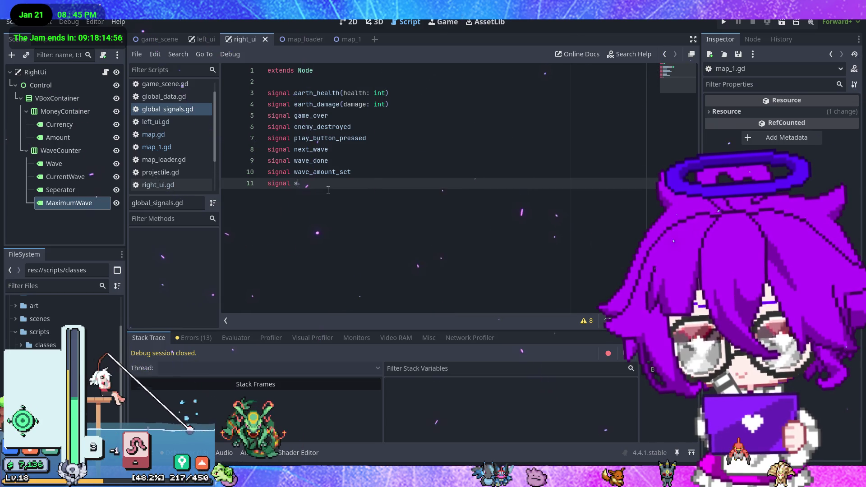
{"action": "type", "text": "tage_fini"}
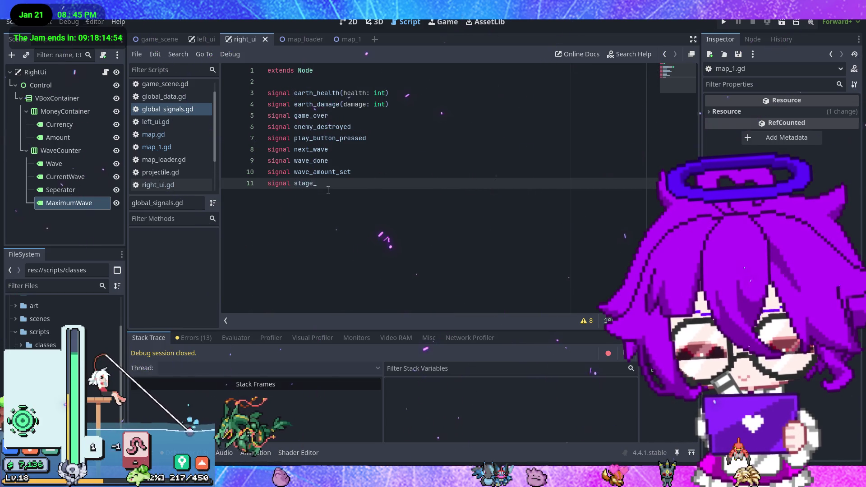
{"action": "type", "text": "shed"}
{"action": "key", "text": "Return"}
{"action": "key", "text": "ctrl+s"}
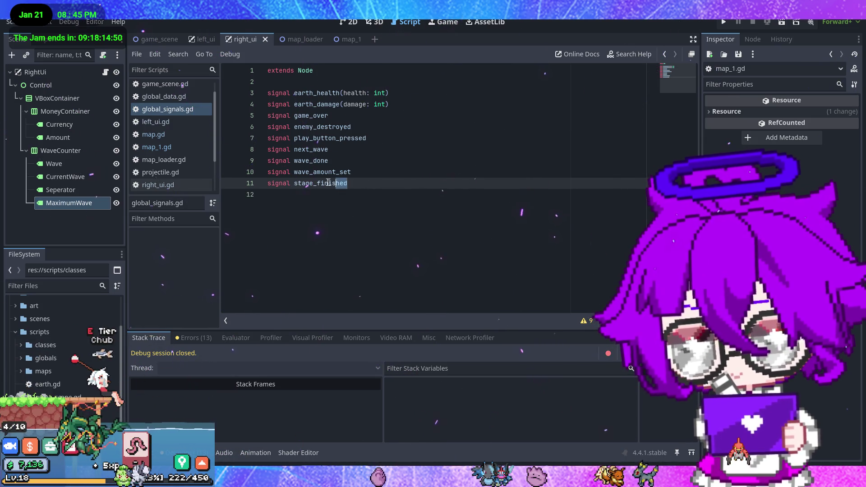
{"action": "left_click_drag", "start_coordinate": [328, 182], "coordinate": [296, 183]}
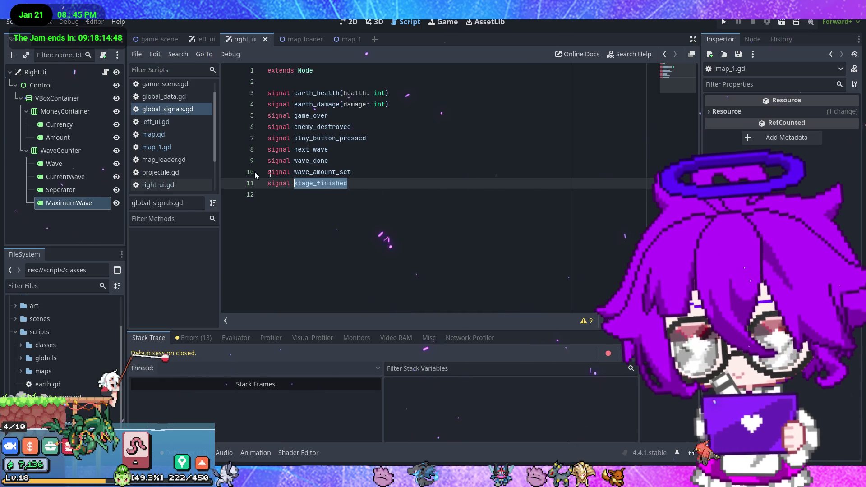
{"action": "left_click", "coordinate": [175, 125]}
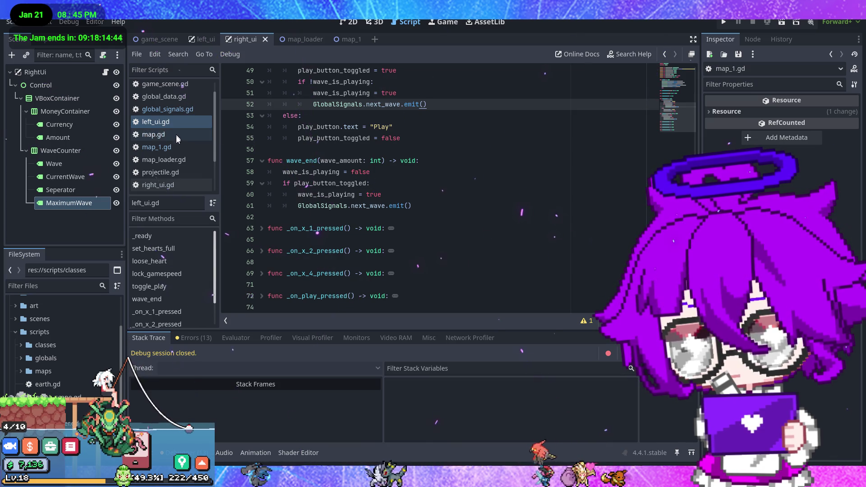
- Finish map_1.gd's else branch as GlobalSignals.stage_finished.emit(), save, and return to left_ui.gd
{"action": "left_click", "coordinate": [177, 147]}
{"action": "scroll", "coordinate": [359, 290], "scroll_direction": "down", "scroll_amount": 1}
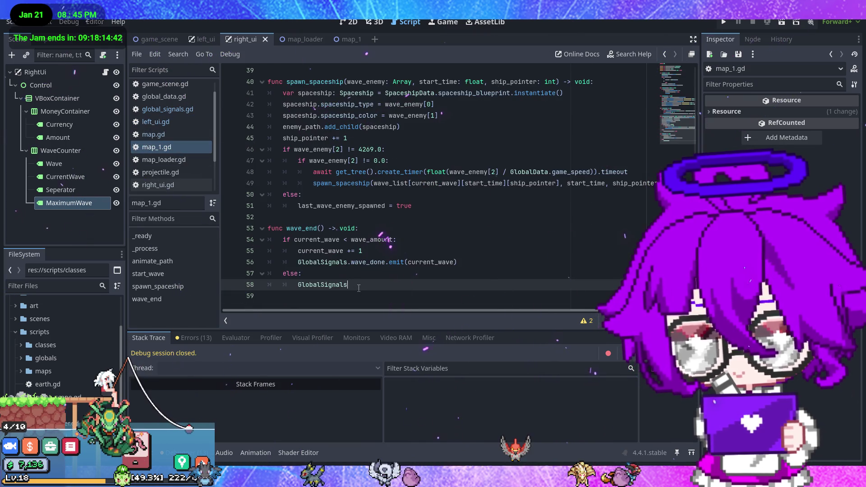
{"action": "type", "text": ".sta"}
{"action": "key", "text": "Return"}
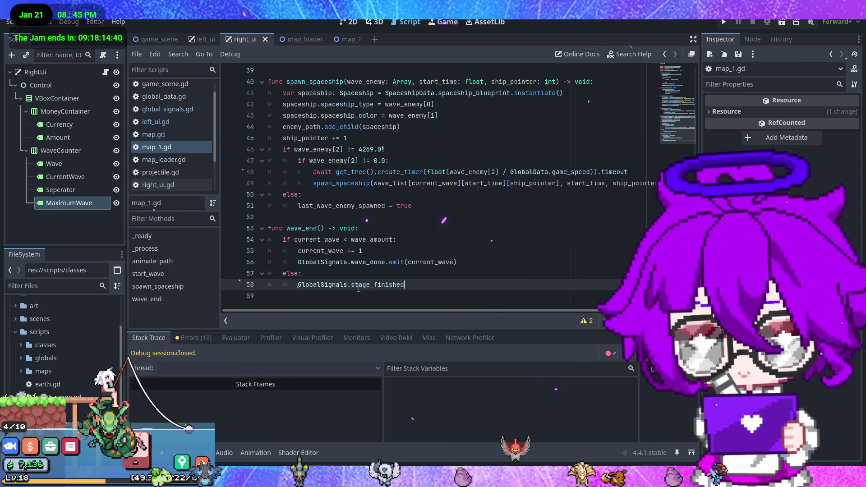
{"action": "type", "text": "t("}
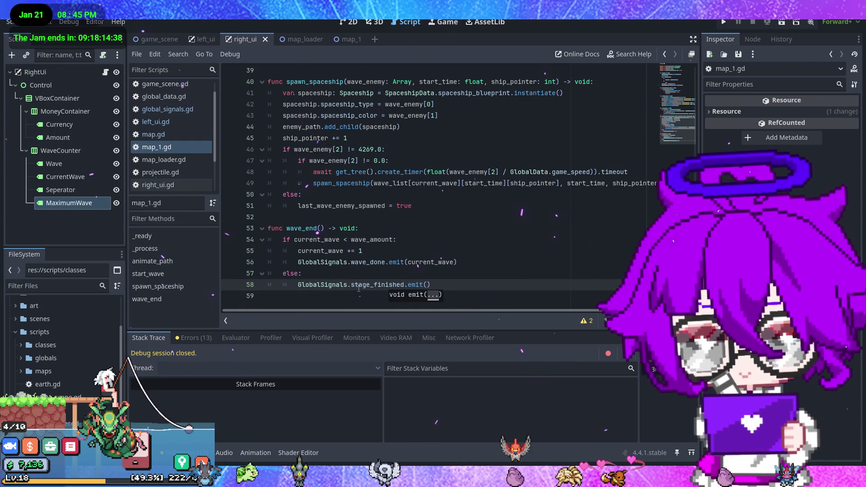
{"action": "key", "text": "ctrl+s"}
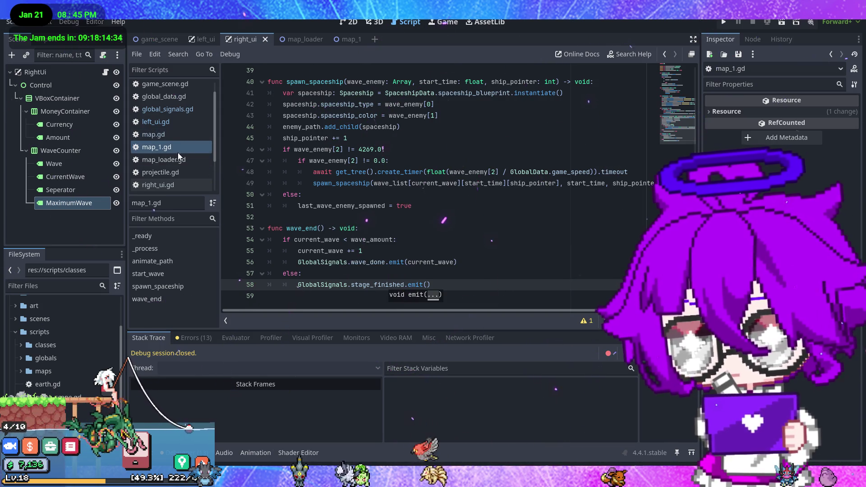
{"action": "left_click", "coordinate": [174, 125]}
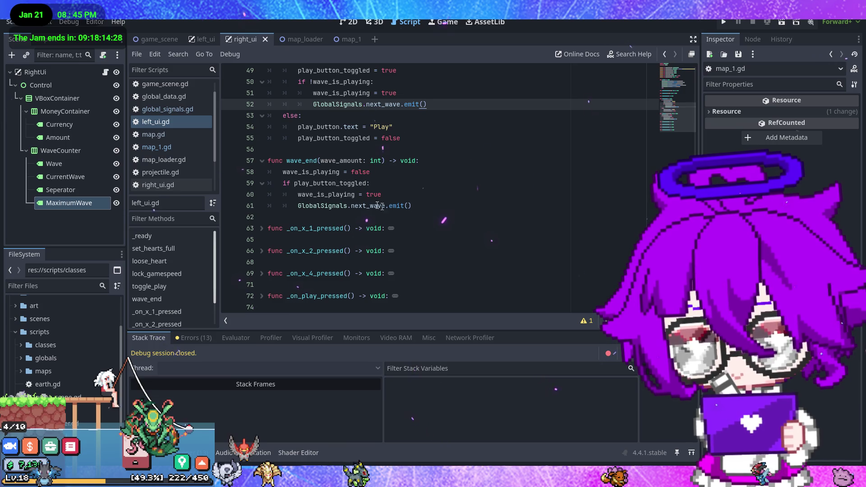
- Add a new stage_end function after wave_end in left_ui.gd
{"action": "left_click", "coordinate": [294, 217]}
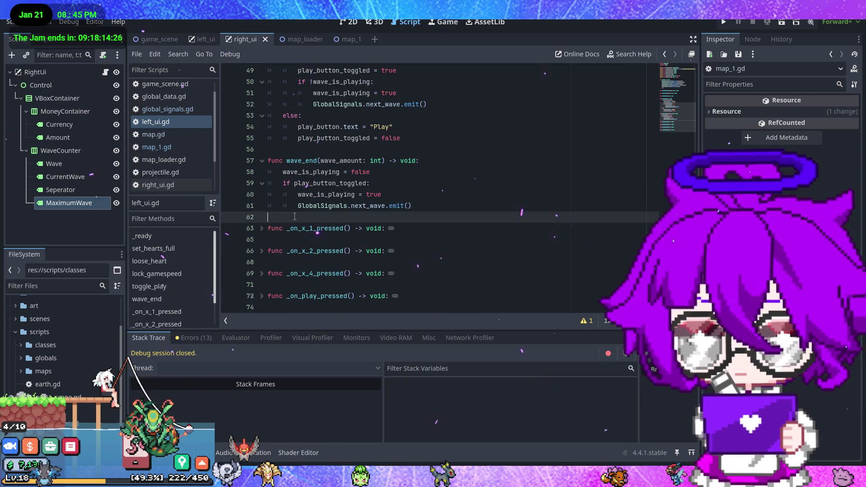
{"action": "key", "text": "Return"}
{"action": "key", "text": "Return"}
{"action": "key", "text": "Up"}
{"action": "key", "text": "BackSpace"}
{"action": "type", "text": "nc sta"}
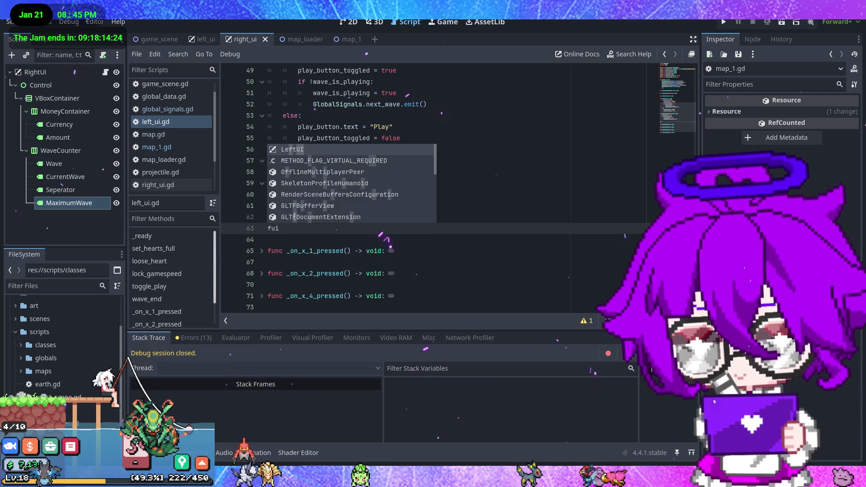
{"action": "type", "text": "ge_end() ->"}
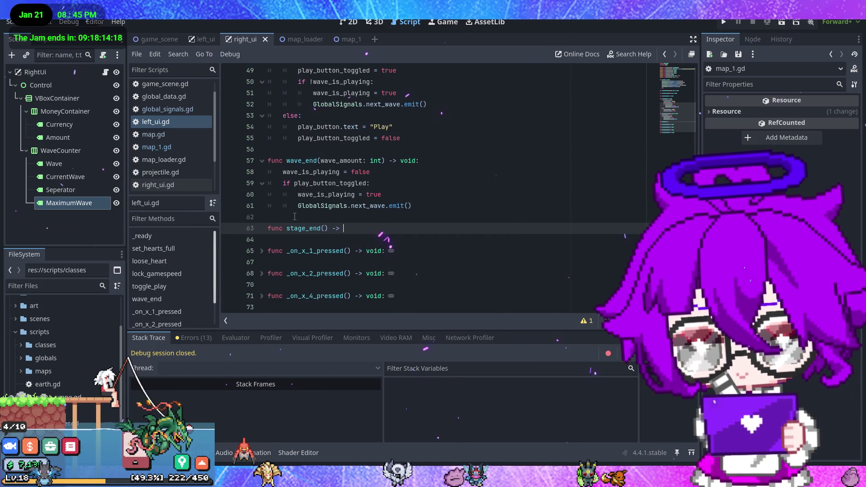
{"action": "type", "text": ":"}
{"action": "key", "text": "Return"}
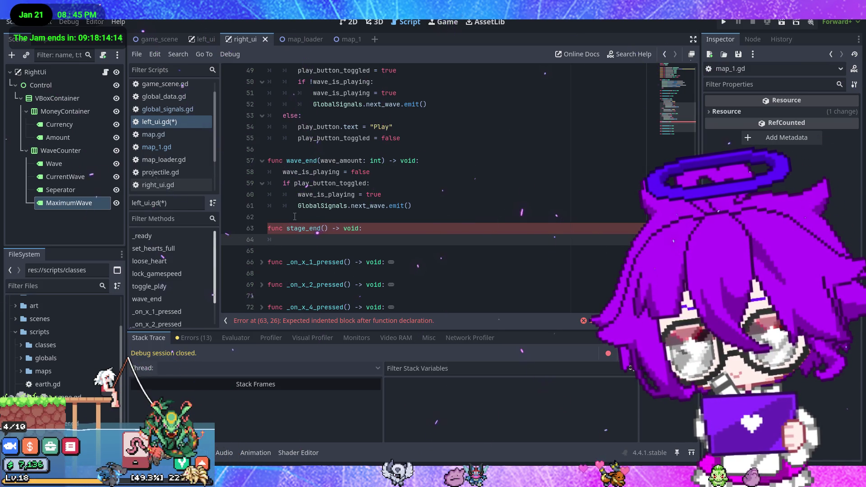
{"action": "left_click", "coordinate": [380, 229]}
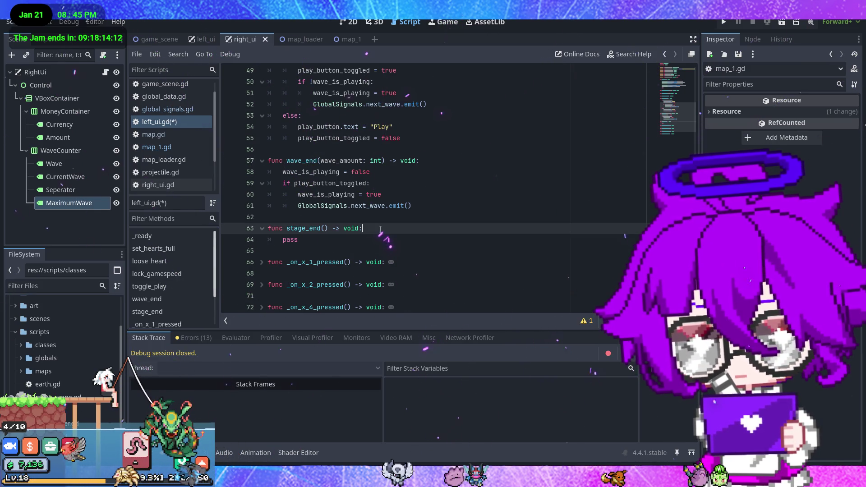
{"action": "key", "text": "Return"}
- Copy the play_button 'Play' text and play_button_toggled = false resets into stage_end, replacing pass
{"action": "scroll", "coordinate": [380, 230], "scroll_direction": "up", "scroll_amount": 1}
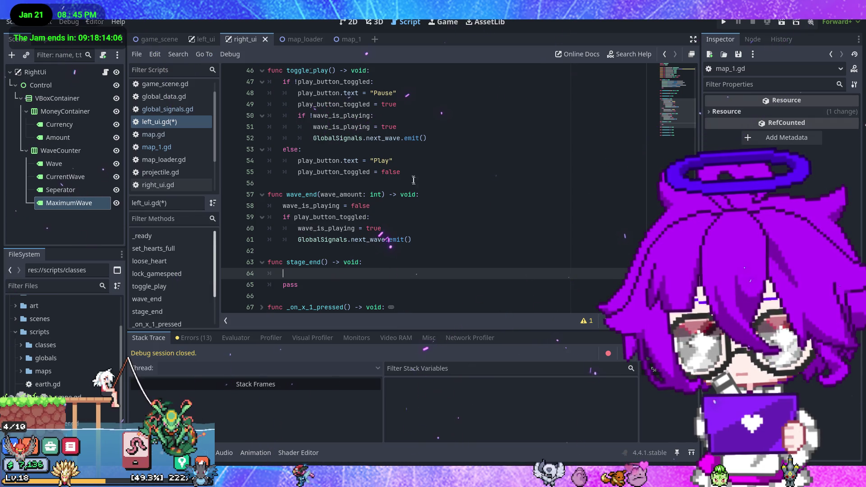
{"action": "left_click_drag", "start_coordinate": [413, 173], "coordinate": [291, 165]}
{"action": "key", "text": "ctrl+c"}
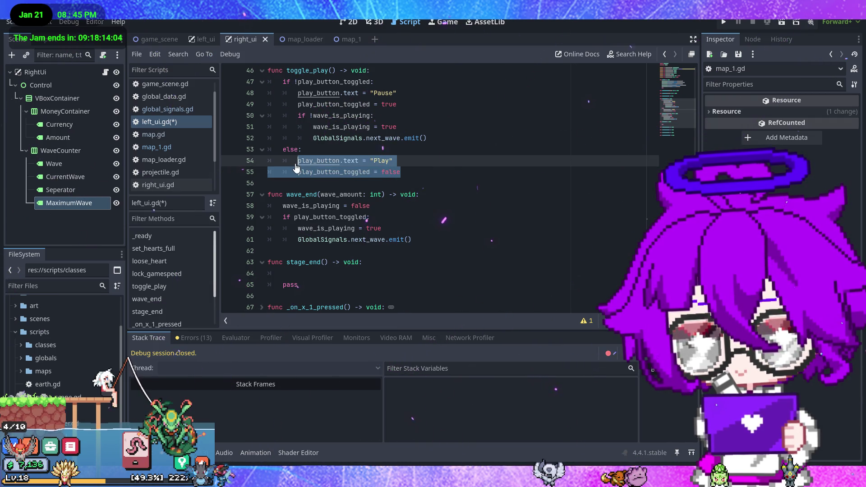
{"action": "left_click", "coordinate": [311, 277]}
{"action": "key", "text": "ctrl+v"}
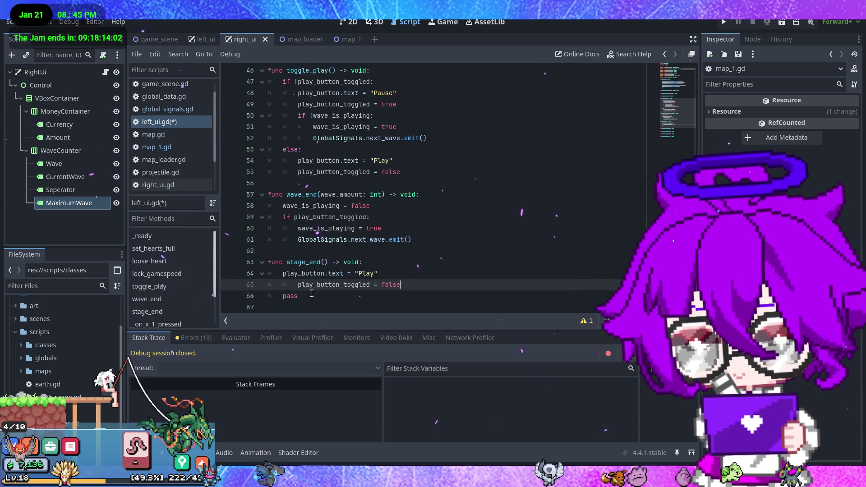
{"action": "key", "text": "shift+Tab"}
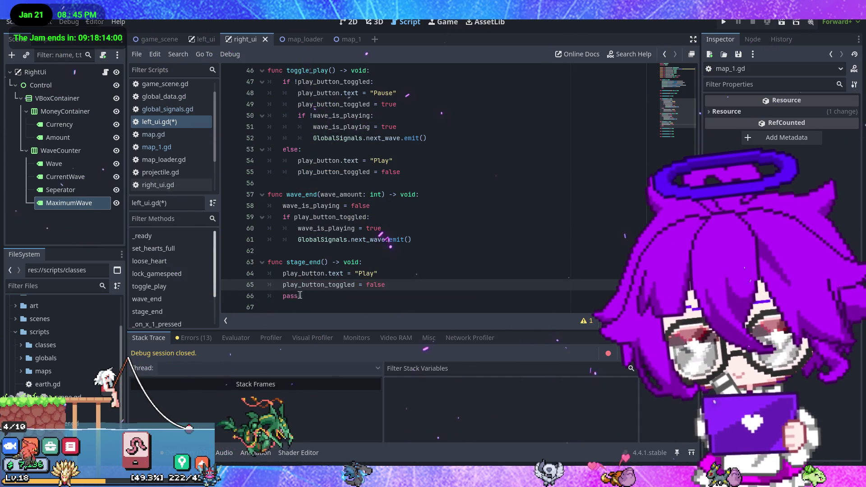
{"action": "left_click_drag", "start_coordinate": [297, 296], "coordinate": [265, 302]}
{"action": "key", "text": "BackSpace"}
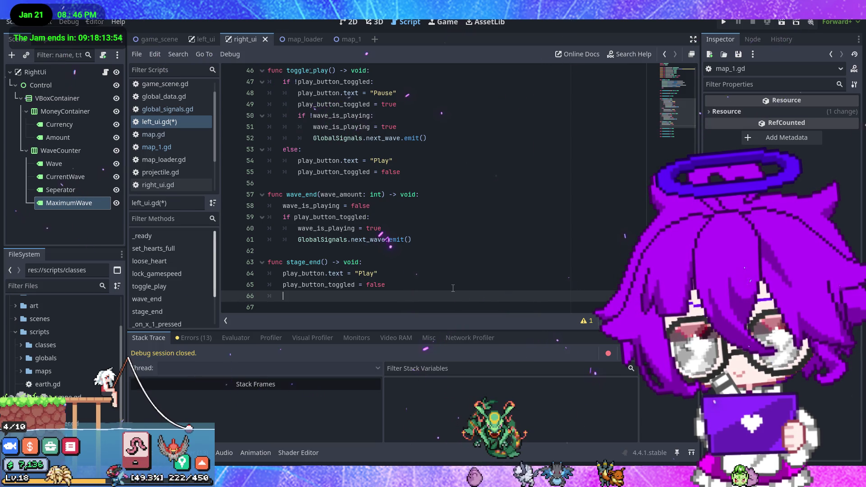
- Add GlobalData.game_speed = 1.0 to stage_end
{"action": "key", "text": "ctrl+space"}
{"action": "key", "text": "Escape"}
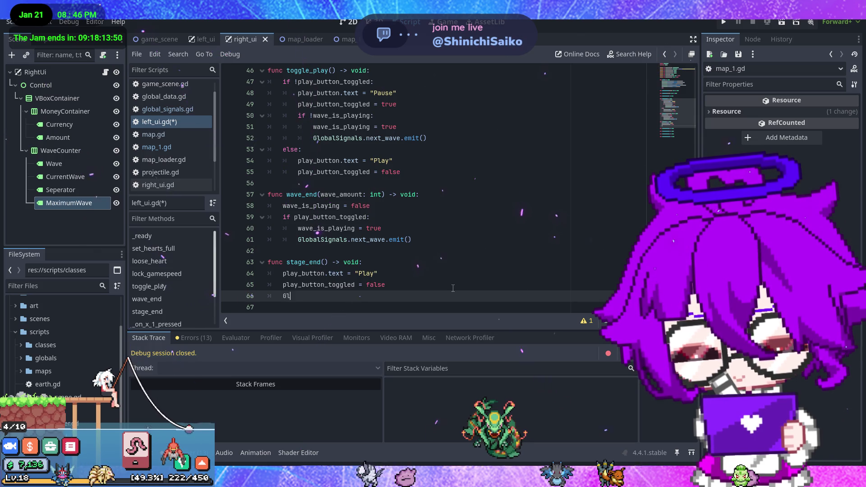
{"action": "type", "text": "ob"}
{"action": "key", "text": "Return"}
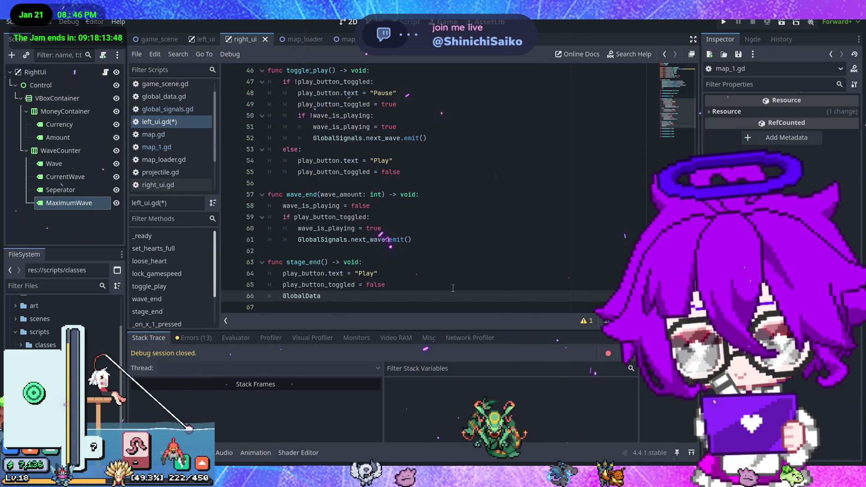
{"action": "type", "text": ".ga"}
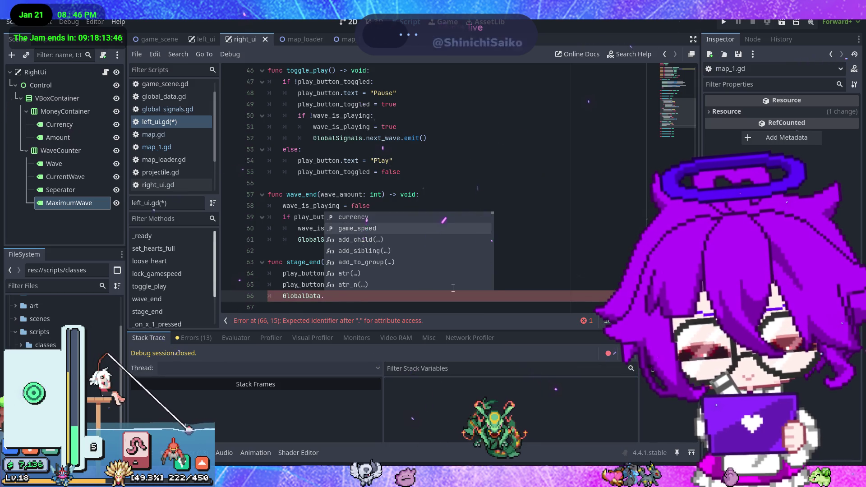
{"action": "key", "text": "Return"}
{"action": "type", "text": "= "}
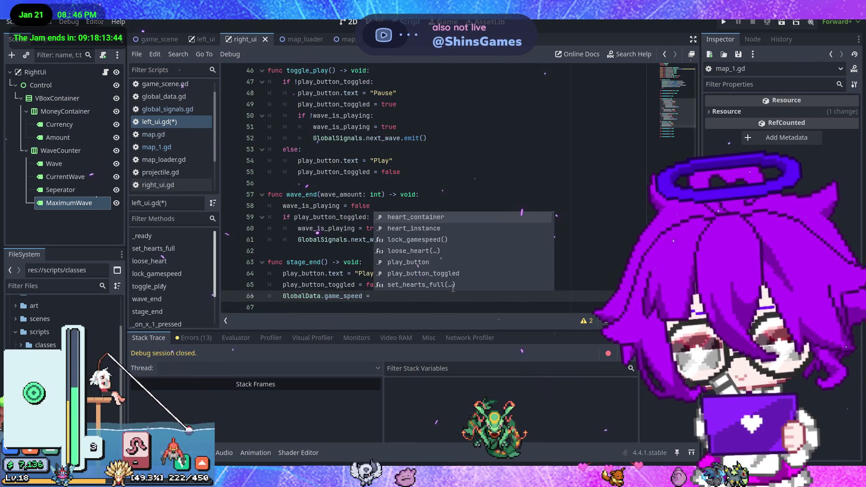
{"action": "type", "text": "1.0"}
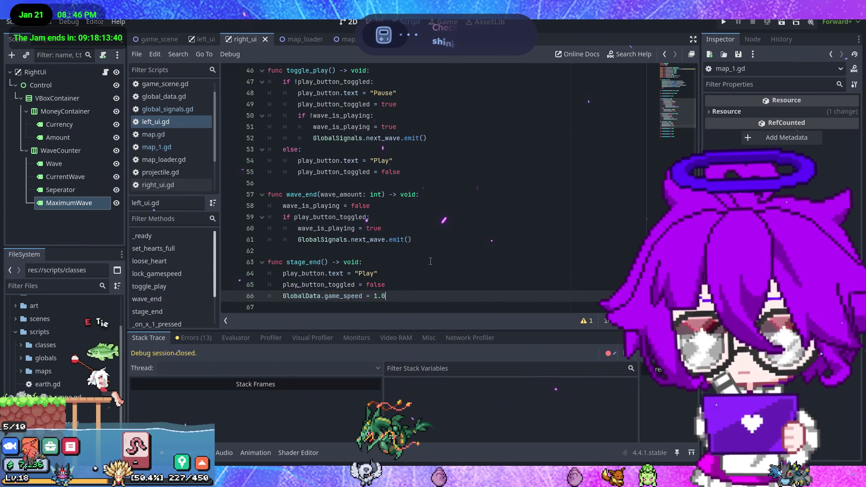
{"action": "scroll", "coordinate": [429, 258], "scroll_direction": "down", "scroll_amount": 1}
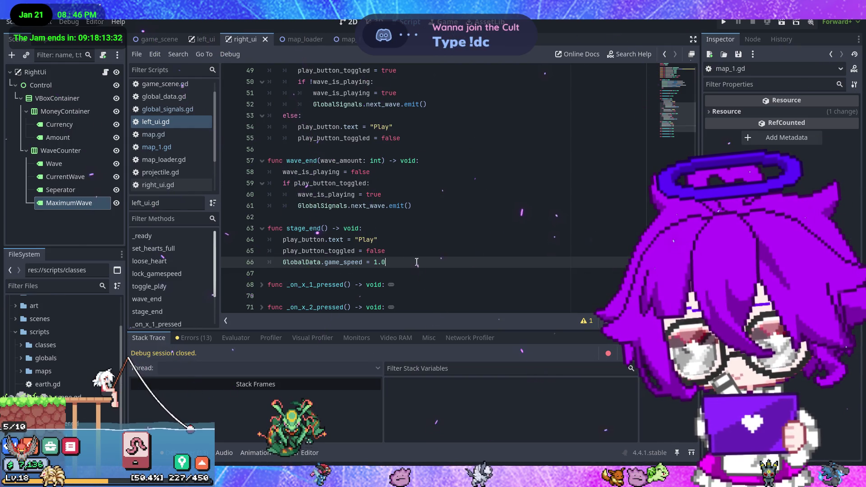
- Add a GlobalSignals.stage_finished line after the wave_end connection in _ready
{"action": "scroll", "coordinate": [424, 261], "scroll_direction": "up", "scroll_amount": 2}
{"action": "scroll", "coordinate": [416, 262], "scroll_direction": "up", "scroll_amount": 5}
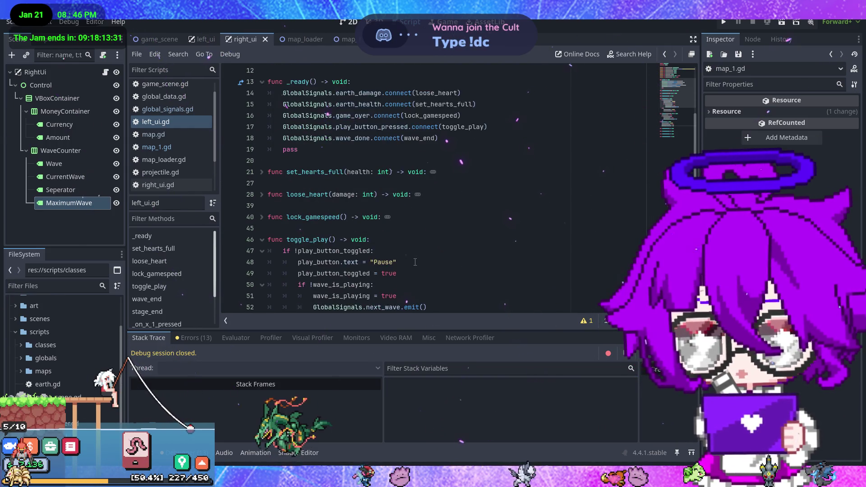
{"action": "left_click", "coordinate": [472, 142]}
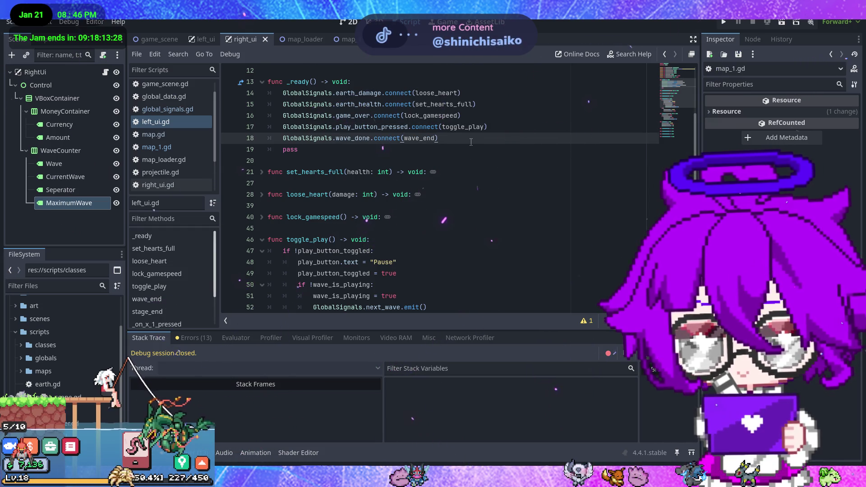
{"action": "scroll", "coordinate": [471, 142], "scroll_direction": "down", "scroll_amount": 5}
{"action": "scroll", "coordinate": [469, 142], "scroll_direction": "up", "scroll_amount": 7}
{"action": "key", "text": "Return"}
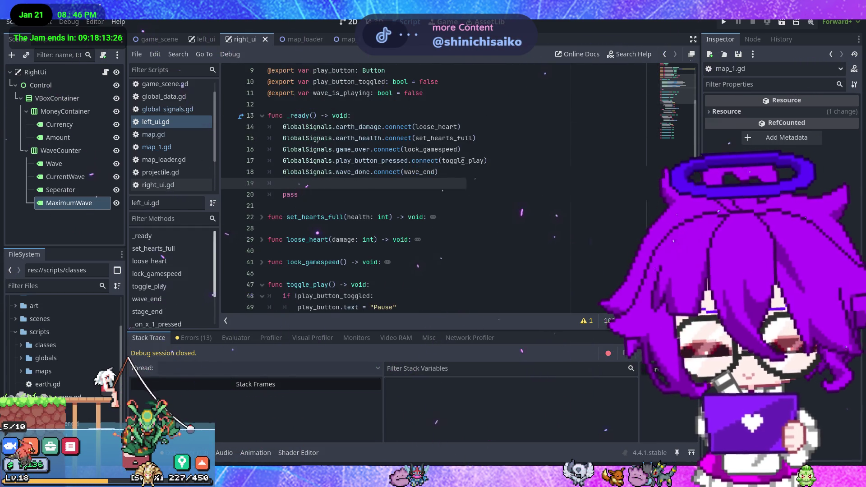
{"action": "type", "text": "Global"}
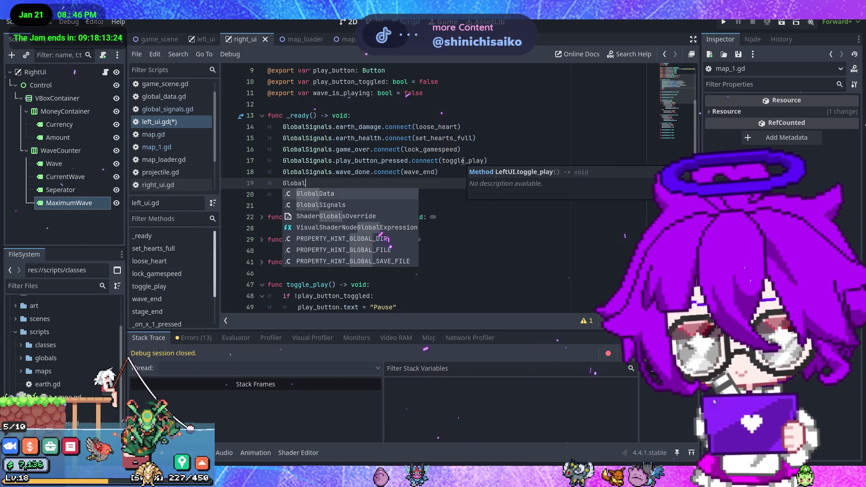
{"action": "key", "text": "Down"}
{"action": "key", "text": "Return"}
{"action": "type", "text": "."}
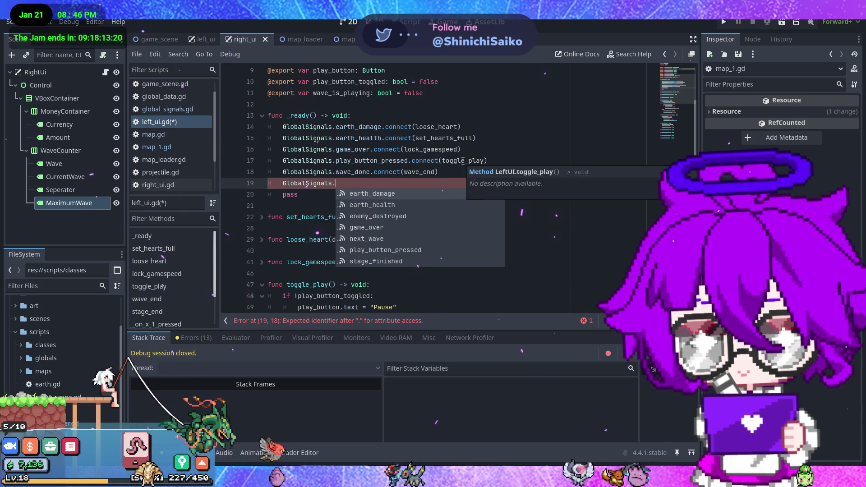
{"action": "key", "text": "Down"}
{"action": "key", "text": "Down"}
{"action": "key", "text": "Down"}
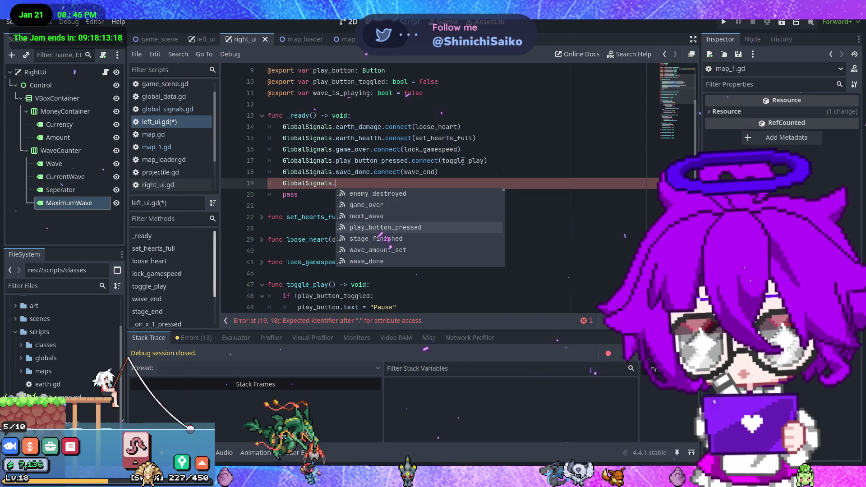
{"action": "key", "text": "Return"}
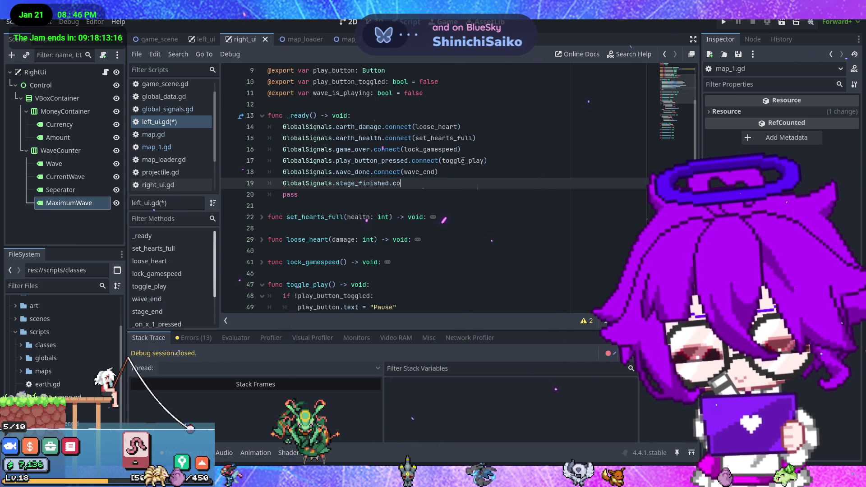
- Complete it as .connect(stage_end) without call parentheses and save left_ui.gd
{"action": "type", "text": ".conn"}
{"action": "key", "text": "Return"}
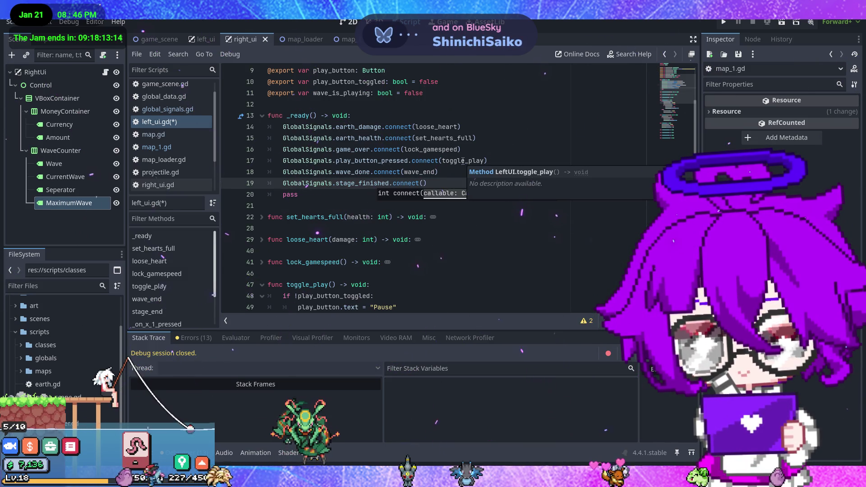
{"action": "type", "text": "st"}
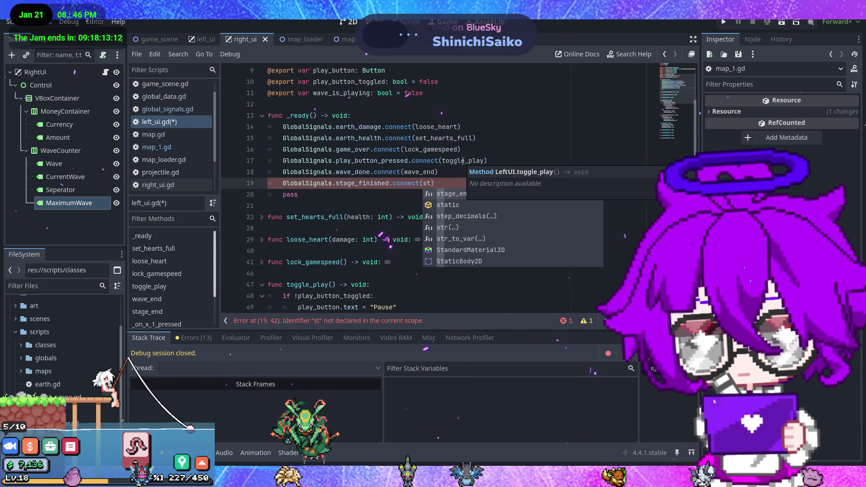
{"action": "key", "text": "Return"}
{"action": "key", "text": "BackSpace"}
{"action": "key", "text": "ctrl+s"}
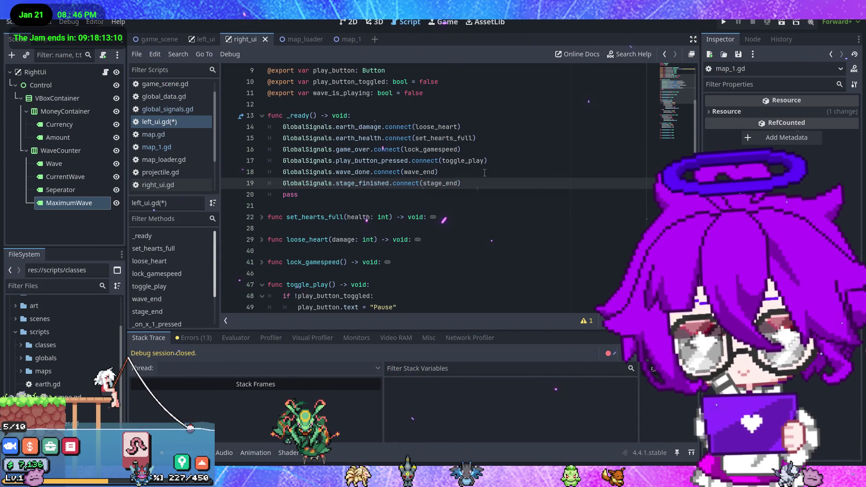
{"action": "scroll", "coordinate": [175, 134], "scroll_direction": "up", "scroll_amount": 1}
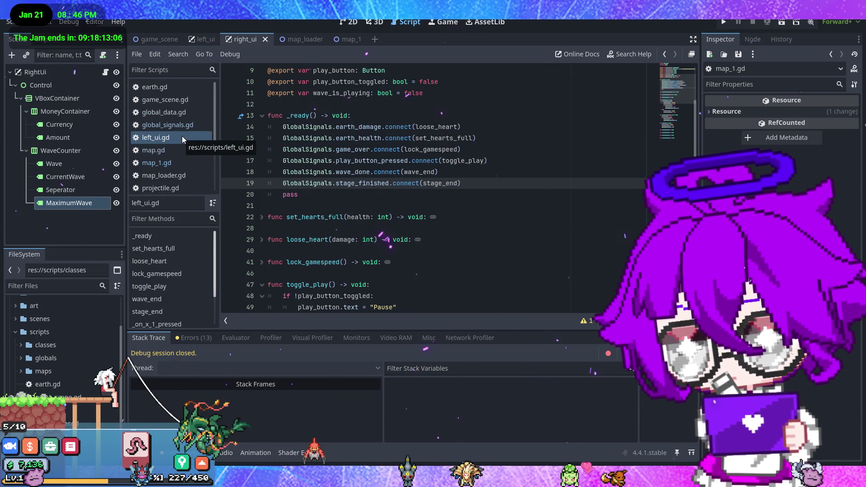
{"action": "scroll", "coordinate": [178, 172], "scroll_direction": "down", "scroll_amount": 2}
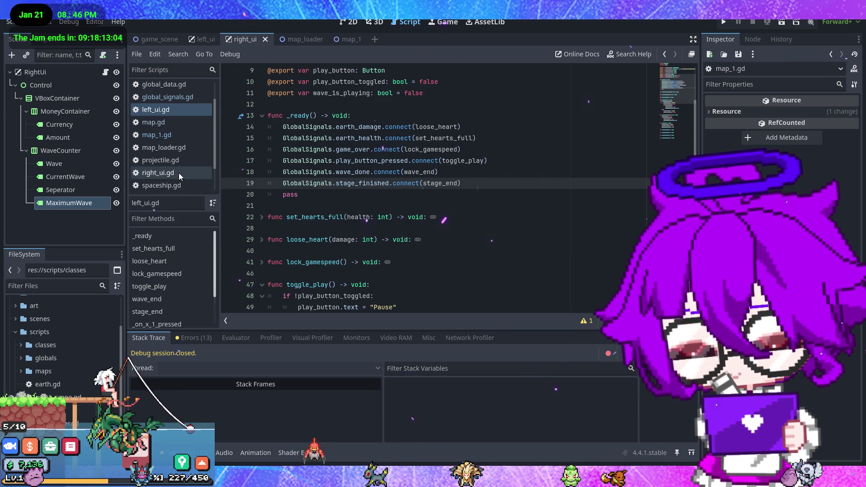
- At the end of right_ui.gd, add a finish_stage() -> void function whose body is pass
{"action": "left_click", "coordinate": [178, 172]}
{"action": "scroll", "coordinate": [502, 185], "scroll_direction": "down", "scroll_amount": 1}
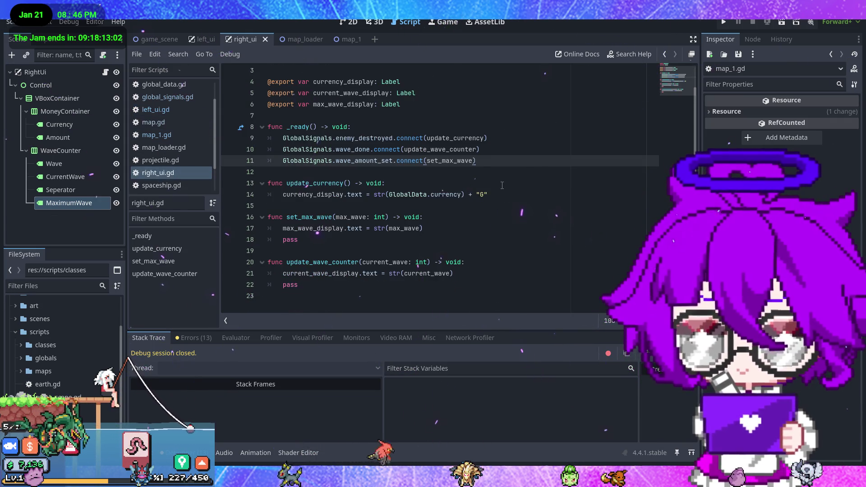
{"action": "left_click", "coordinate": [295, 302]}
{"action": "key", "text": "Return"}
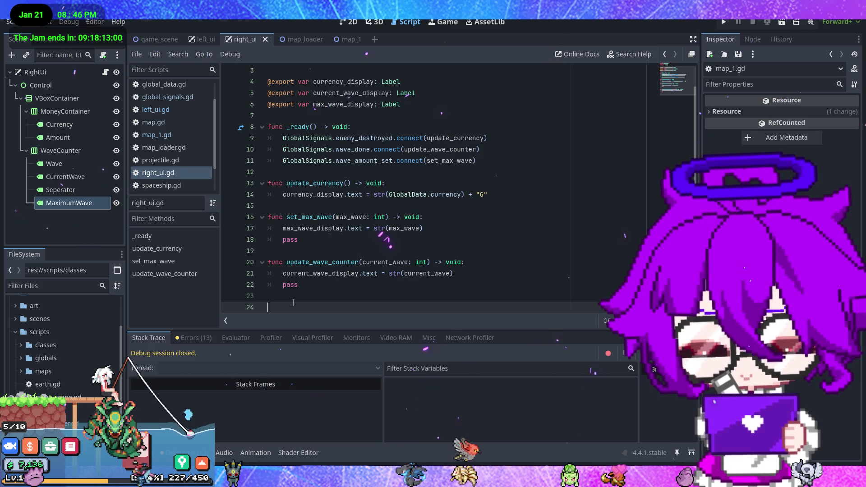
{"action": "type", "text": "func "}
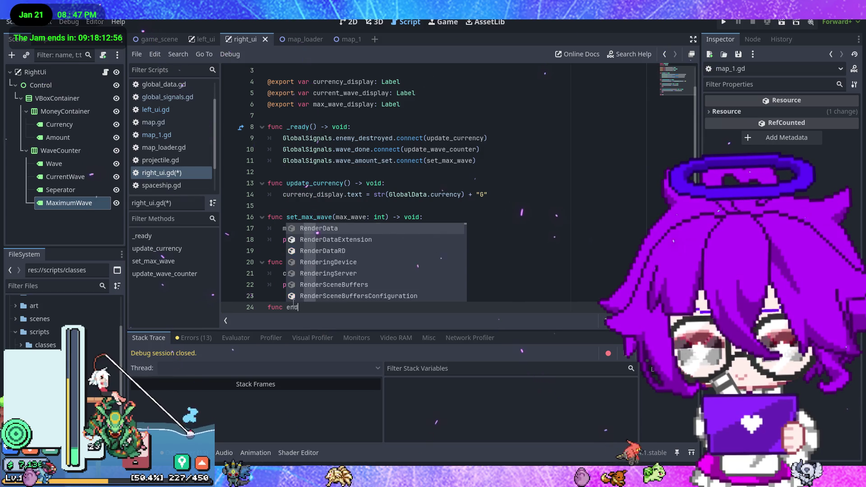
{"action": "type", "text": "finish_stage() -> void:"}
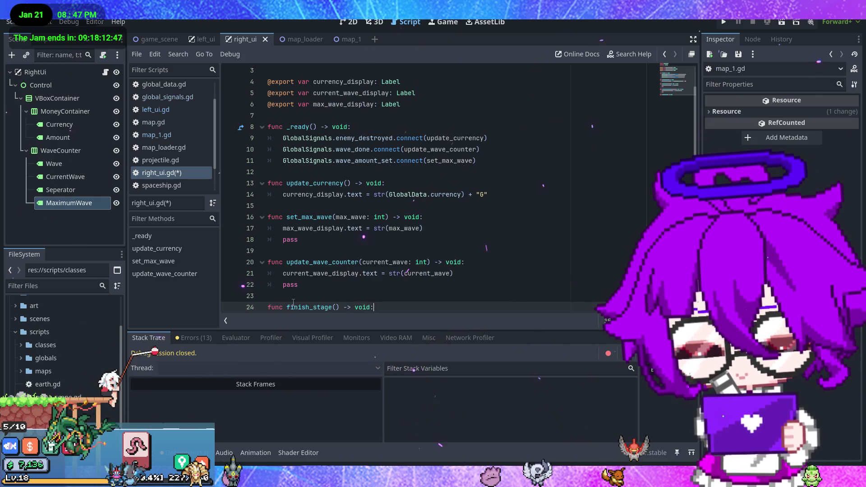
{"action": "key", "text": "Return"}
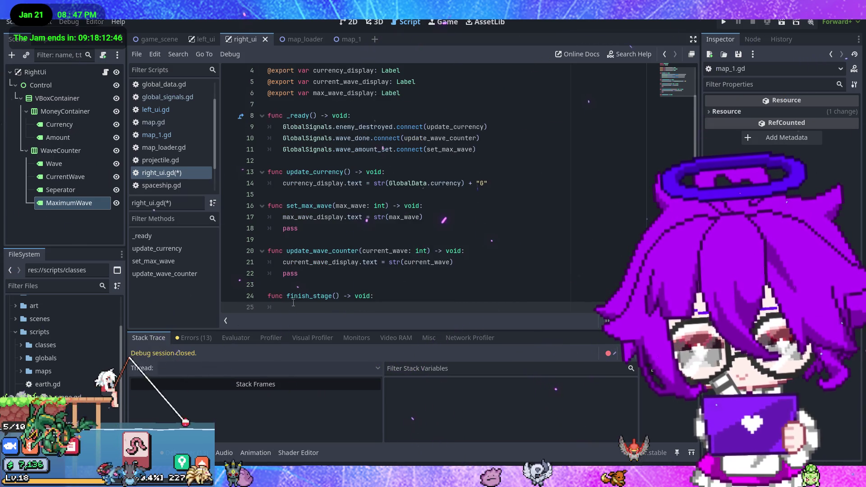
{"action": "key", "text": "BackSpace"}
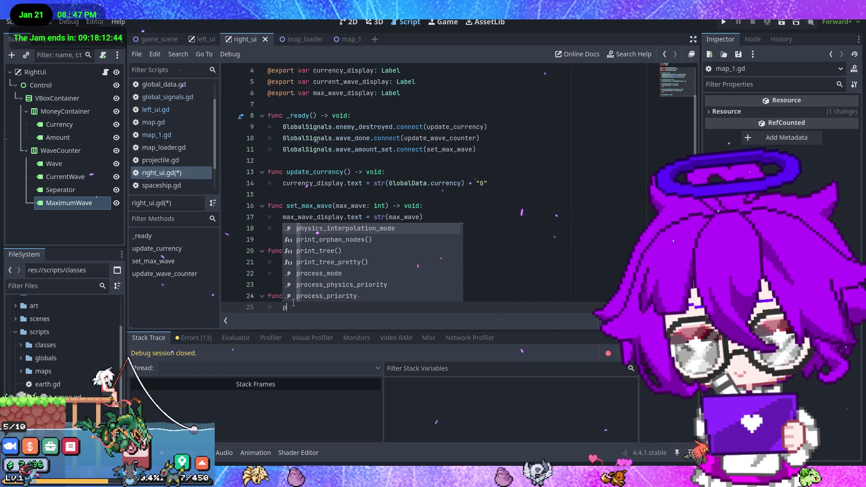
{"action": "type", "text": "ass"}
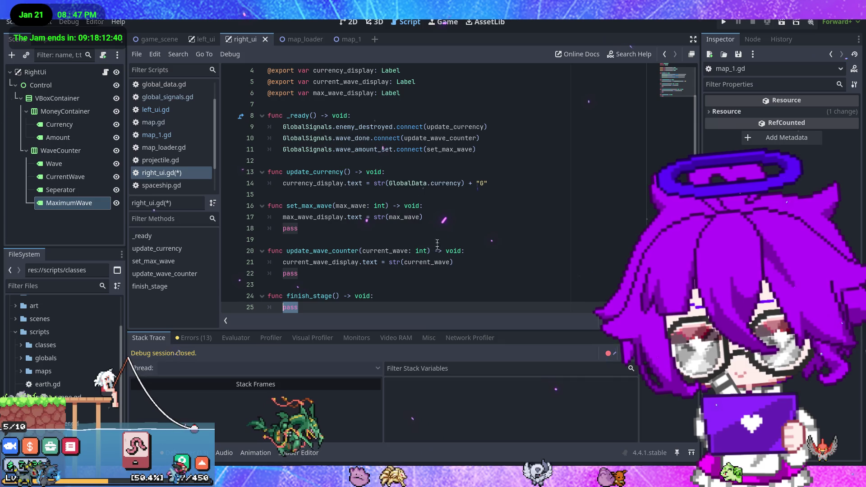
- Try replacing pass and cutting the max_wave_display line, then undo back to the original code
{"action": "left_click", "coordinate": [425, 217]}
{"action": "left_click_drag", "start_coordinate": [386, 217], "coordinate": [284, 217]}
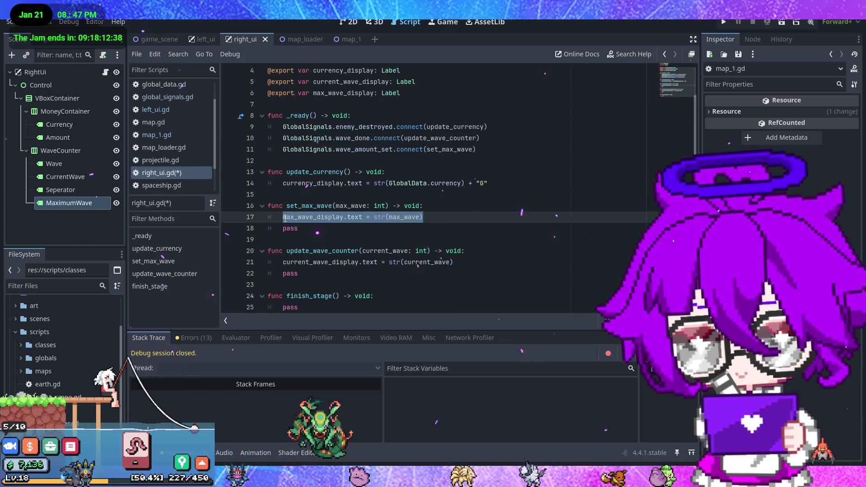
{"action": "double_click", "coordinate": [285, 308]}
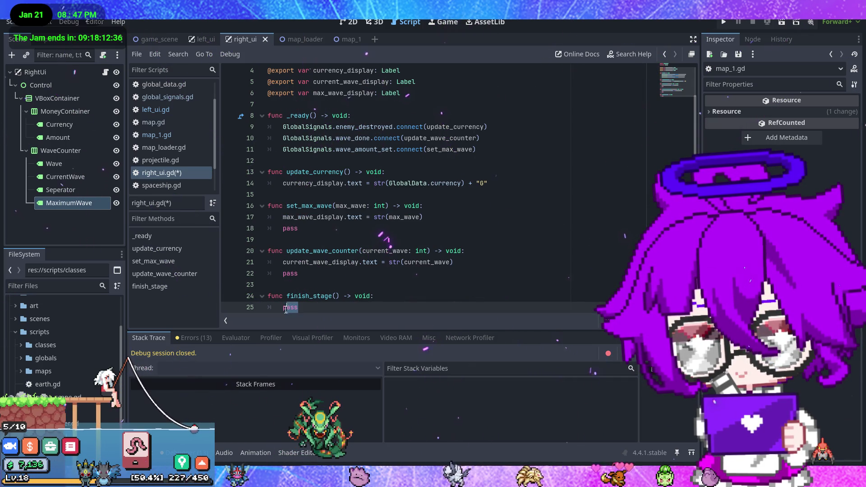
{"action": "type", "text": "set"}
{"action": "key", "text": "Return"}
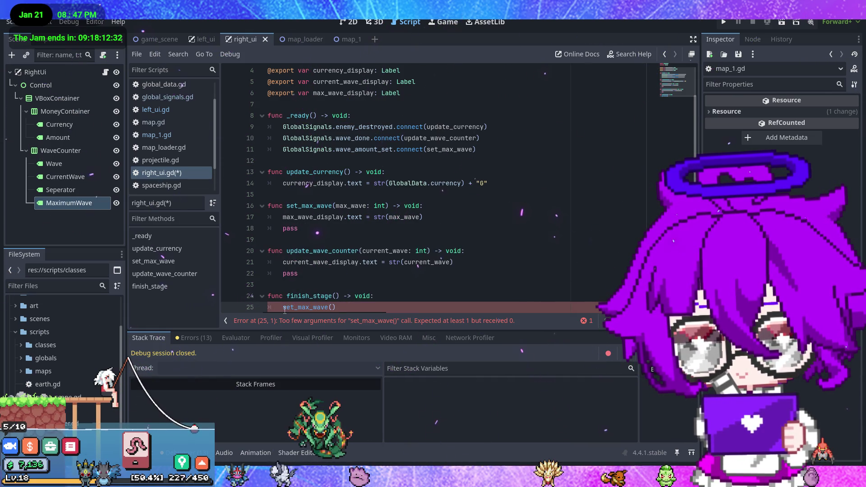
{"action": "key", "text": "BackSpace"}
{"action": "key", "text": "BackSpace"}
{"action": "key", "text": "BackSpace"}
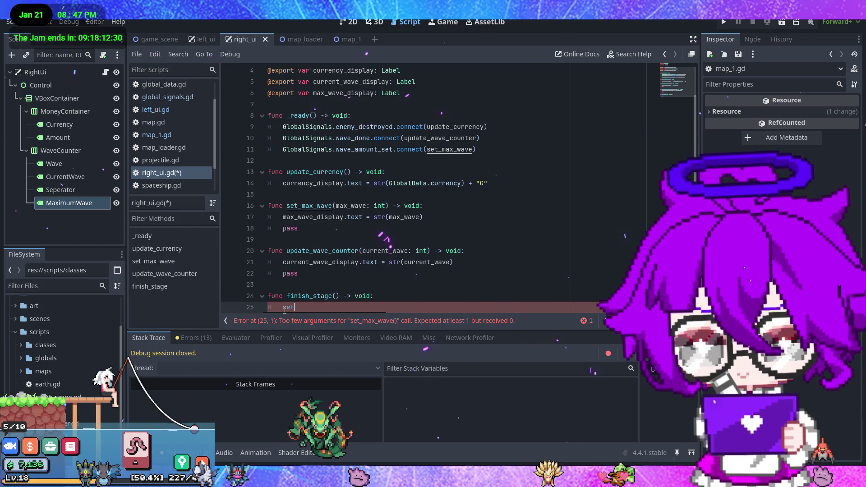
{"action": "key", "text": "ctrl+z"}
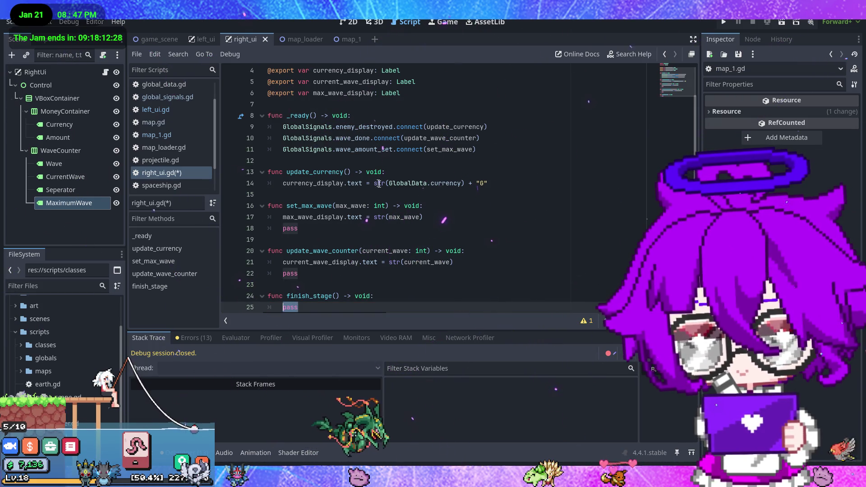
{"action": "left_click_drag", "start_coordinate": [429, 218], "coordinate": [283, 218]}
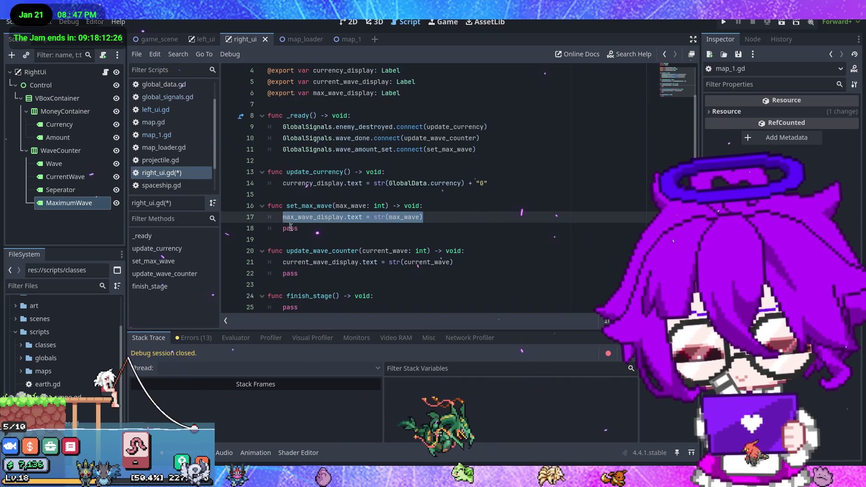
{"action": "key", "text": "BackSpace"}
{"action": "key", "text": "ctrl+z"}
- Replace pass in finish_stage with set_max_wave(0) and update_wave_counter(0), then save right_ui.gd
{"action": "double_click", "coordinate": [285, 307]}
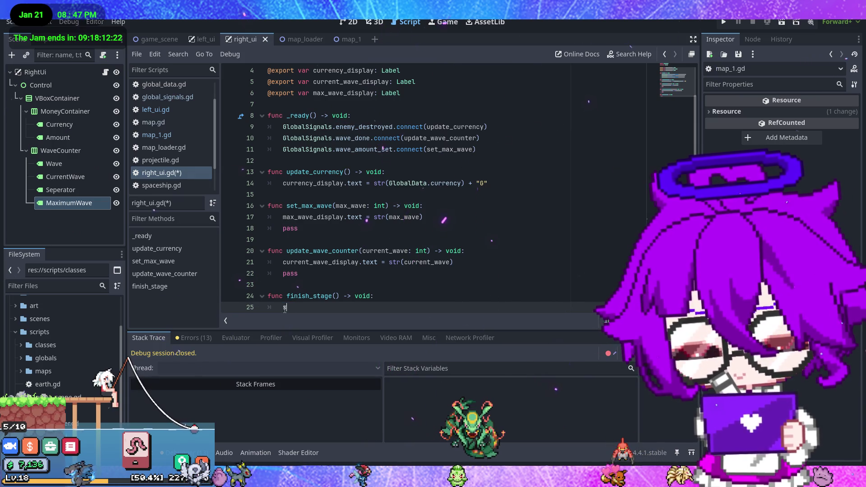
{"action": "type", "text": "set:"}
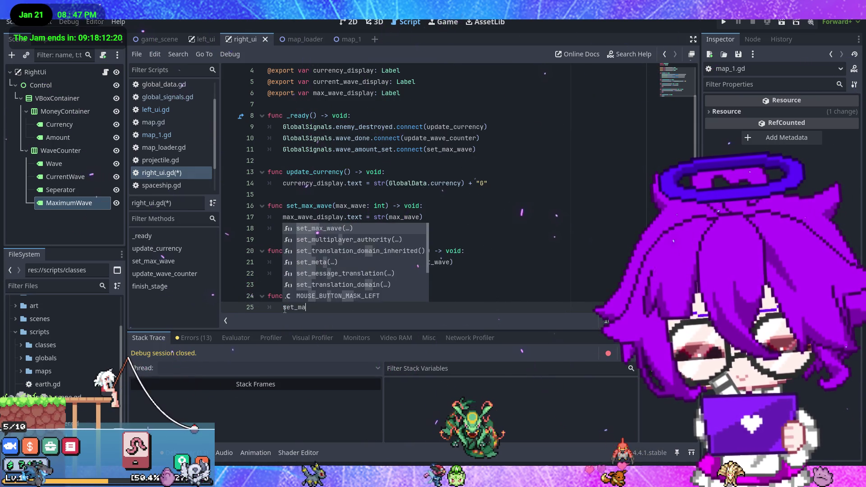
{"action": "key", "text": "Return"}
{"action": "key", "text": "Return"}
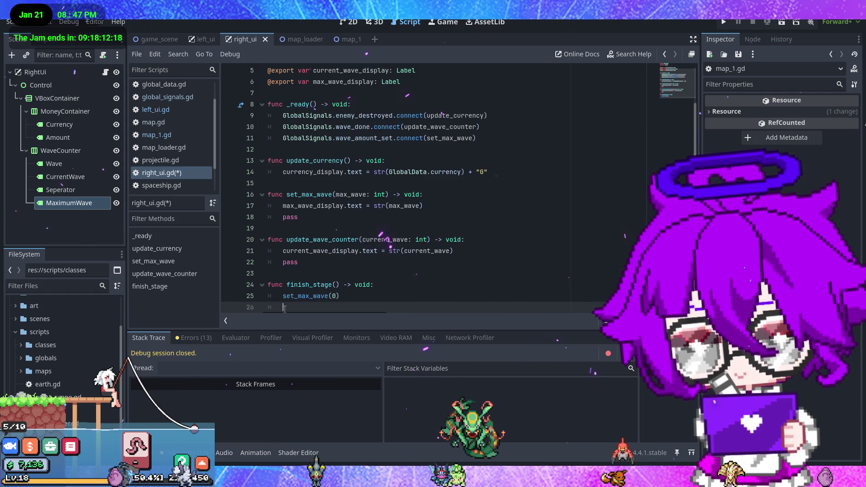
{"action": "type", "text": "pda"}
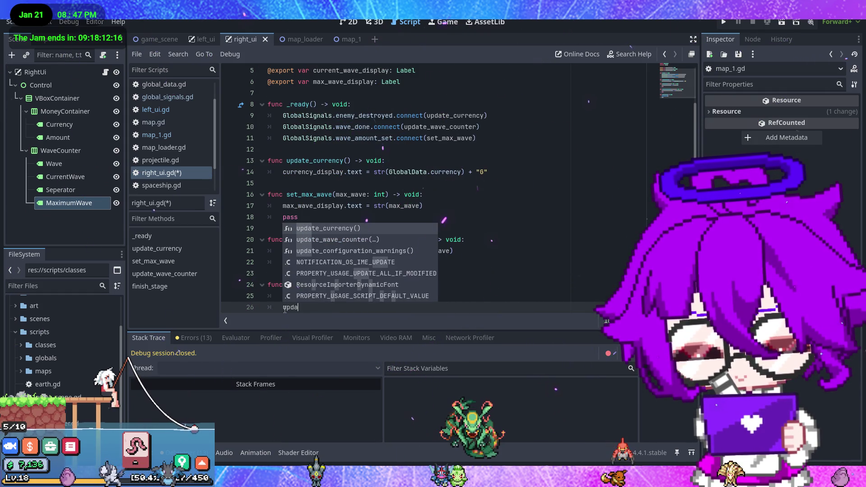
{"action": "key", "text": "Down"}
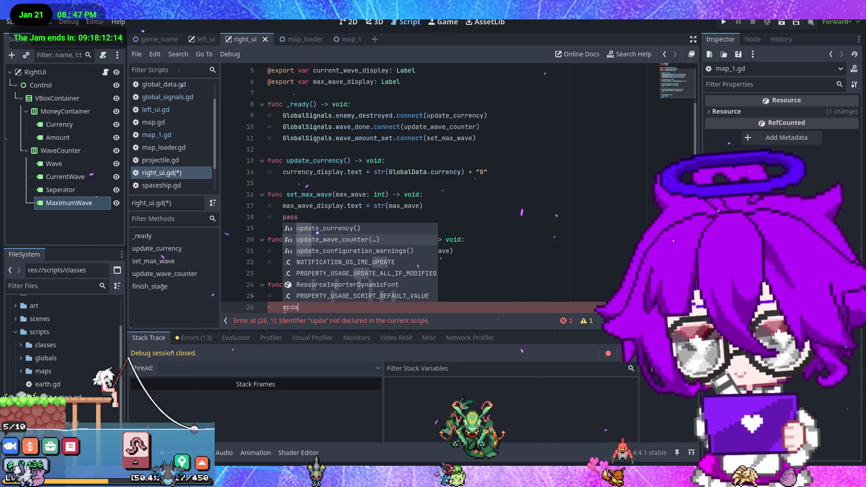
{"action": "key", "text": "Return"}
{"action": "key", "text": "ctrl+s"}
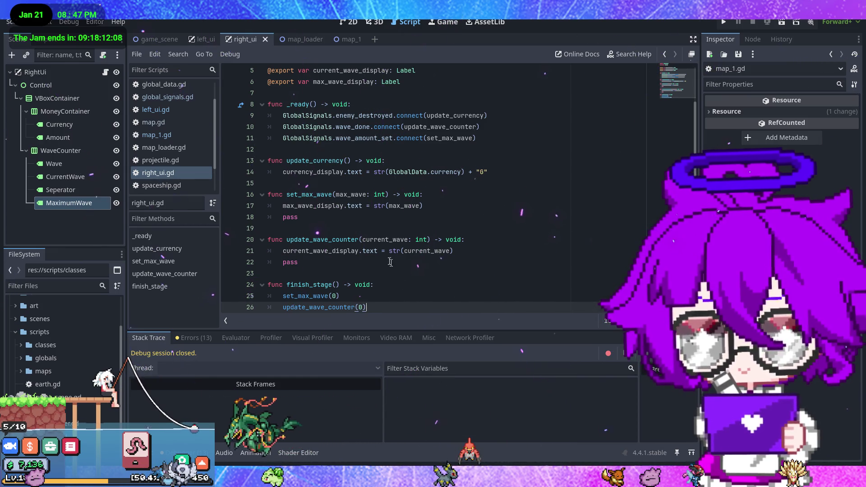
{"action": "scroll", "coordinate": [393, 291], "scroll_direction": "down", "scroll_amount": 1}
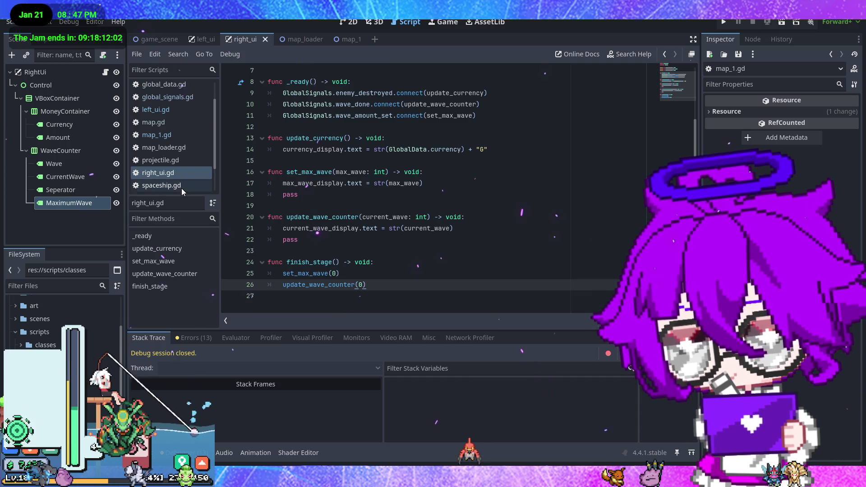
- Browse left_ui.gd, earth.gd, game_scene.gd and global_data.gd in the script editor
{"action": "scroll", "coordinate": [180, 188], "scroll_direction": "down", "scroll_amount": 3}
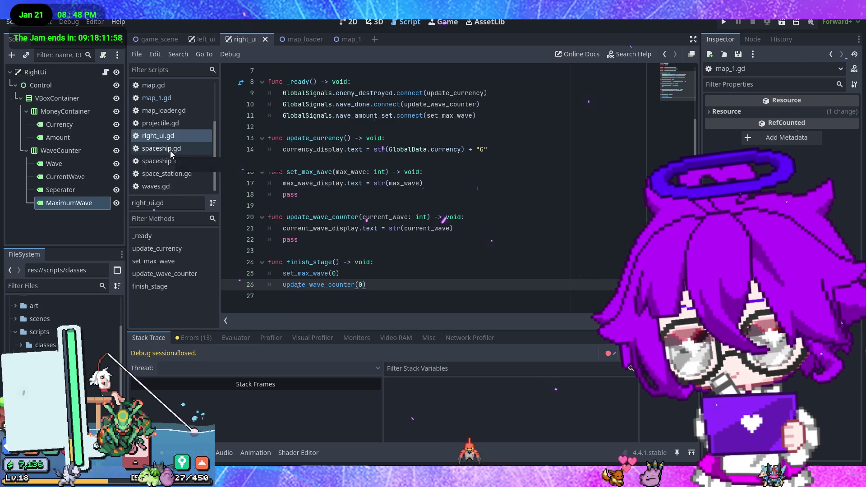
{"action": "scroll", "coordinate": [170, 151], "scroll_direction": "up", "scroll_amount": 1}
{"action": "left_click", "coordinate": [158, 86]}
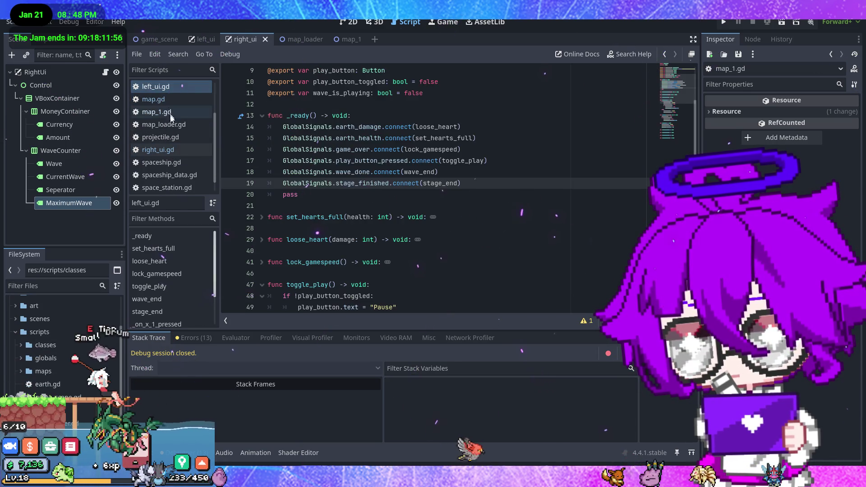
{"action": "scroll", "coordinate": [174, 153], "scroll_direction": "up", "scroll_amount": 4}
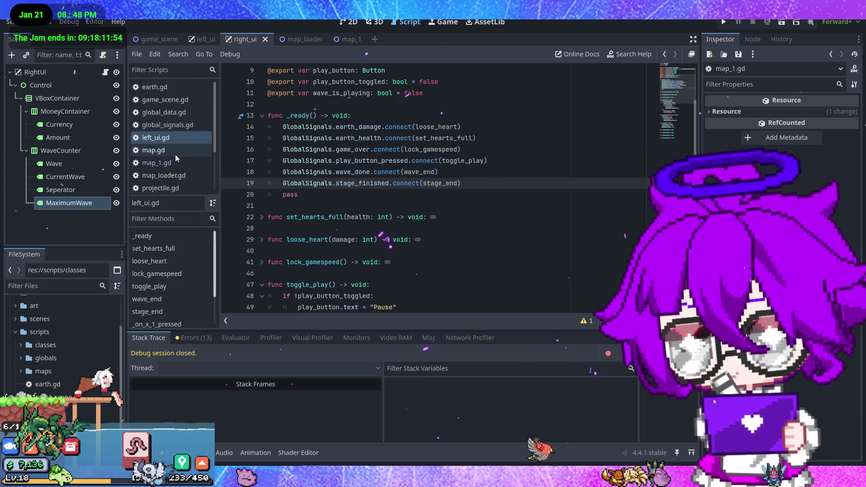
{"action": "left_click", "coordinate": [158, 87]}
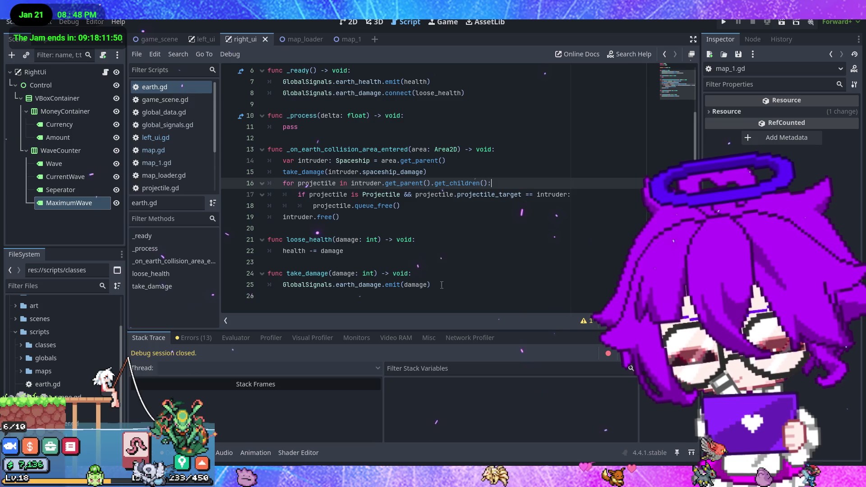
{"action": "scroll", "coordinate": [435, 274], "scroll_direction": "up", "scroll_amount": 2}
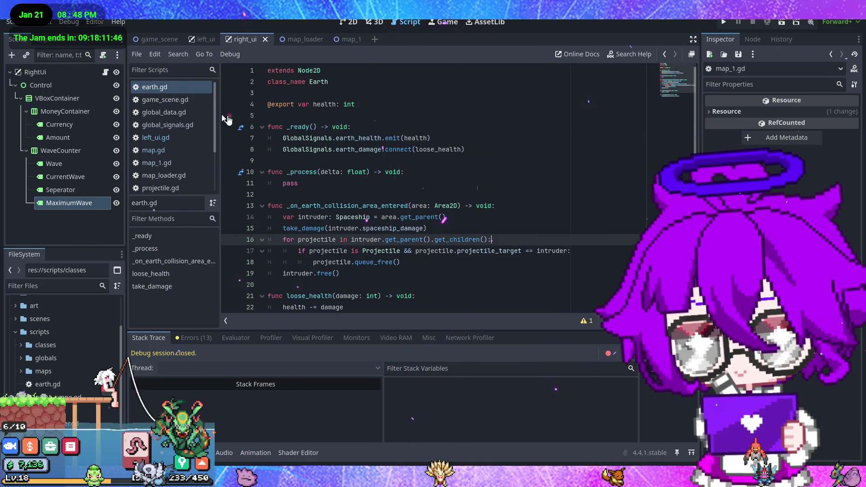
{"action": "left_click", "coordinate": [185, 103]}
{"action": "left_click", "coordinate": [182, 112]}
- Close the game_scene.gd script
{"action": "left_click", "coordinate": [183, 103]}
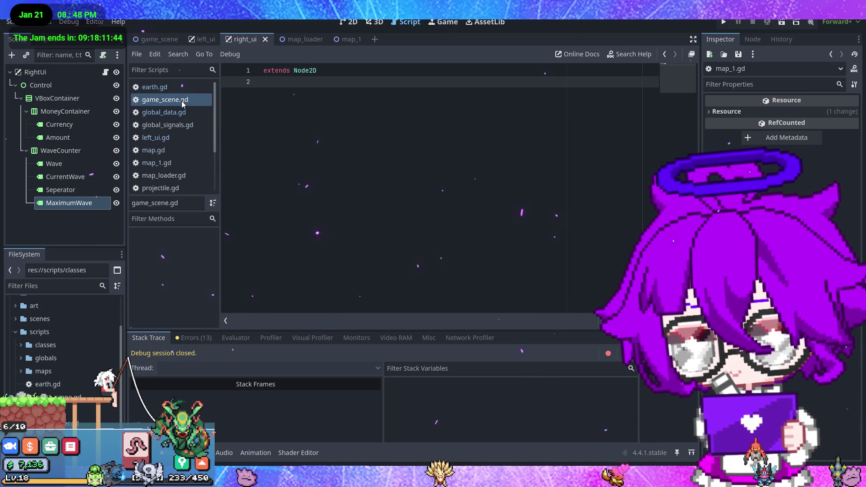
{"action": "right_click", "coordinate": [180, 101]}
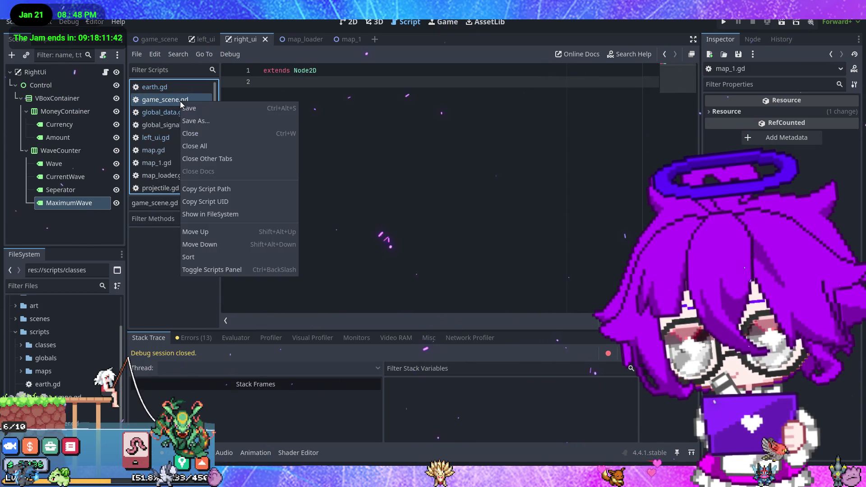
{"action": "left_click", "coordinate": [204, 133]}
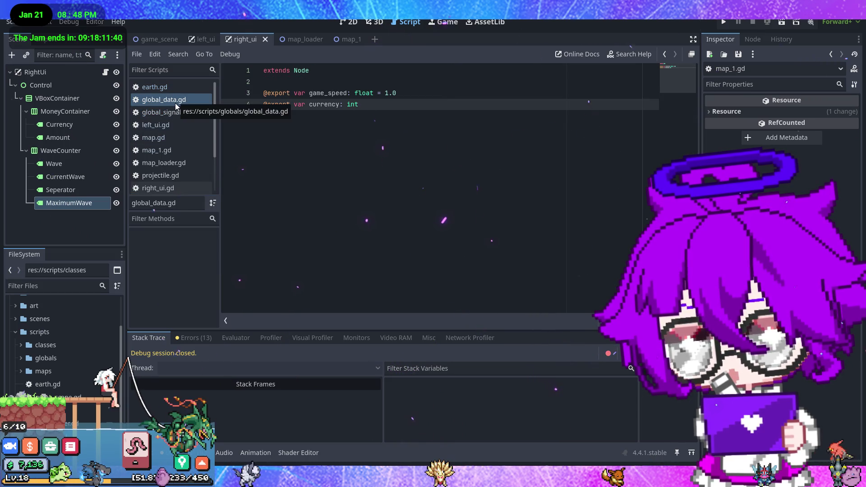
- Look through global_signals.gd, left_ui.gd and map.gd, ending on map_1.gd's wave_end function
{"action": "left_click", "coordinate": [167, 112]}
{"action": "left_click", "coordinate": [170, 125]}
{"action": "left_click", "coordinate": [172, 139]}
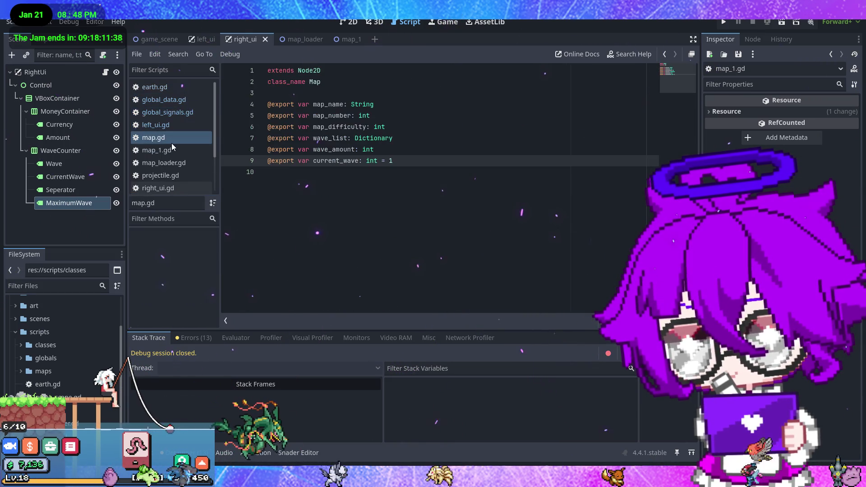
{"action": "left_click", "coordinate": [171, 149]}
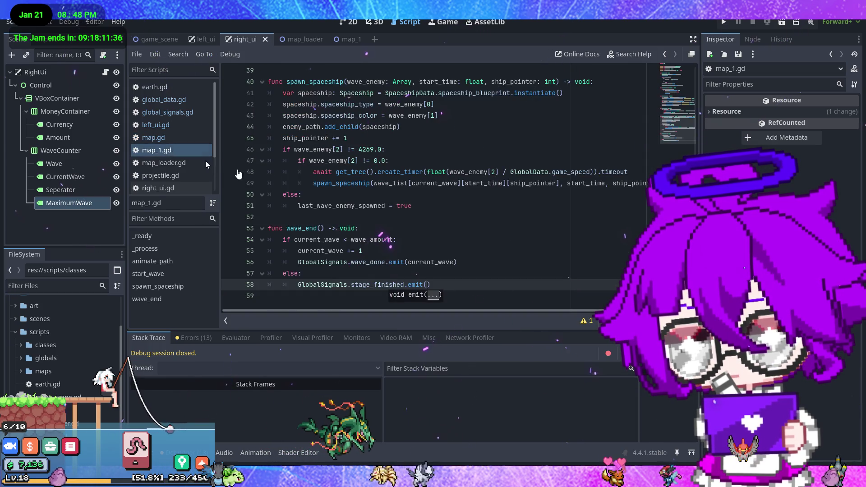
- In map_loader.gd, start a trigger_stage_clear function on a new line below trigger_game_over
{"action": "scroll", "coordinate": [379, 213], "scroll_direction": "up", "scroll_amount": 8}
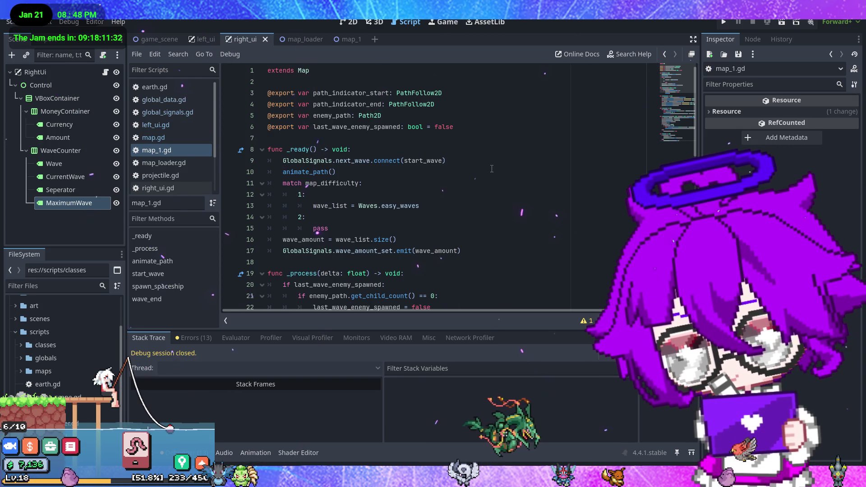
{"action": "scroll", "coordinate": [492, 168], "scroll_direction": "down", "scroll_amount": 10}
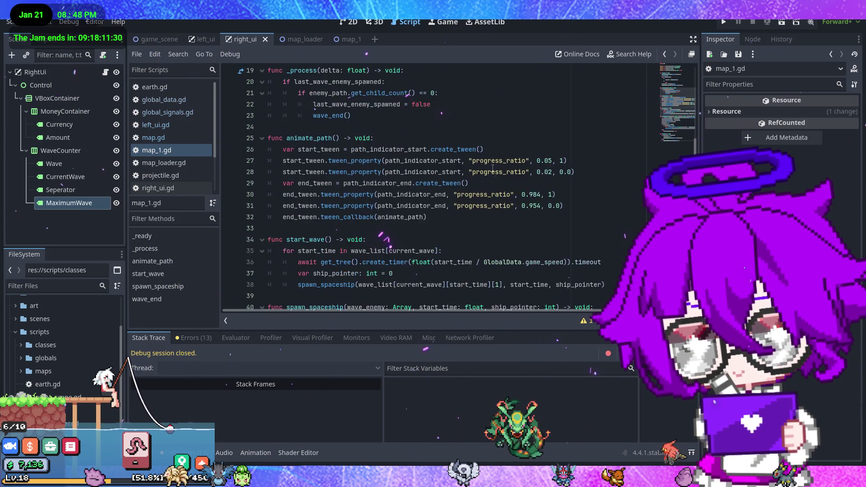
{"action": "scroll", "coordinate": [493, 168], "scroll_direction": "down", "scroll_amount": 3}
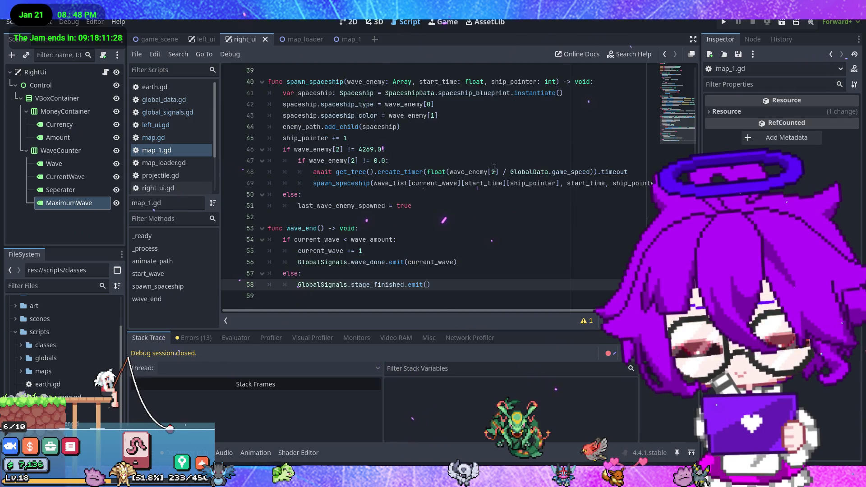
{"action": "left_click", "coordinate": [184, 163]}
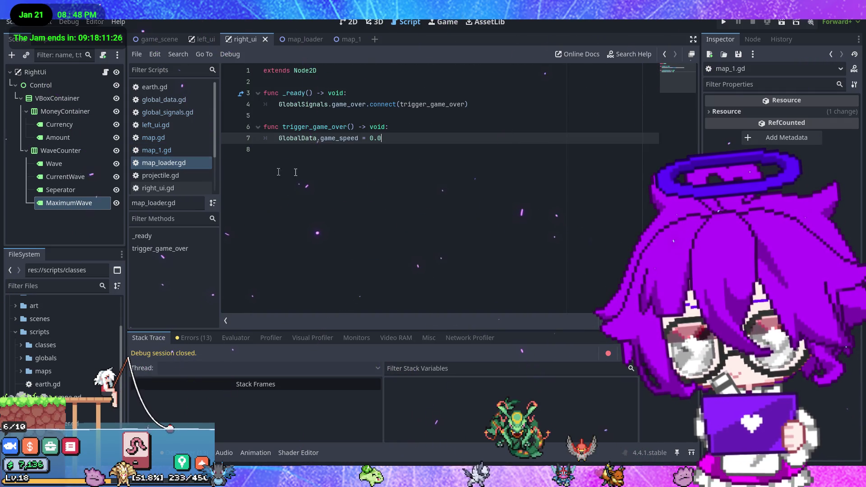
{"action": "left_click", "coordinate": [345, 157]}
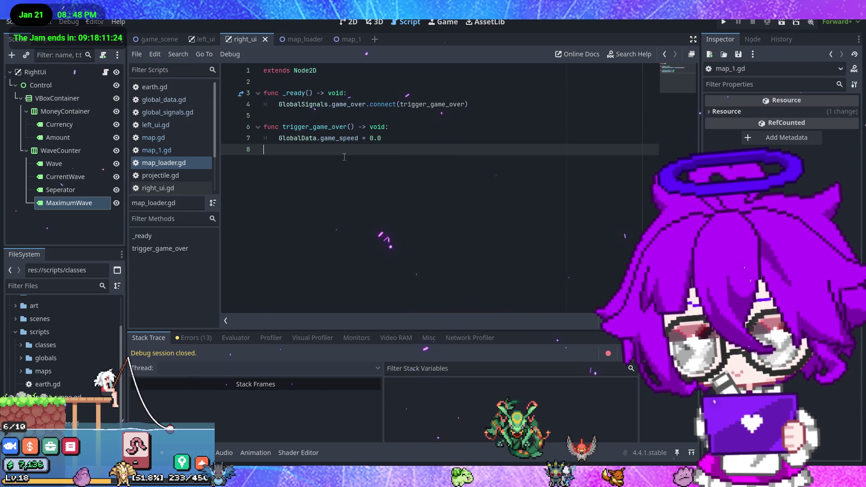
{"action": "key", "text": "Return"}
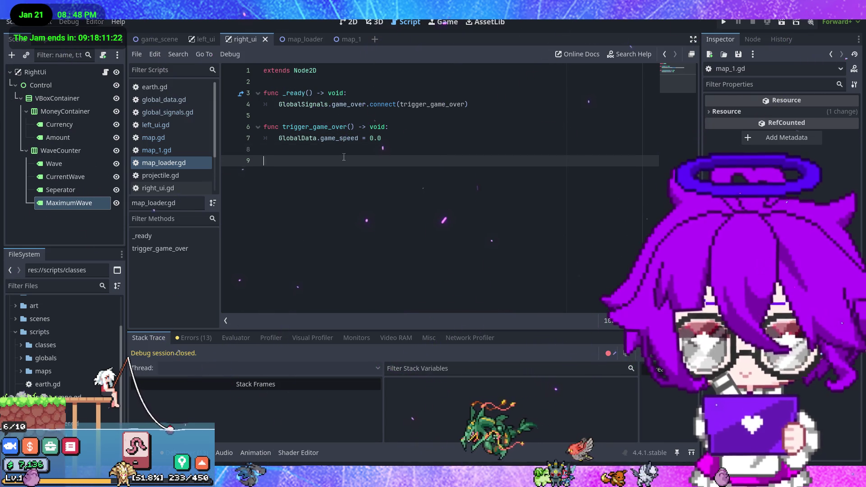
{"action": "type", "text": "func"}
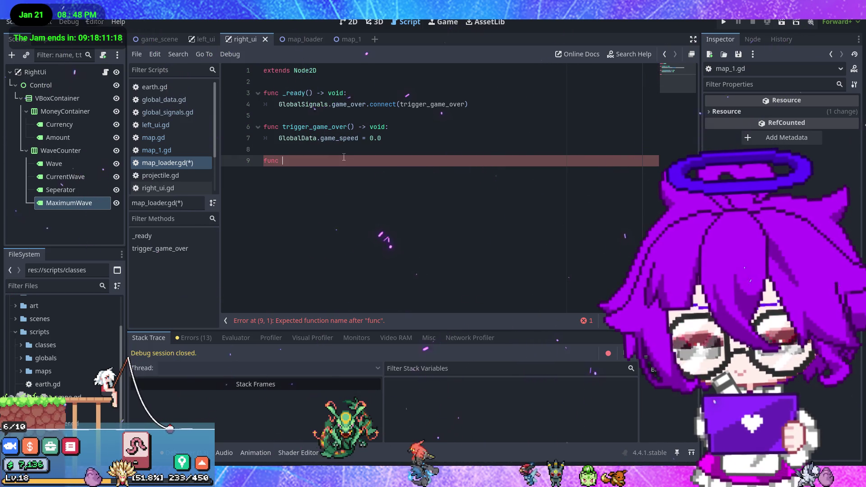
{"action": "type", "text": " trigger_sta"}
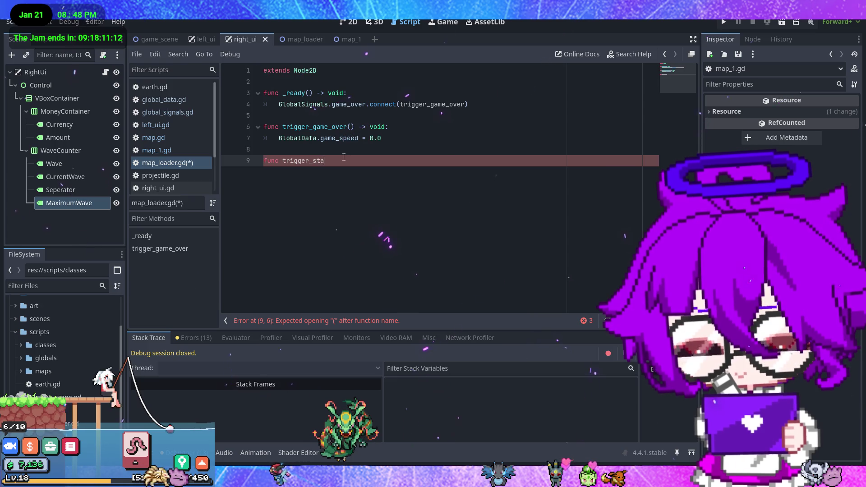
{"action": "type", "text": "ge"}
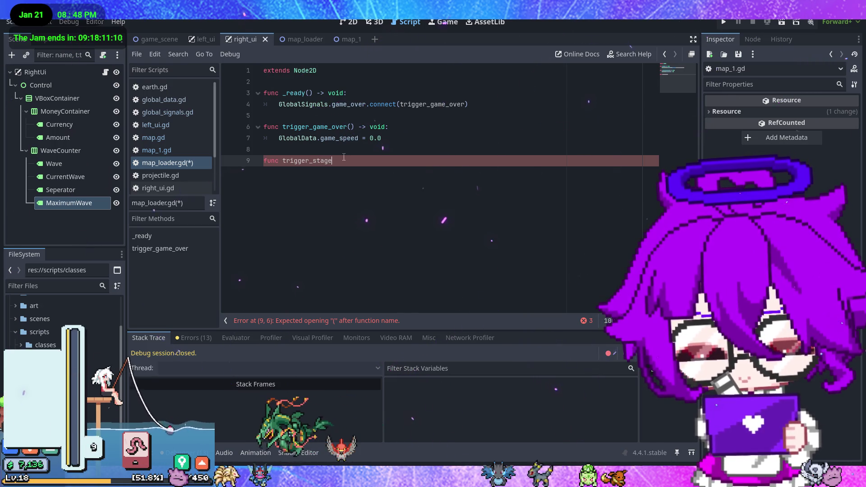
{"action": "type", "text": "_clear() -> vpi"}
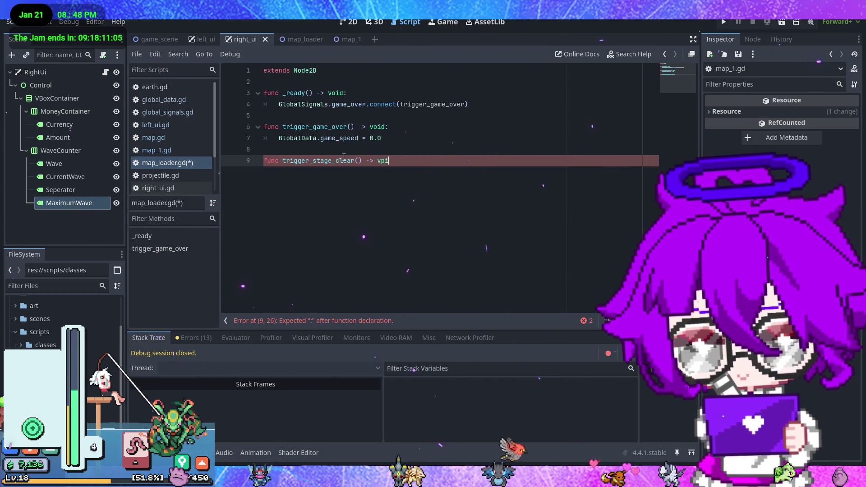
- Finish the trigger_stage_clear() -> void: declaration and open its body line
{"action": "key", "text": "BackSpace"}
{"action": "key", "text": "BackSpace"}
{"action": "type", "text": "oid:"}
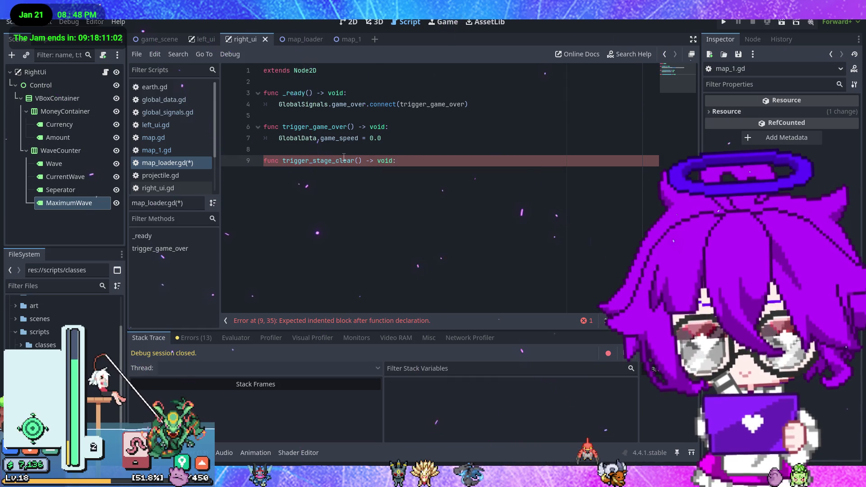
{"action": "key", "text": "Return"}
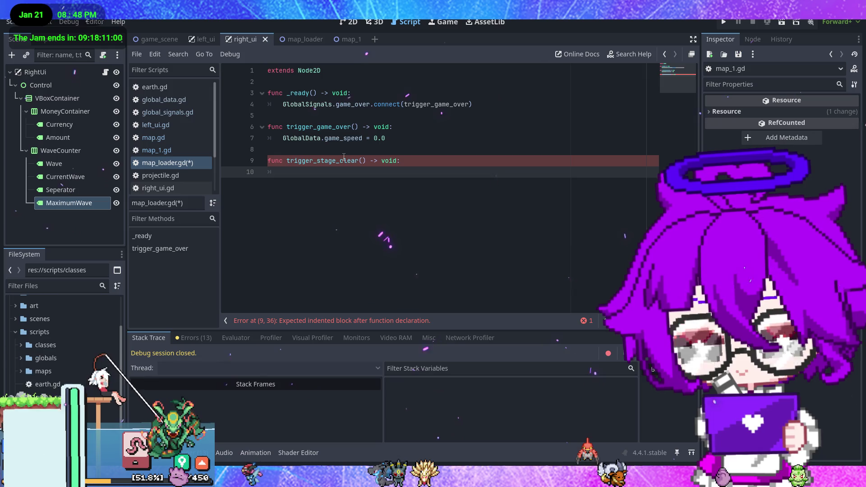
{"action": "left_click", "coordinate": [338, 82]}
{"action": "key", "text": "Return"}
{"action": "key", "text": "Return"}
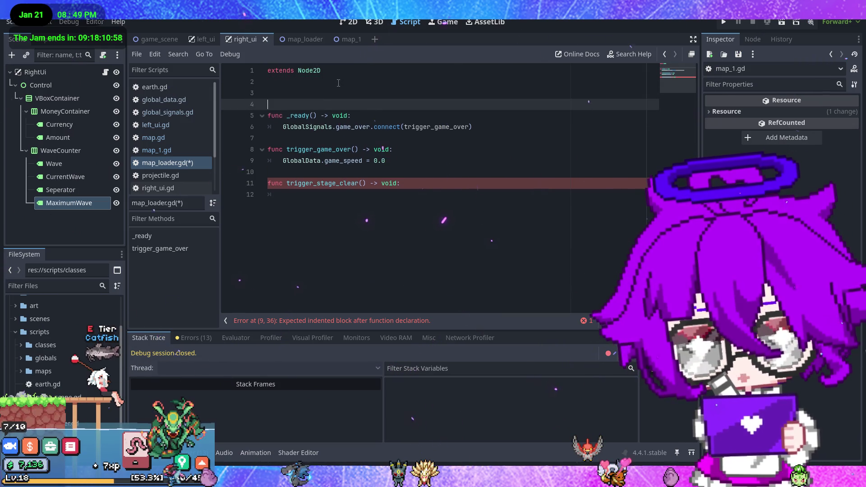
{"action": "key", "text": "Up"}
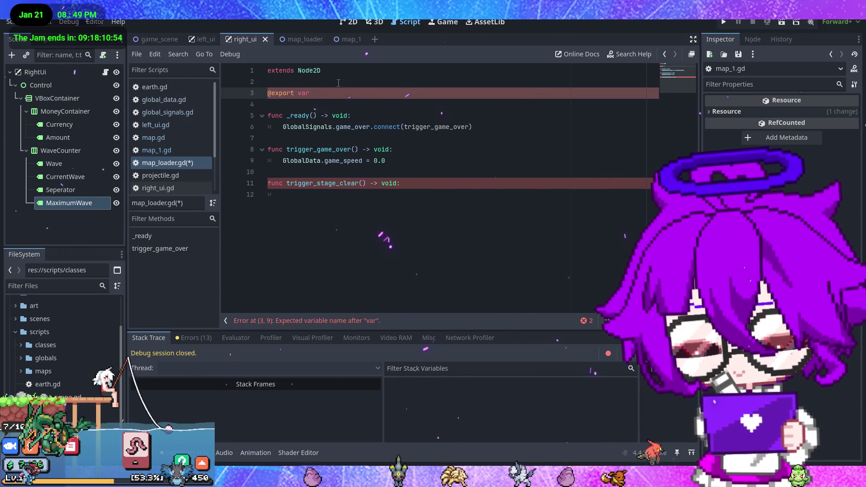
{"action": "type", "text": "current_map: Node"}
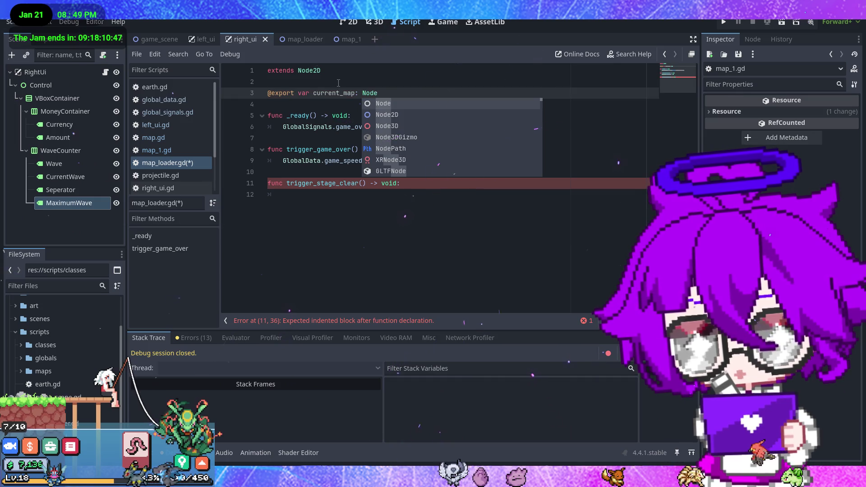
{"action": "key", "text": "Down"}
{"action": "key", "text": "Return"}
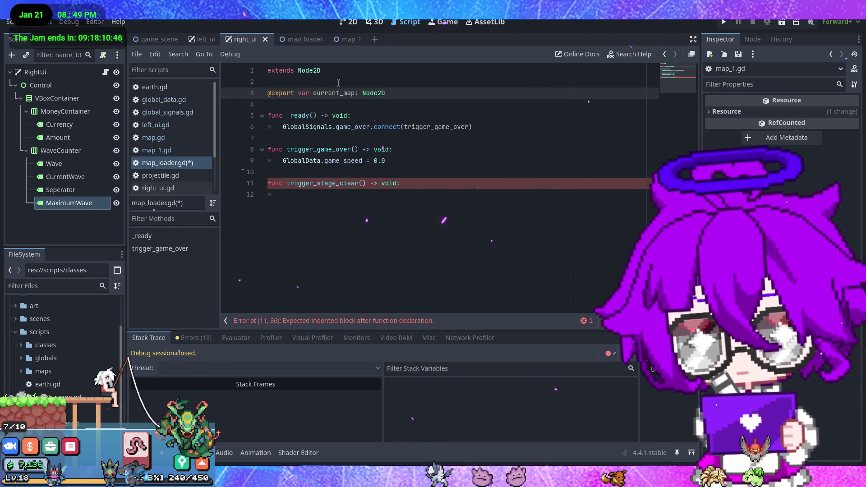
{"action": "key", "text": "ctrl+s"}
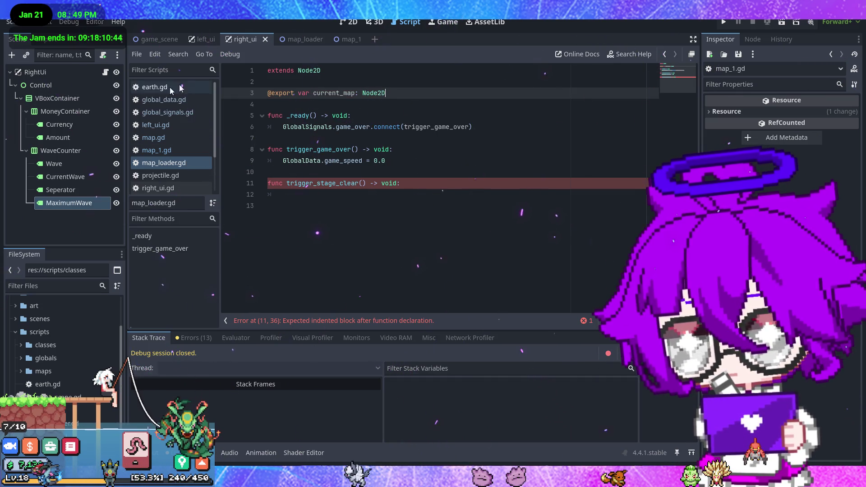
- In the map_loader scene, give trigger_stage_clear a pass body, save, and assign Map1 to Current Map
{"action": "left_click", "coordinate": [299, 39]}
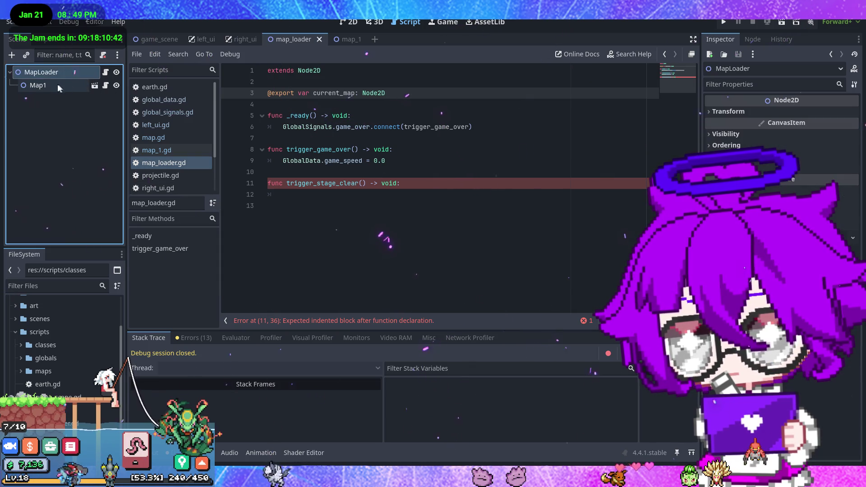
{"action": "left_click", "coordinate": [408, 197]}
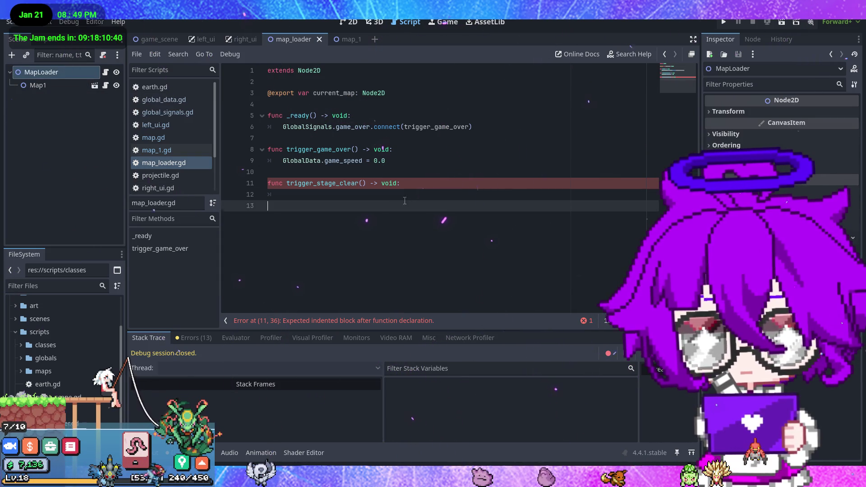
{"action": "type", "text": "pass"}
{"action": "key", "text": "ctrl+s"}
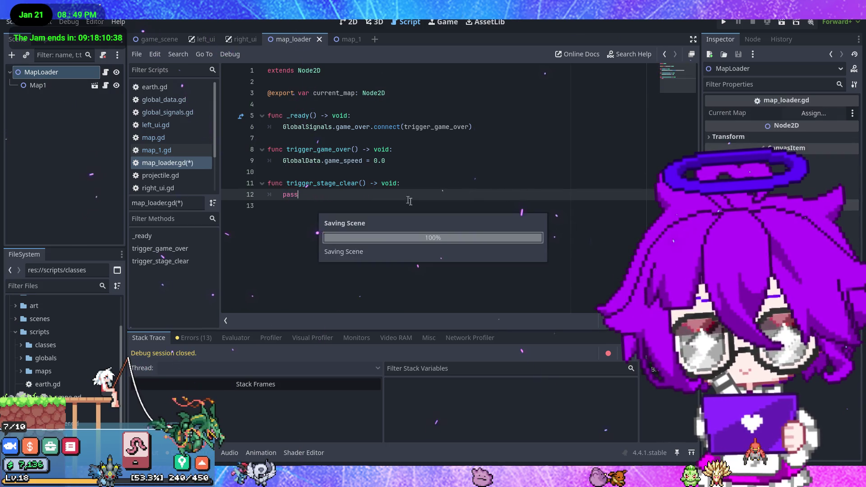
{"action": "mouse_move", "coordinate": [37, 85]}
{"action": "left_mouse_down"}
{"action": "mouse_move", "coordinate": [171, 94]}
{"action": "mouse_move", "coordinate": [381, 238]}
{"action": "mouse_move", "coordinate": [816, 114]}
{"action": "left_mouse_up"}
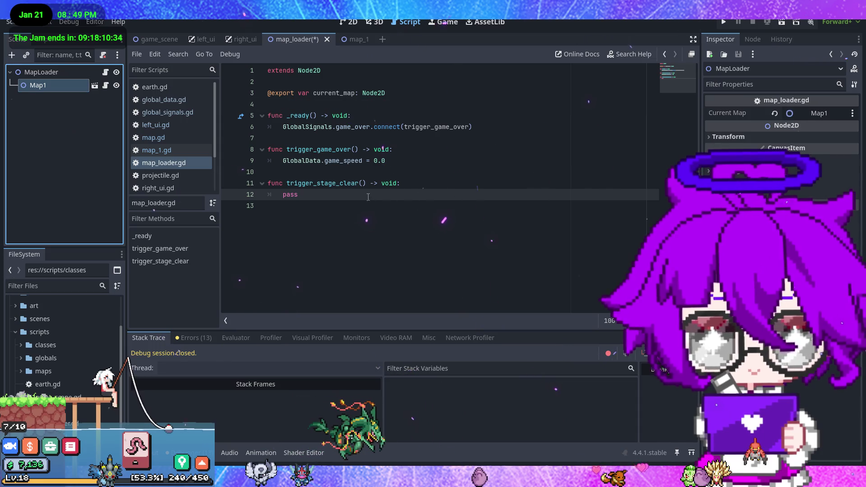
- Change current_map's type from Node2D to Map, save, and reassign Map1 to Current Map
{"action": "double_click", "coordinate": [364, 93]}
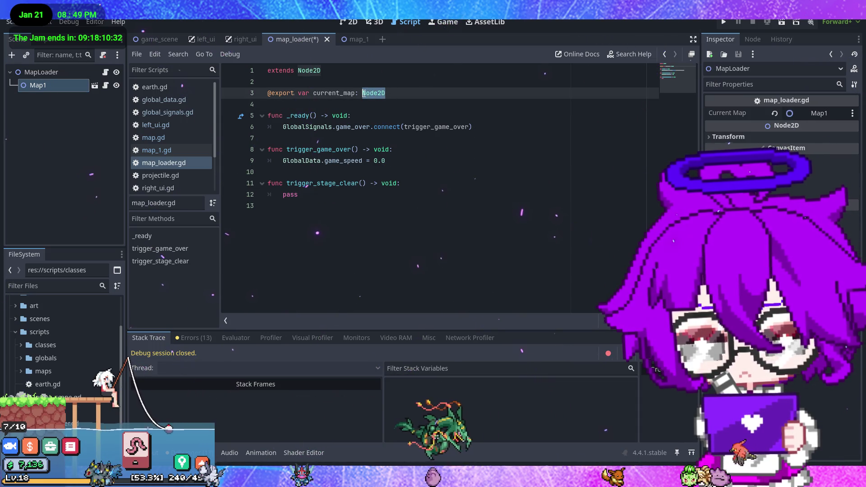
{"action": "type", "text": "Map"}
{"action": "key", "text": "ctrl+s"}
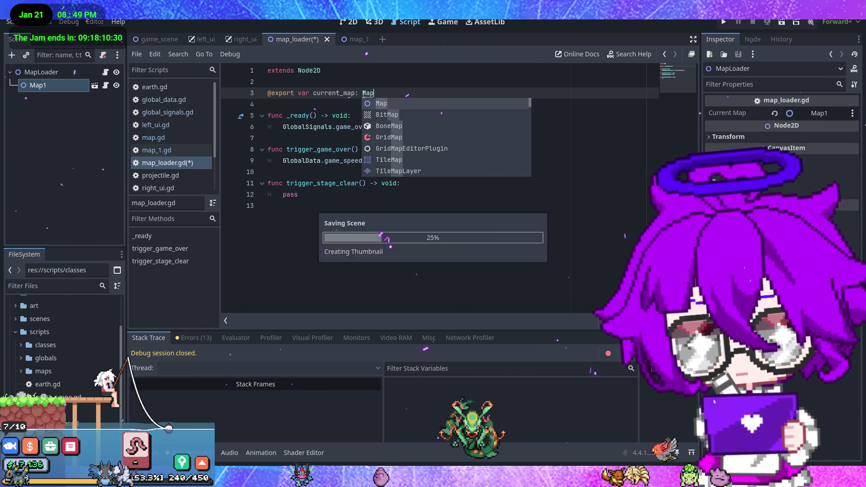
{"action": "key", "text": "Escape"}
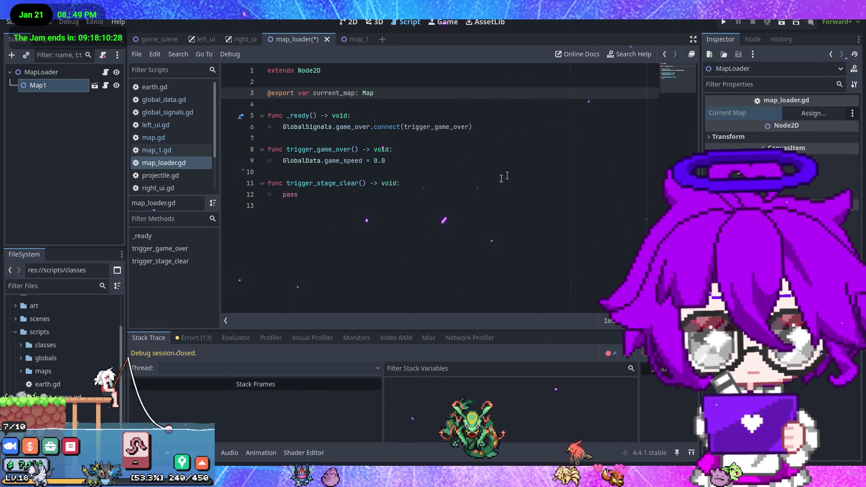
{"action": "left_click", "coordinate": [500, 183]}
{"action": "mouse_move", "coordinate": [54, 85]}
{"action": "left_mouse_down"}
{"action": "mouse_move", "coordinate": [451, 93]}
{"action": "mouse_move", "coordinate": [813, 113]}
{"action": "left_mouse_up"}
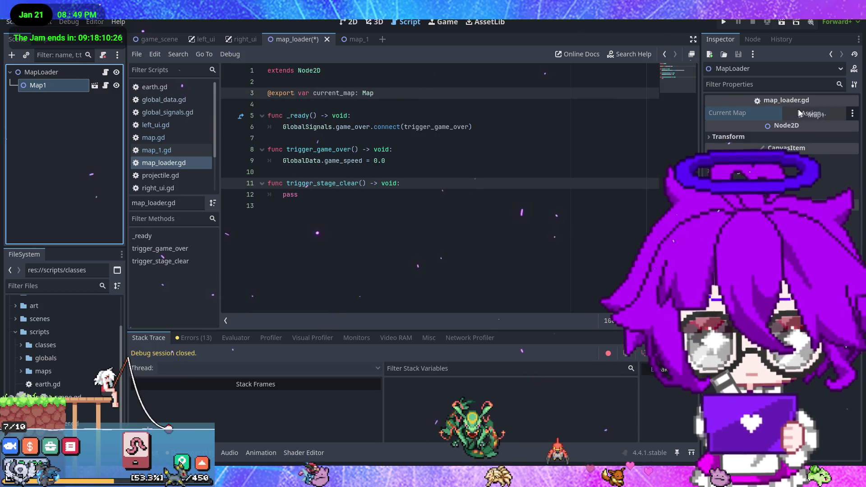
{"action": "left_click", "coordinate": [355, 197]}
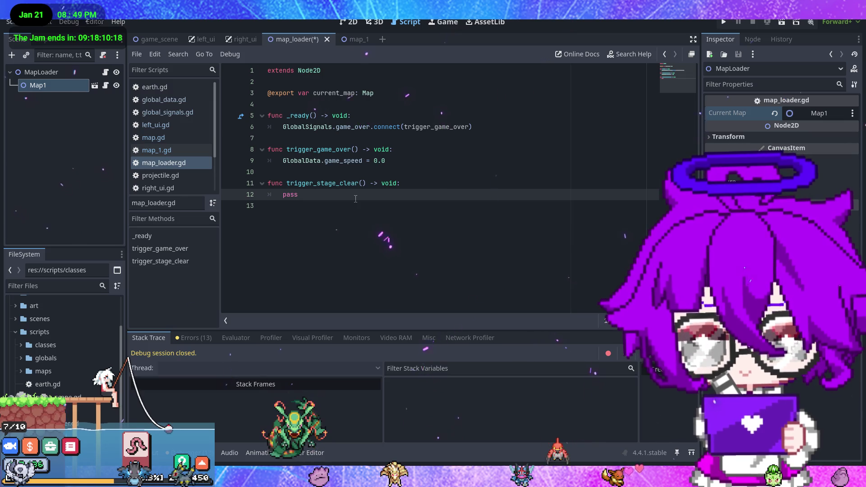
- Replace pass with current_map.queue_free(), save, and begin a print("stage cleared") line
{"action": "key", "text": "BackSpace"}
{"action": "key", "text": "BackSpace"}
{"action": "key", "text": "BackSpace"}
{"action": "key", "text": "BackSpace"}
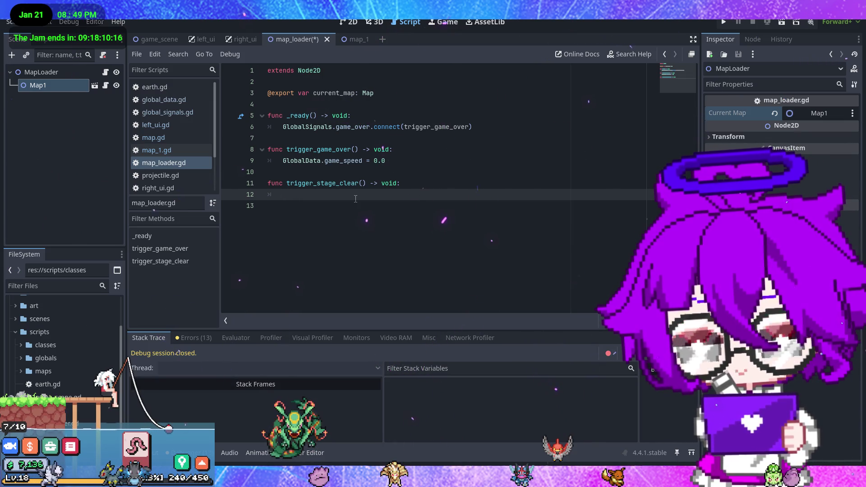
{"action": "type", "text": "curr"}
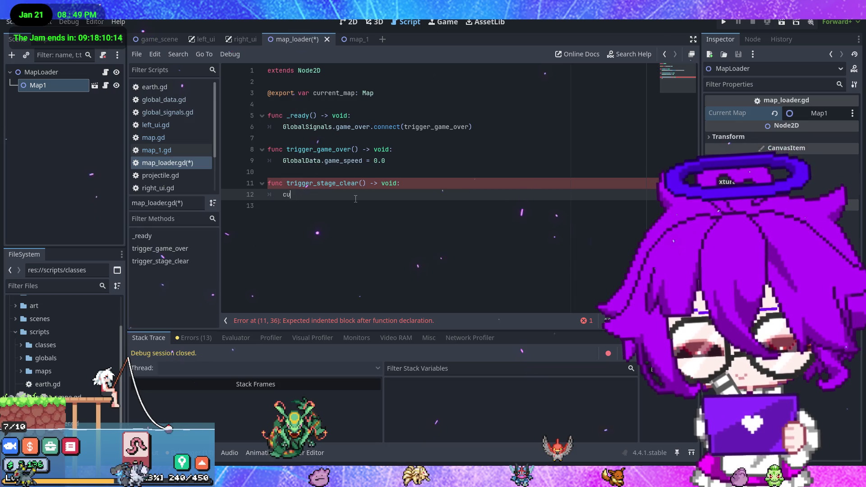
{"action": "key", "text": "Return"}
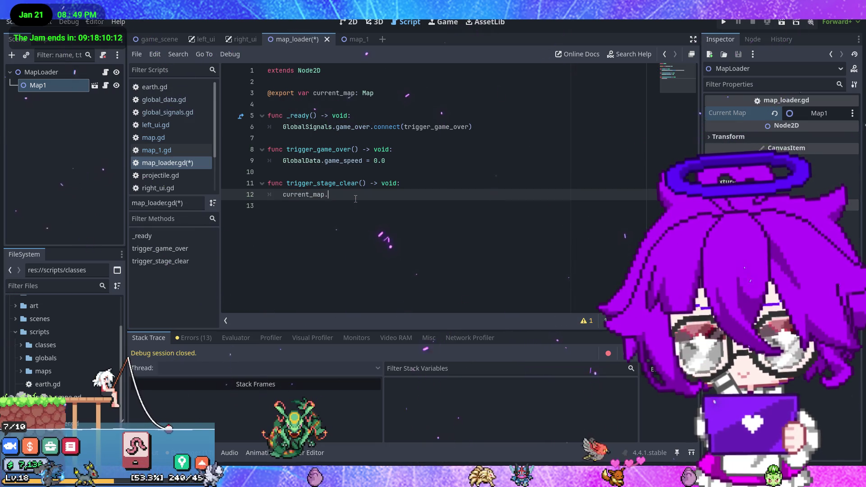
{"action": "type", "text": "."}
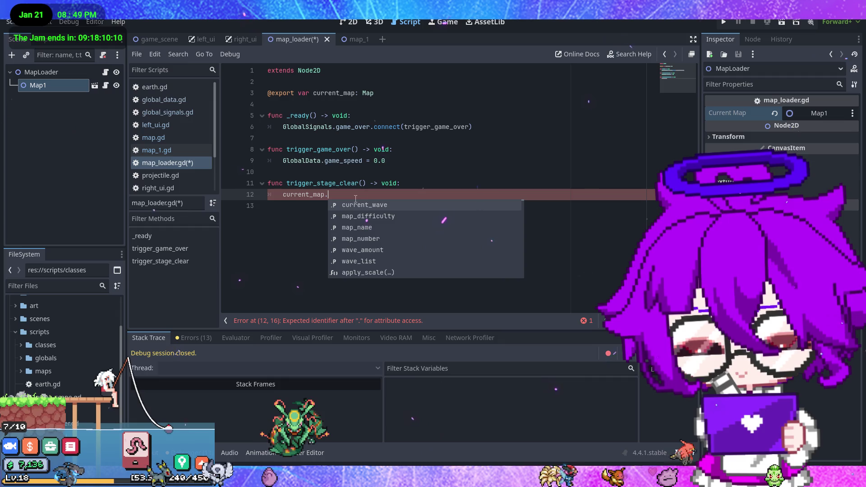
{"action": "type", "text": "qu"}
{"action": "key", "text": "Return"}
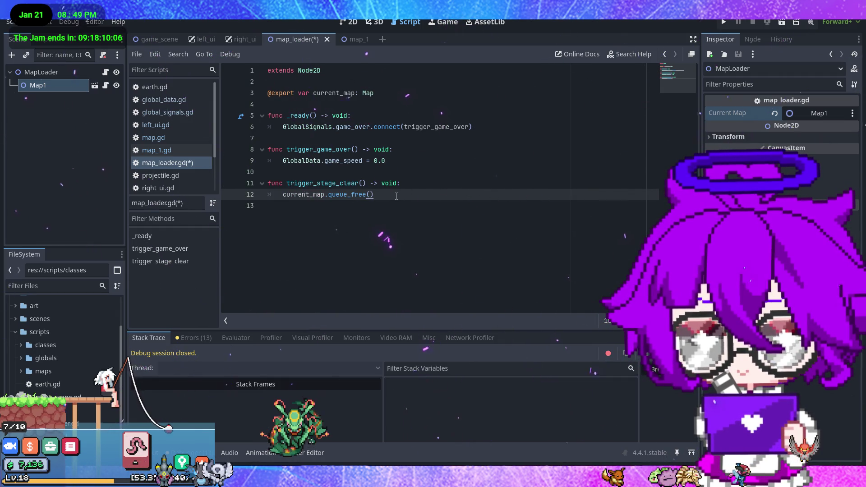
{"action": "key", "text": "ctrl+s"}
{"action": "key", "text": "Return"}
{"action": "type", "text": "p"}
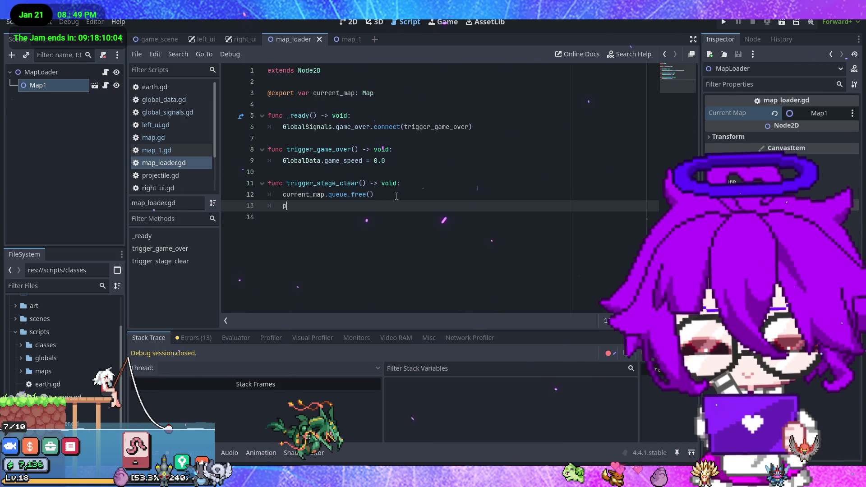
{"action": "type", "text": "rint(\"sta"}
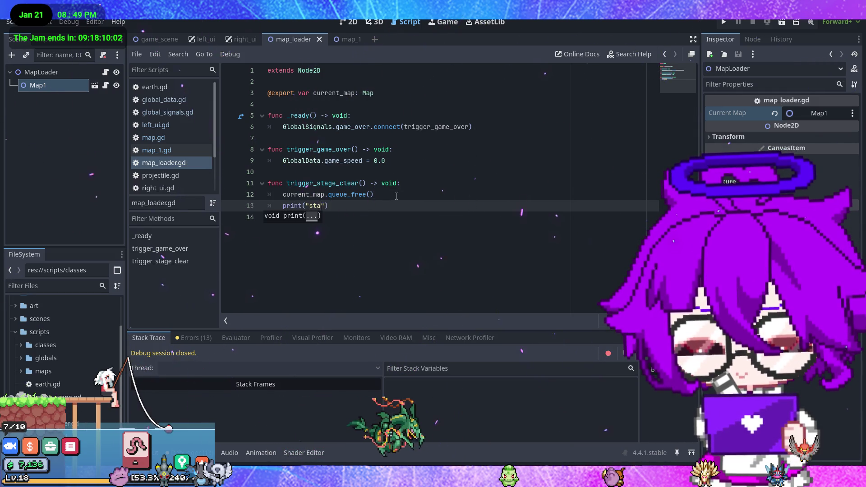
{"action": "type", "text": "ge cle"}
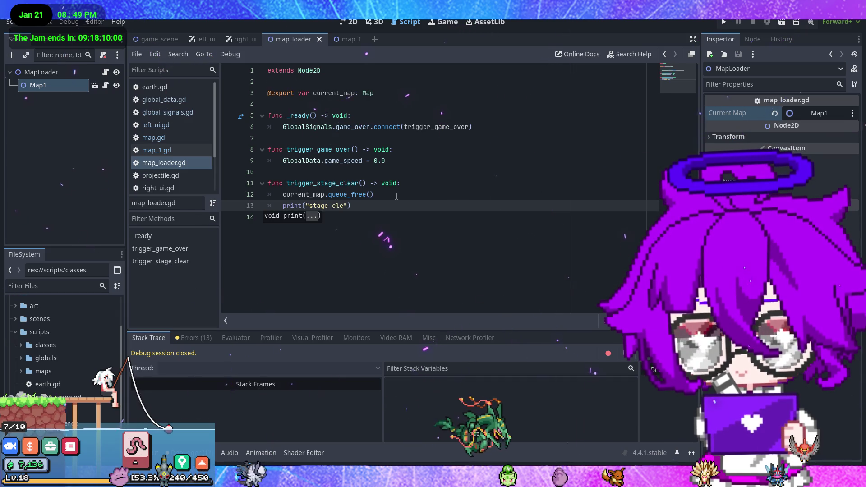
{"action": "type", "text": "ared"}
{"action": "left_click", "coordinate": [723, 21]}
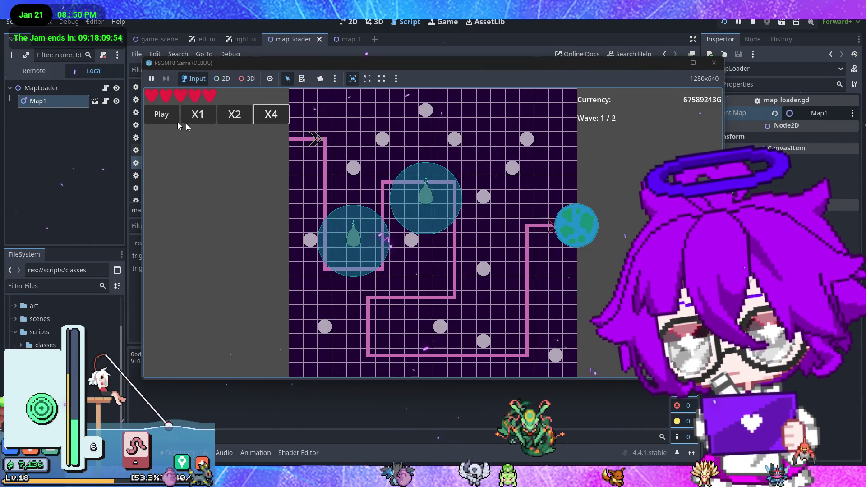
{"action": "left_click", "coordinate": [174, 119]}
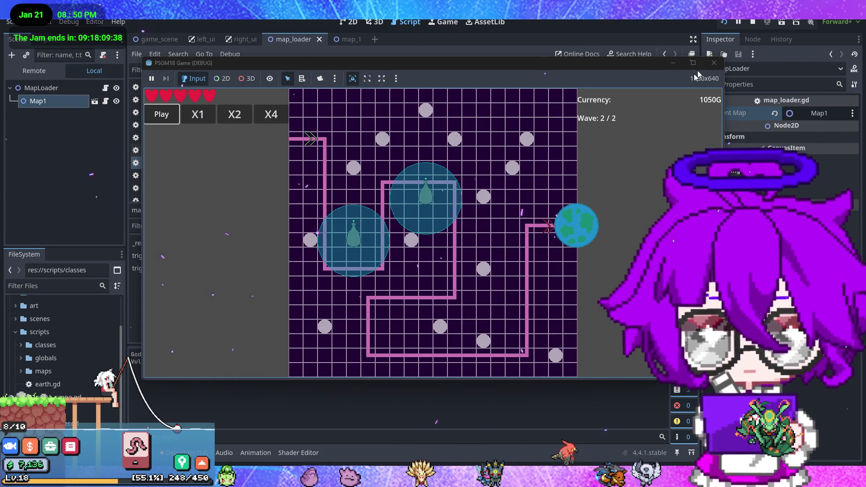
{"action": "left_click", "coordinate": [714, 63]}
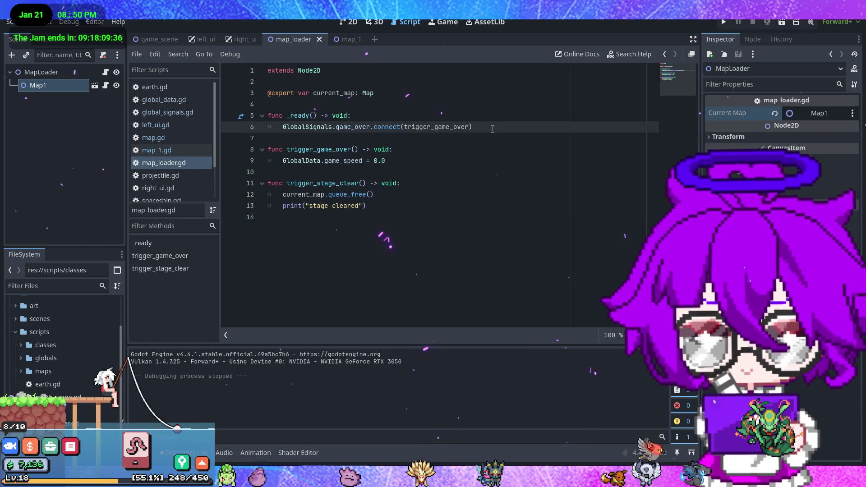
- In _ready, add GlobalSignals.stage_finished.connect(trigger_stage_clear), then run the project with F5
{"action": "key", "text": "Return"}
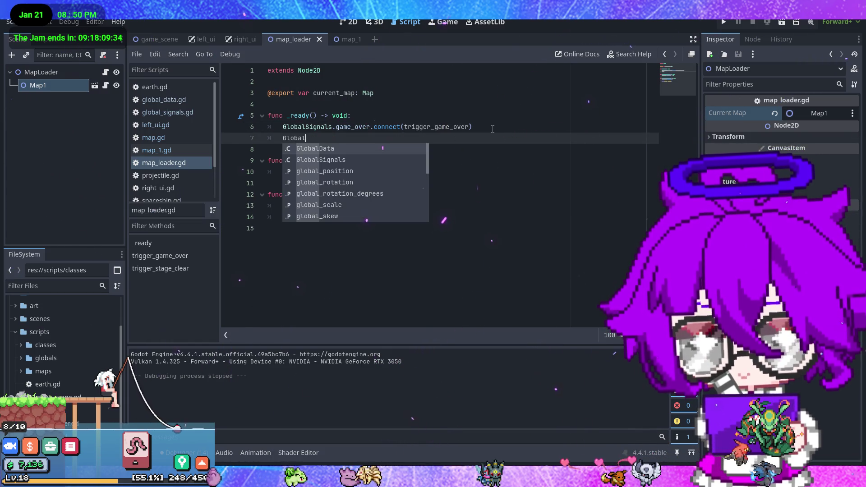
{"action": "key", "text": "Down"}
{"action": "key", "text": "Return"}
{"action": "type", "text": "."}
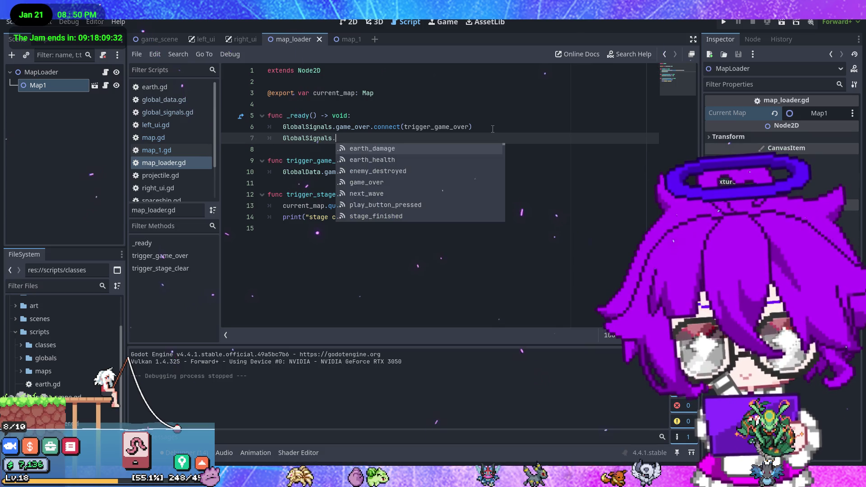
{"action": "key", "text": "Down"}
{"action": "key", "text": "Down"}
{"action": "key", "text": "Down"}
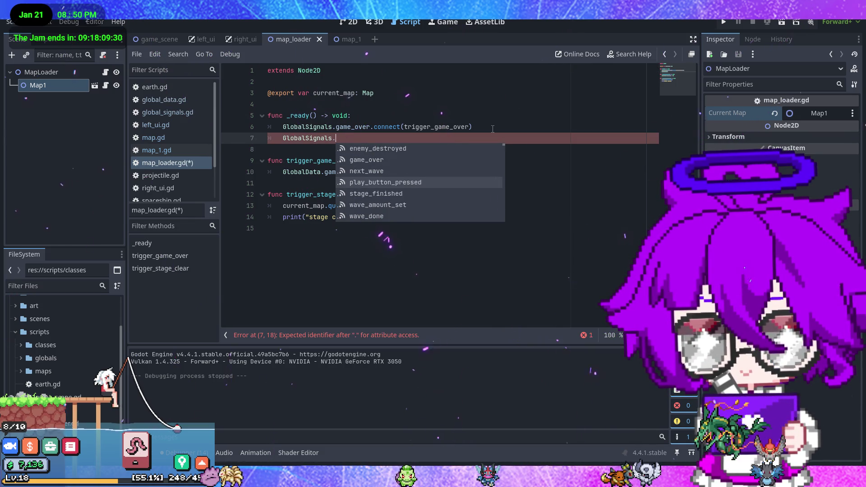
{"action": "key", "text": "Down"}
{"action": "key", "text": "Return"}
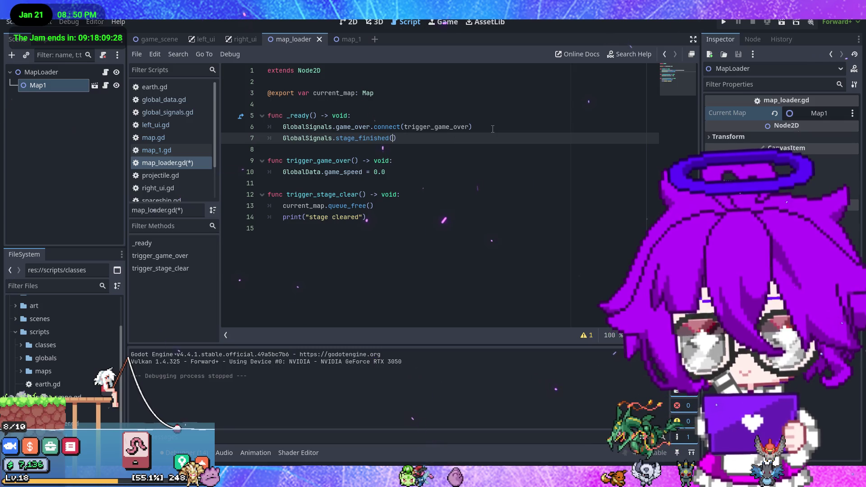
{"action": "key", "text": "Return"}
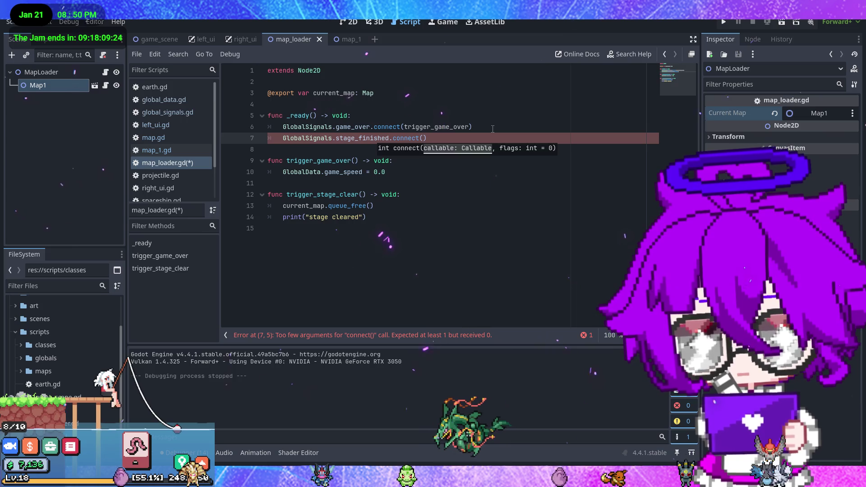
{"action": "type", "text": "er_stage_clear"}
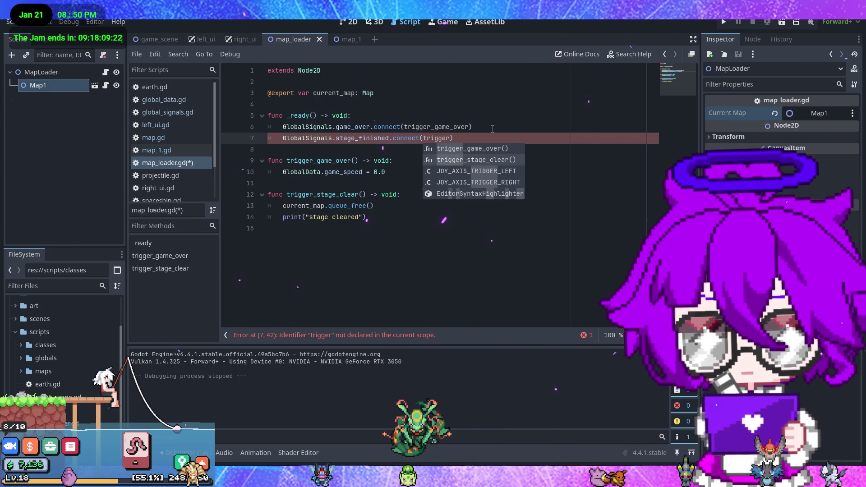
{"action": "key", "text": "Return"}
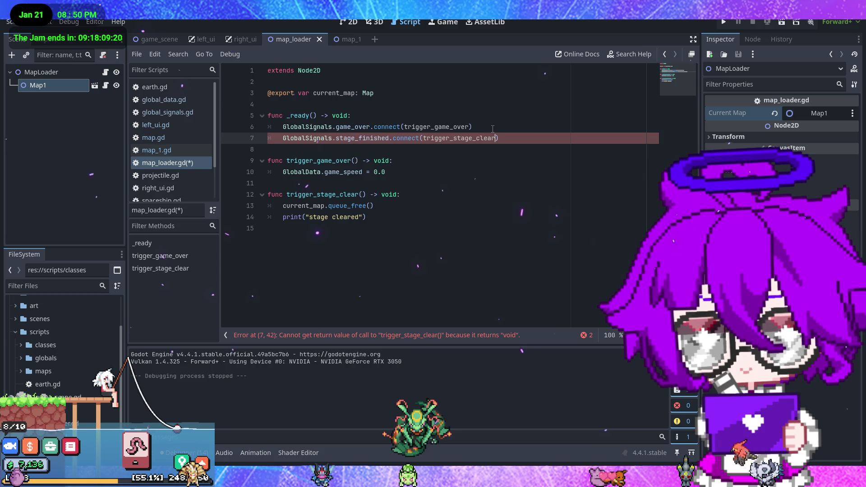
{"action": "key", "text": "F5"}
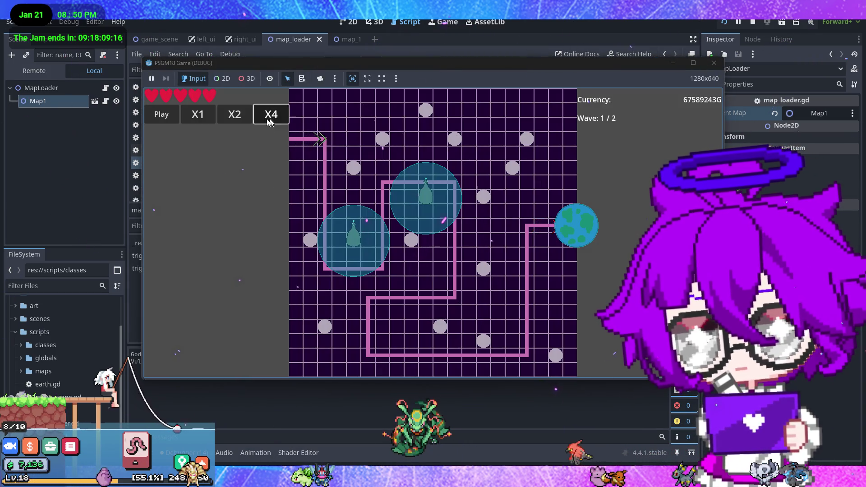
- Play through both waves until the stage clears, close the game window, and open right_ui.gd
{"action": "left_click", "coordinate": [153, 118]}
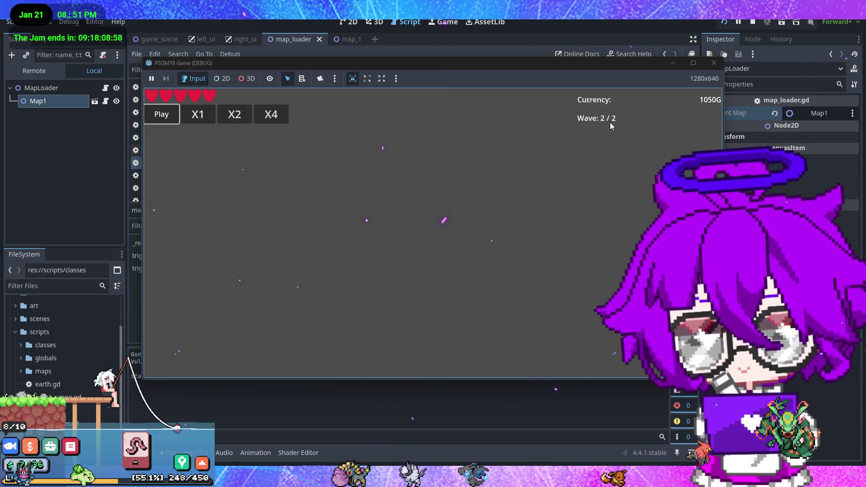
{"action": "left_click", "coordinate": [714, 63]}
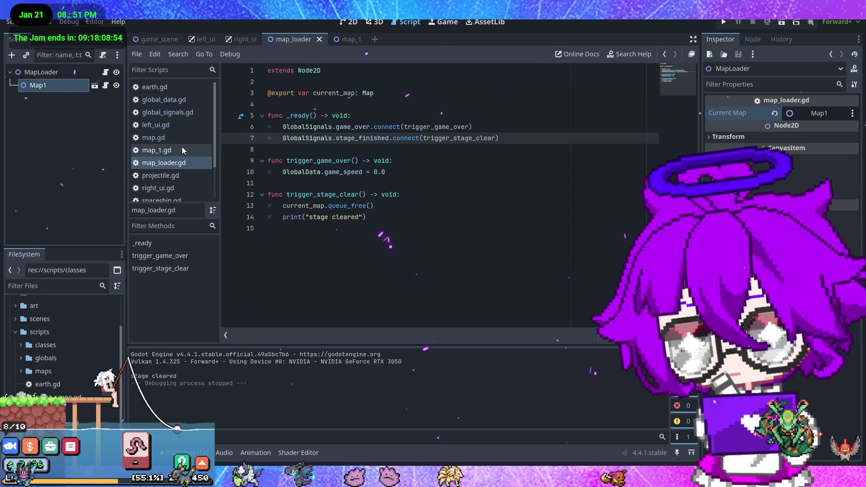
{"action": "scroll", "coordinate": [183, 153], "scroll_direction": "down", "scroll_amount": 1}
{"action": "left_click", "coordinate": [177, 174]}
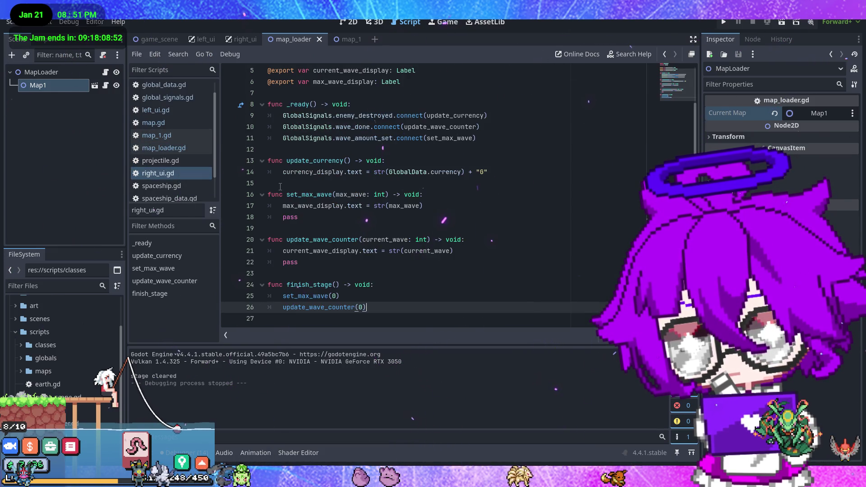
- After line 11, add GlobalSignals.stage_finished.connect(finish_stage) and save right_ui.gd
{"action": "left_click", "coordinate": [483, 138]}
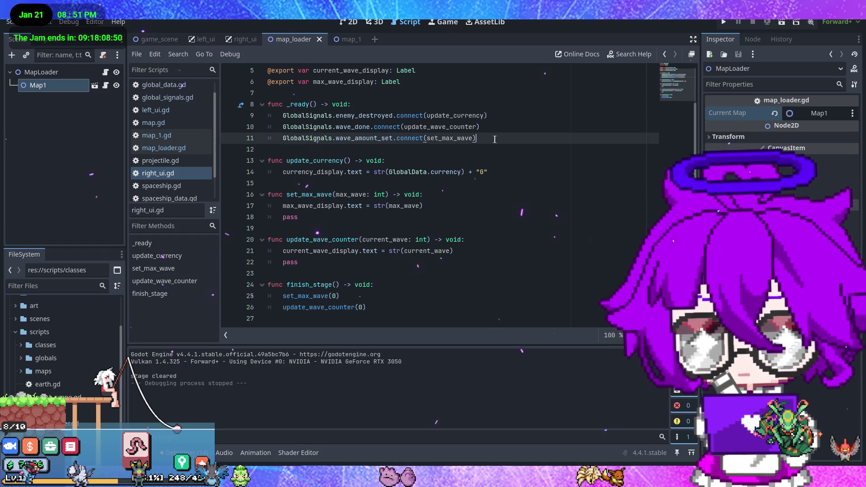
{"action": "key", "text": "Return"}
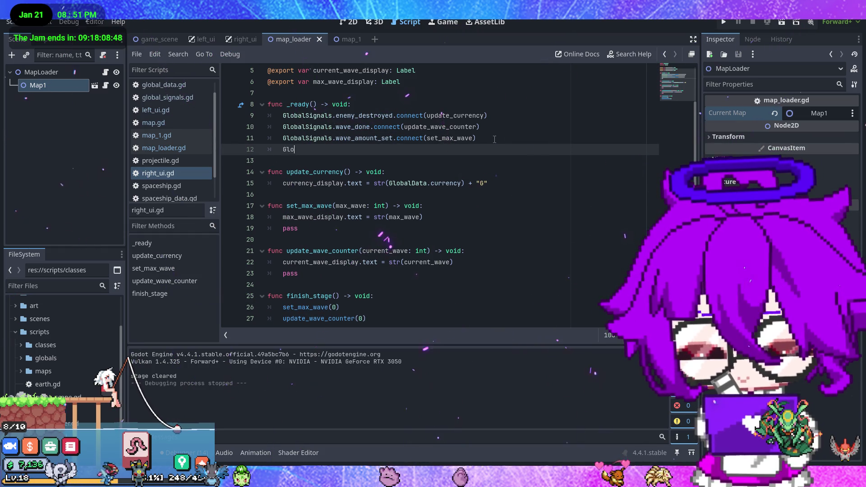
{"action": "type", "text": "l"}
{"action": "key", "text": "Down"}
{"action": "key", "text": "Return"}
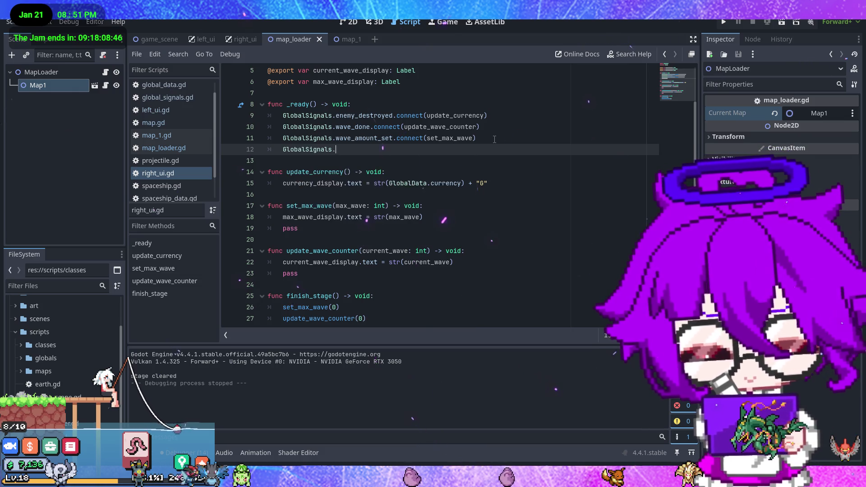
{"action": "type", "text": "."}
{"action": "key", "text": "Down"}
{"action": "key", "text": "Down"}
{"action": "key", "text": "Down"}
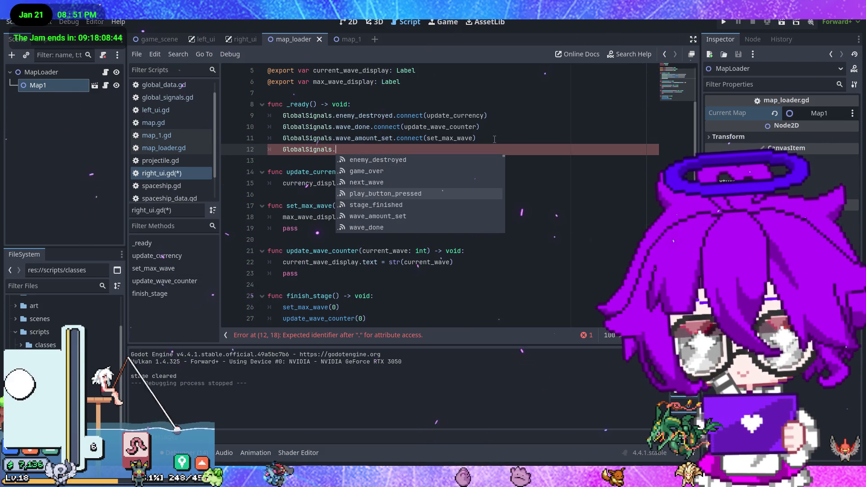
{"action": "key", "text": "Return"}
{"action": "type", "text": ".connect("}
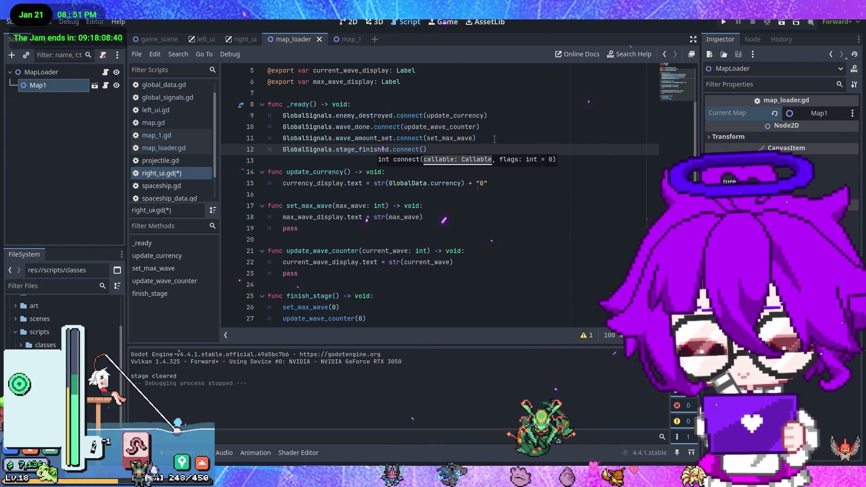
{"action": "type", "text": "fi"}
{"action": "key", "text": "Return"}
{"action": "key", "text": "BackSpace"}
{"action": "key", "text": "ctrl+s"}
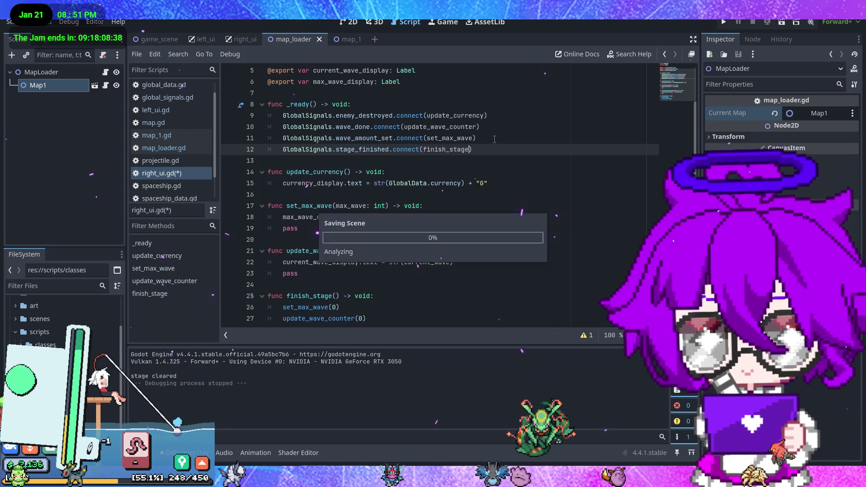
{"action": "left_click", "coordinate": [727, 22]}
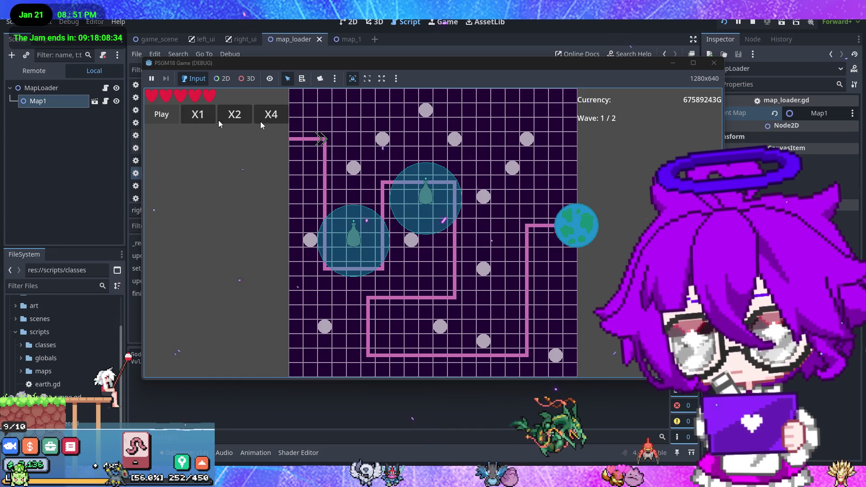
{"action": "left_click", "coordinate": [266, 118]}
{"action": "left_click", "coordinate": [156, 118]}
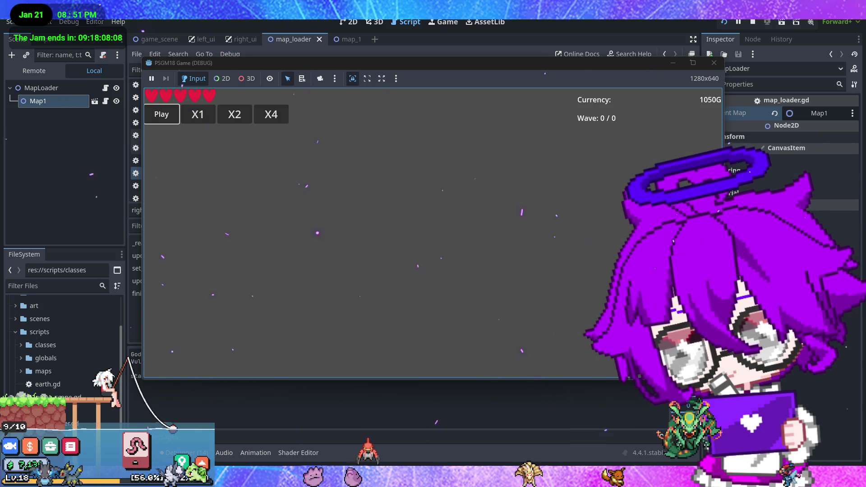
{"action": "left_click", "coordinate": [274, 117]}
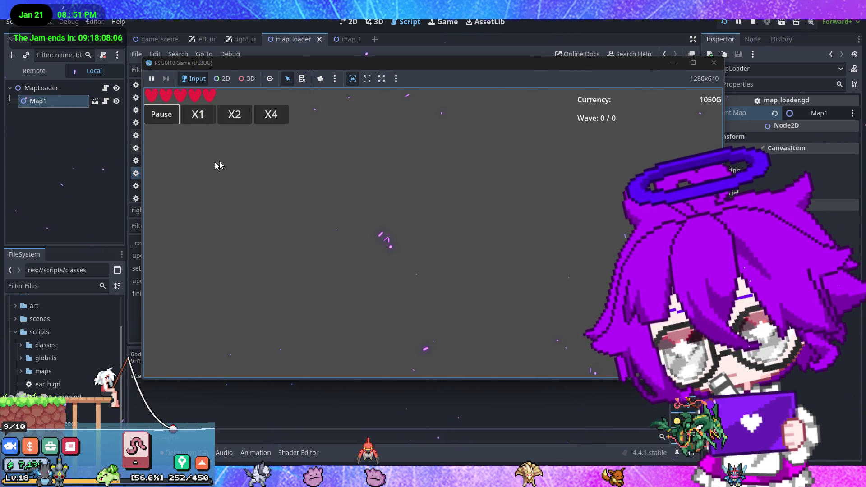
{"action": "left_click", "coordinate": [271, 115]}
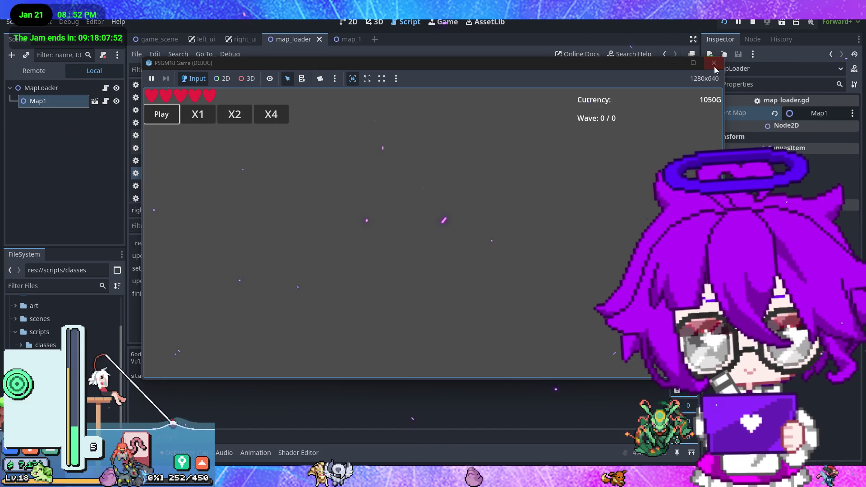
{"action": "left_click", "coordinate": [715, 63]}
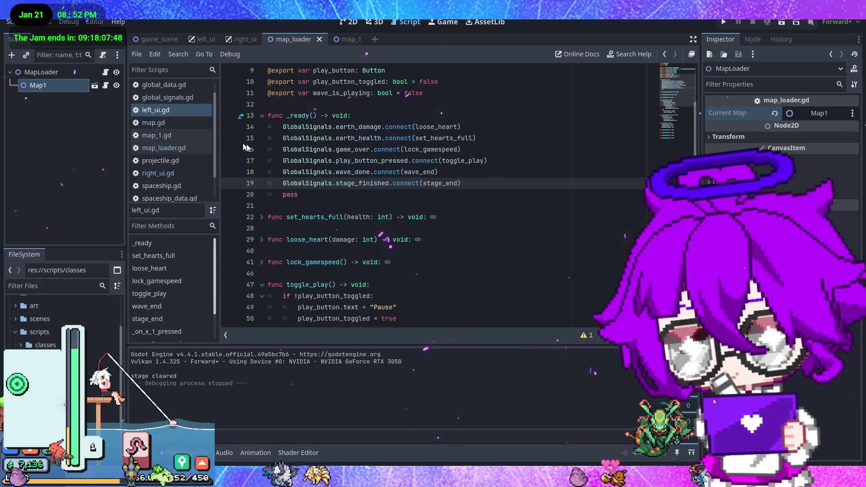
- Add a set_hearts_full call after the game speed reset in stage_end and save left_ui.gd
{"action": "scroll", "coordinate": [464, 215], "scroll_direction": "down", "scroll_amount": 1}
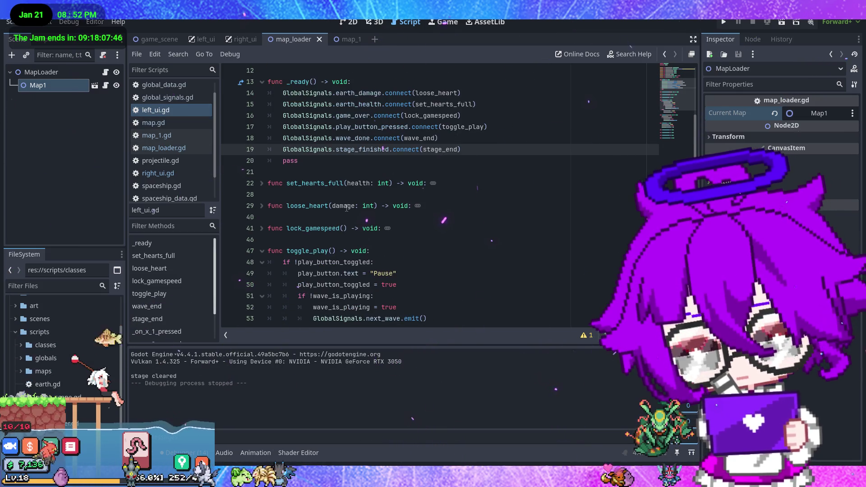
{"action": "left_click", "coordinate": [261, 185]}
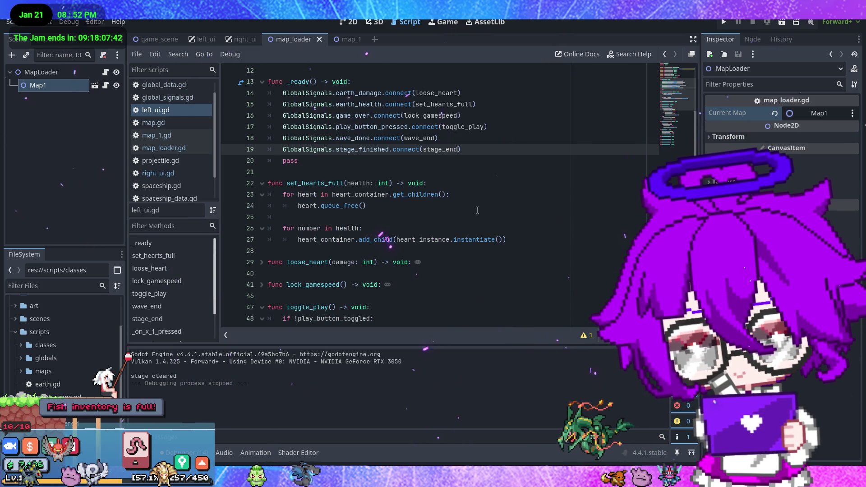
{"action": "scroll", "coordinate": [471, 208], "scroll_direction": "down", "scroll_amount": 5}
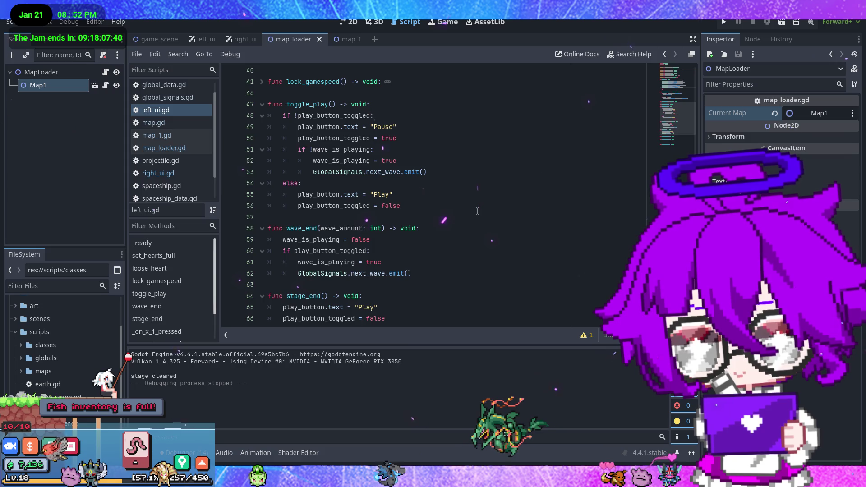
{"action": "scroll", "coordinate": [477, 211], "scroll_direction": "down", "scroll_amount": 2}
{"action": "left_click", "coordinate": [423, 258]}
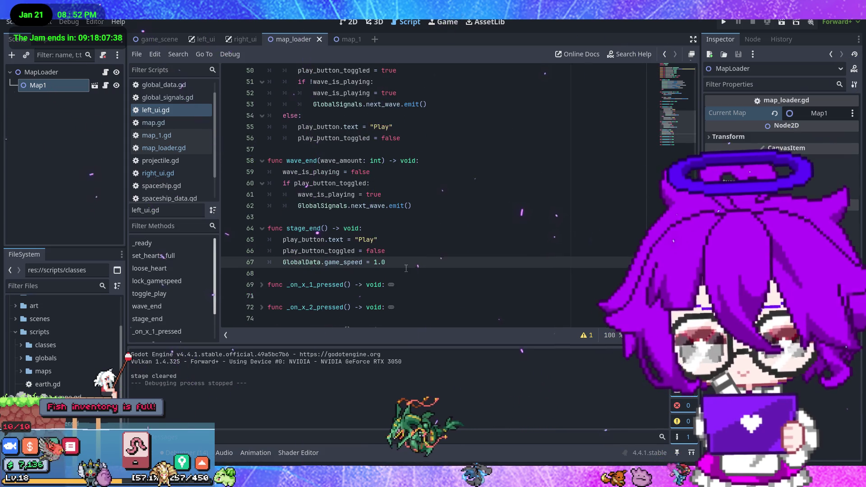
{"action": "key", "text": "Return"}
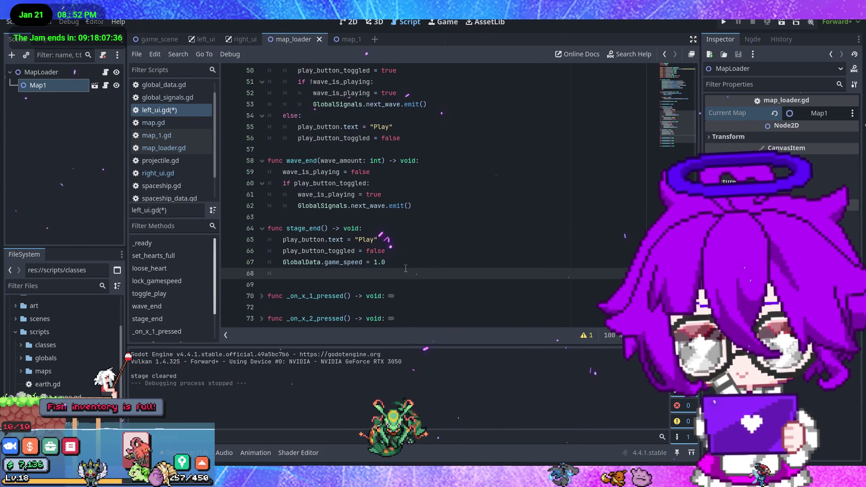
{"action": "scroll", "coordinate": [405, 268], "scroll_direction": "up", "scroll_amount": 4}
{"action": "scroll", "coordinate": [406, 269], "scroll_direction": "up", "scroll_amount": 2}
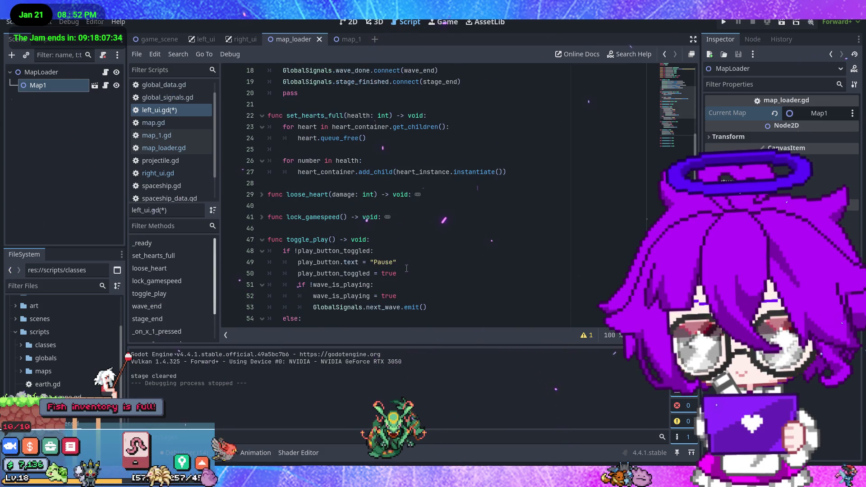
{"action": "scroll", "coordinate": [414, 269], "scroll_direction": "down", "scroll_amount": 11}
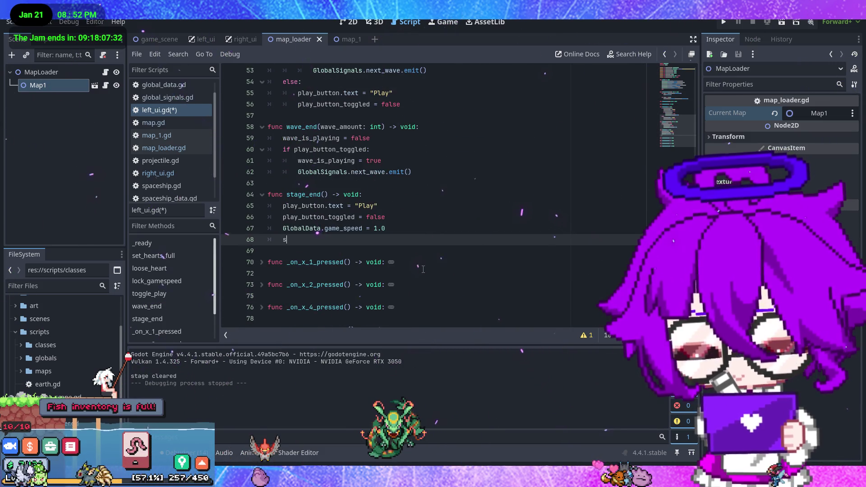
{"action": "type", "text": "et_"}
{"action": "key", "text": "Return"}
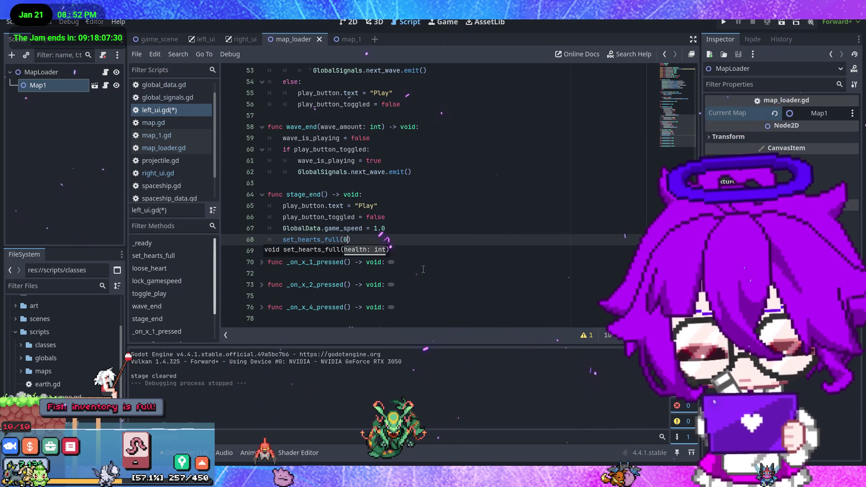
{"action": "key", "text": "ctrl+s"}
- Fold the toggle_play, wave_end and set_hearts_full functions
{"action": "scroll", "coordinate": [419, 267], "scroll_direction": "up", "scroll_amount": 10}
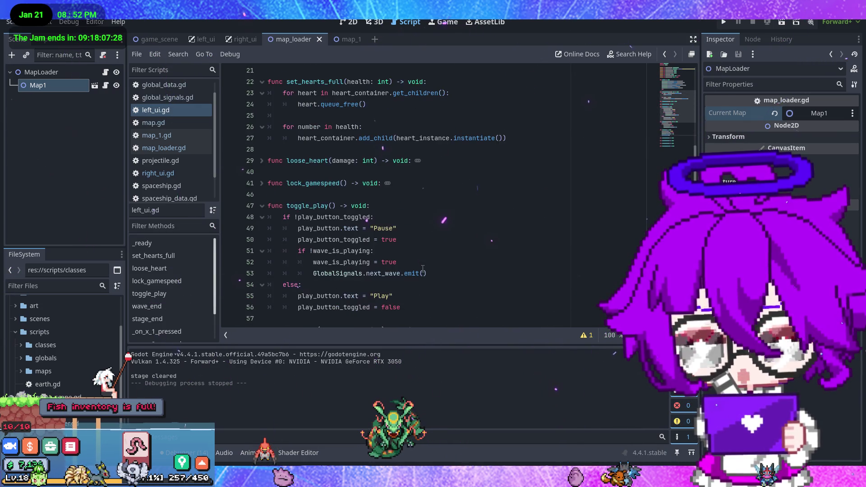
{"action": "left_click", "coordinate": [262, 205]}
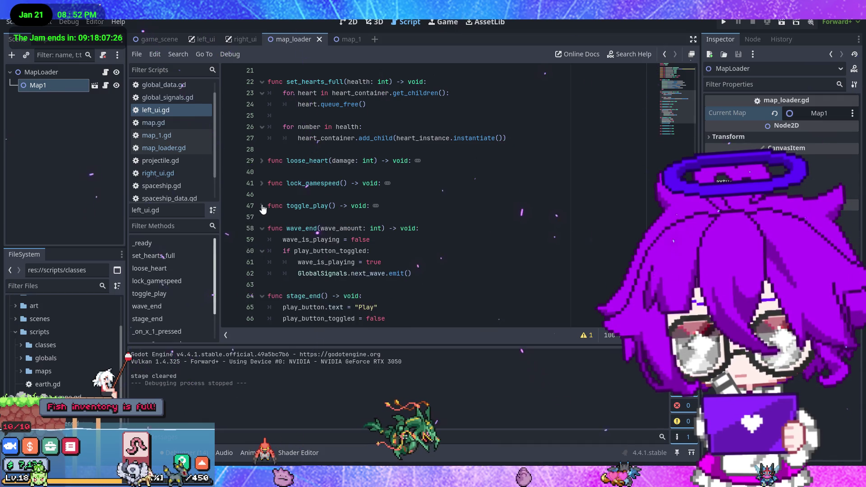
{"action": "left_click", "coordinate": [262, 228]}
{"action": "scroll", "coordinate": [262, 181], "scroll_direction": "up", "scroll_amount": 1}
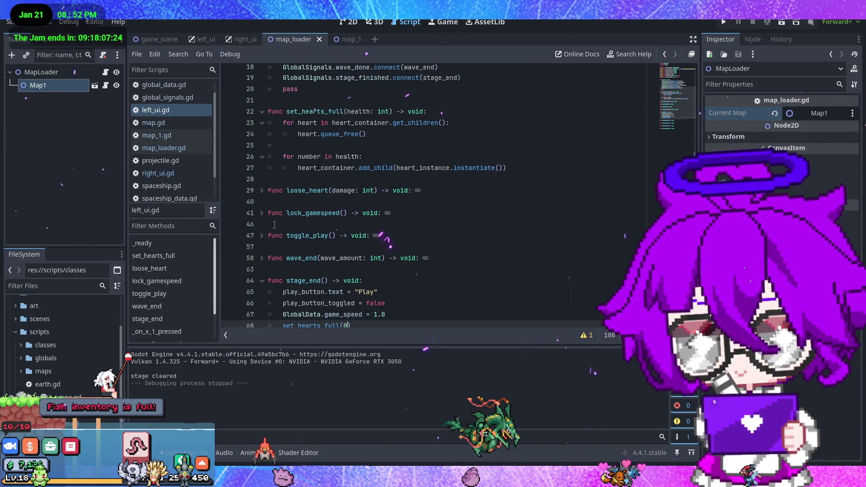
{"action": "left_click", "coordinate": [261, 115]}
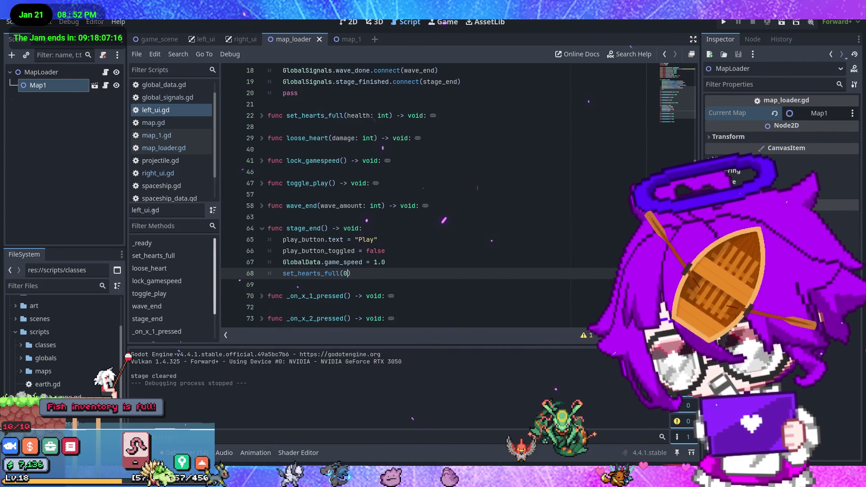
{"action": "left_click", "coordinate": [10, 447]}
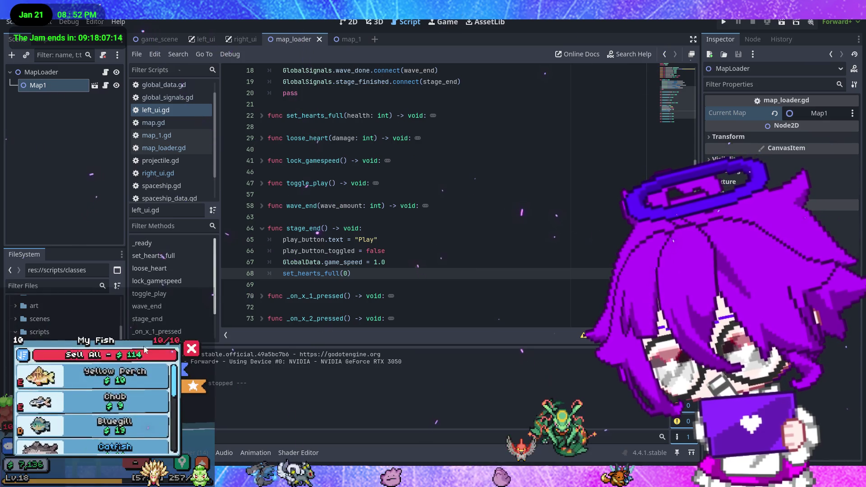
{"action": "left_click", "coordinate": [103, 355]}
{"action": "left_click", "coordinate": [190, 350]}
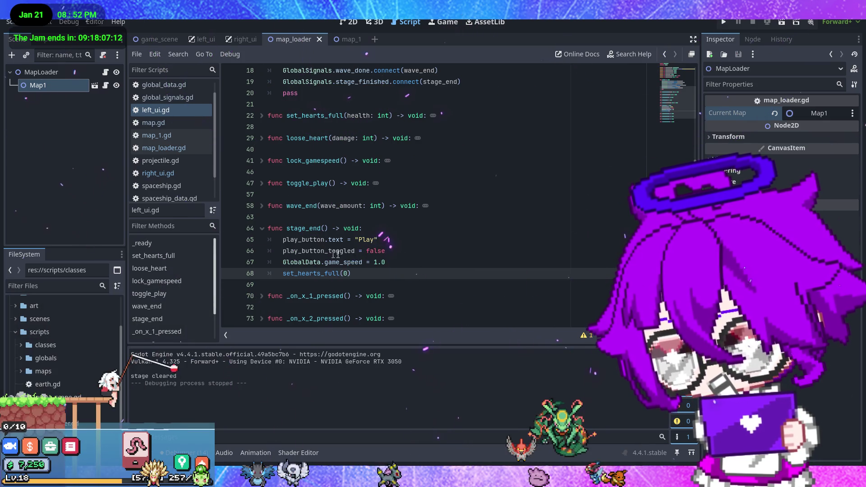
- Inspect the lock_gamespeed function body, then fold it again
{"action": "scroll", "coordinate": [365, 226], "scroll_direction": "up", "scroll_amount": 3}
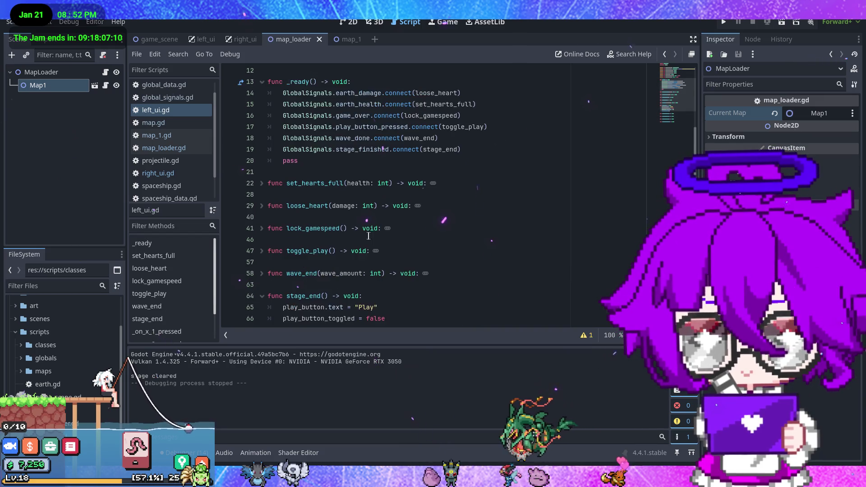
{"action": "scroll", "coordinate": [346, 205], "scroll_direction": "up", "scroll_amount": 1}
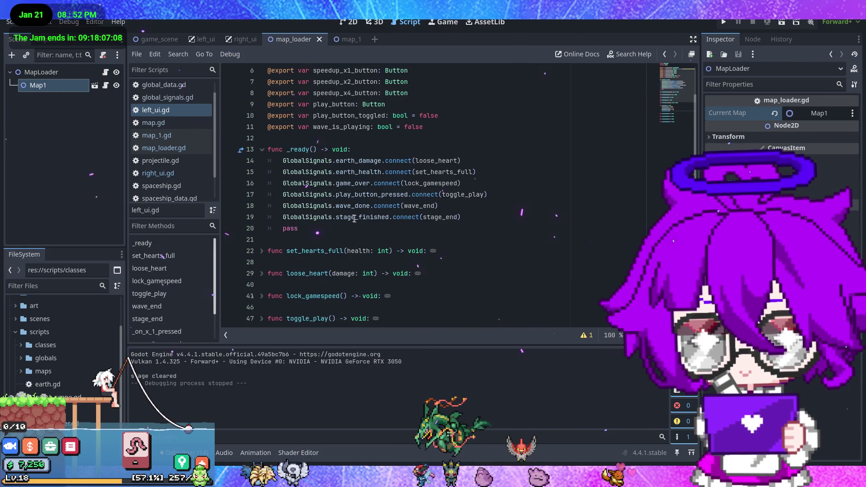
{"action": "scroll", "coordinate": [369, 231], "scroll_direction": "down", "scroll_amount": 1}
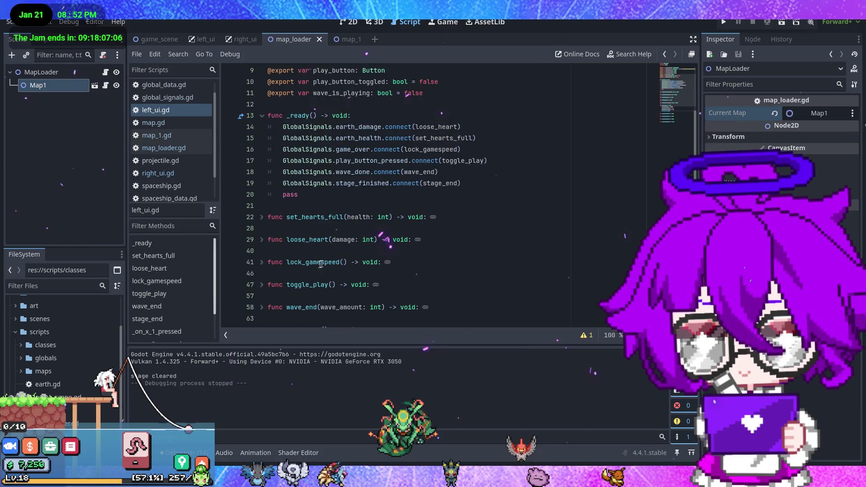
{"action": "left_click", "coordinate": [262, 263]}
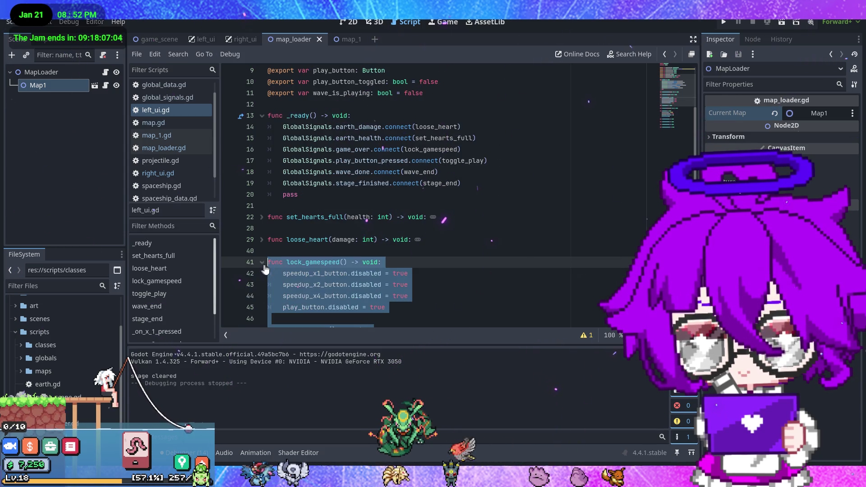
{"action": "left_click", "coordinate": [461, 277]}
{"action": "scroll", "coordinate": [454, 288], "scroll_direction": "down", "scroll_amount": 1}
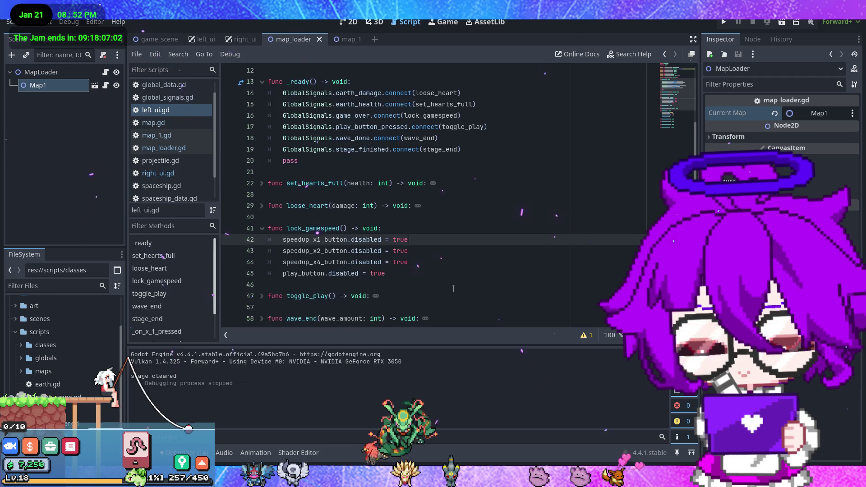
{"action": "left_click", "coordinate": [262, 229]}
- Add lock_gamespeed() on a new line after set_hearts_full(0), then test-run the game
{"action": "scroll", "coordinate": [316, 252], "scroll_direction": "down", "scroll_amount": 1}
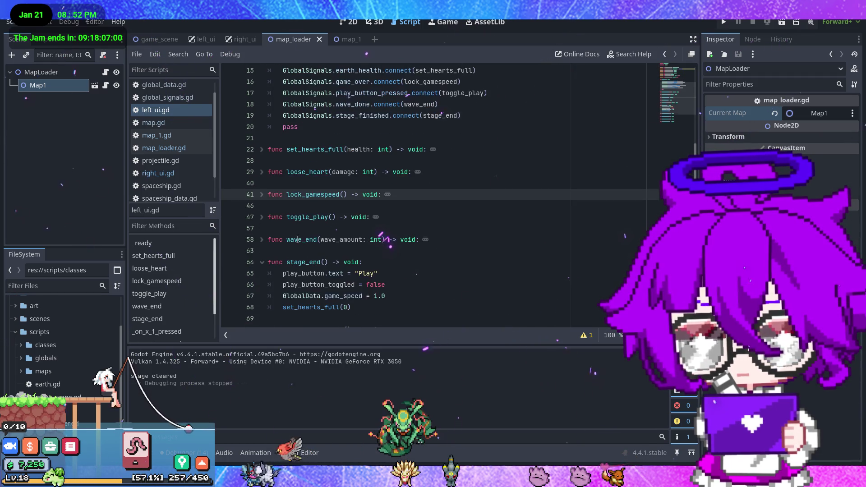
{"action": "scroll", "coordinate": [381, 267], "scroll_direction": "down", "scroll_amount": 1}
{"action": "left_click", "coordinate": [377, 273]}
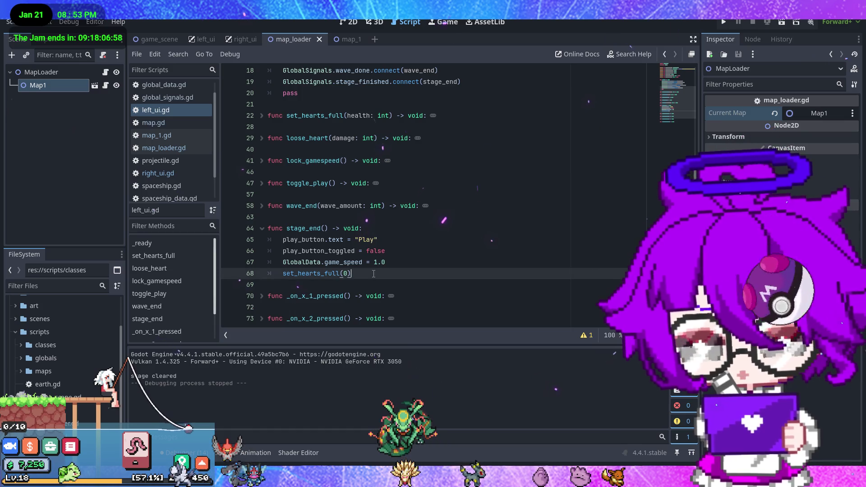
{"action": "type", "text": "#"}
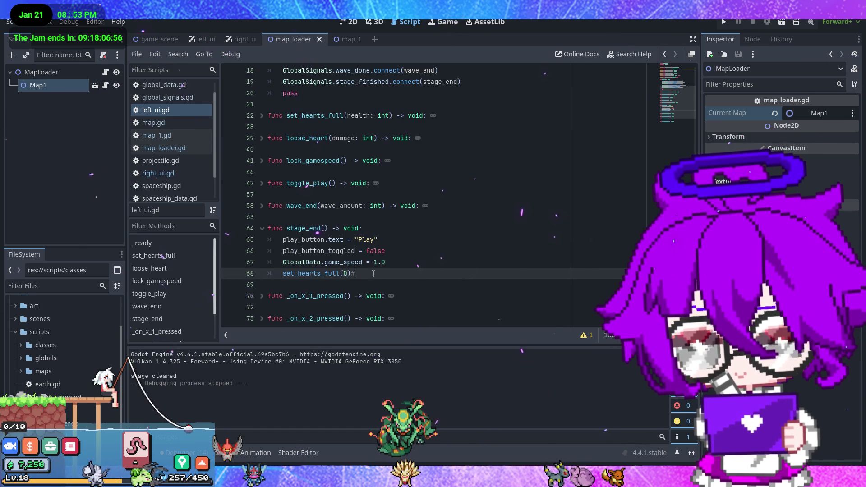
{"action": "key", "text": "Return"}
{"action": "type", "text": "lock"}
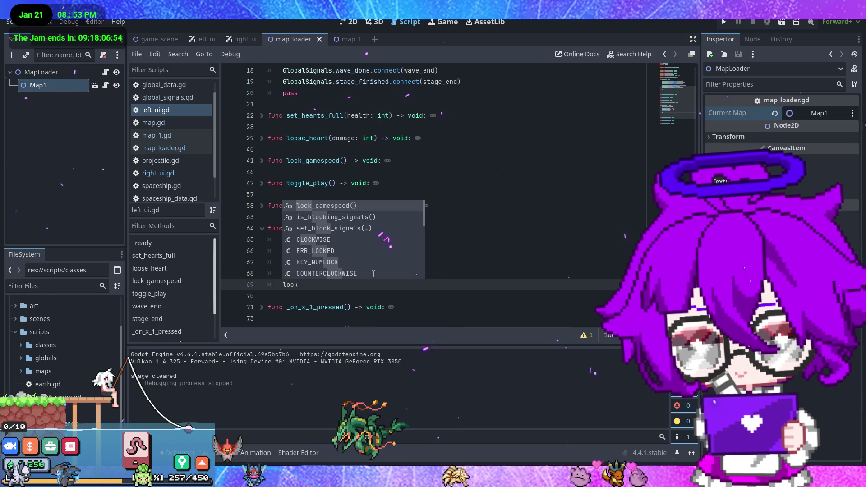
{"action": "key", "text": "Return"}
{"action": "left_click", "coordinate": [725, 22]}
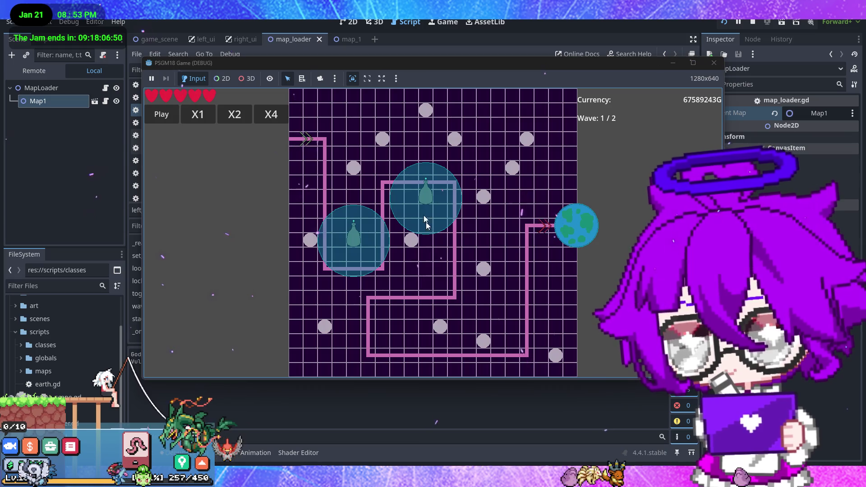
- Start the first wave in the running game, then switch to Obsidian
{"action": "left_click", "coordinate": [161, 114]}
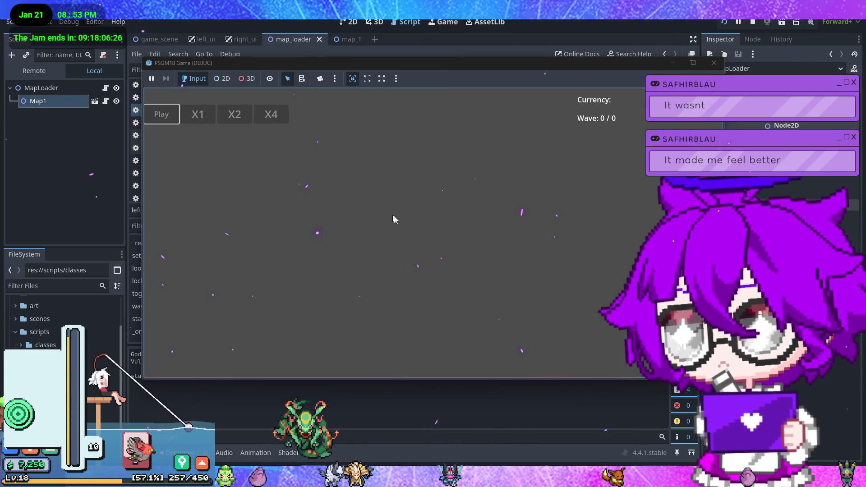
{"action": "key", "text": "alt+Tab"}
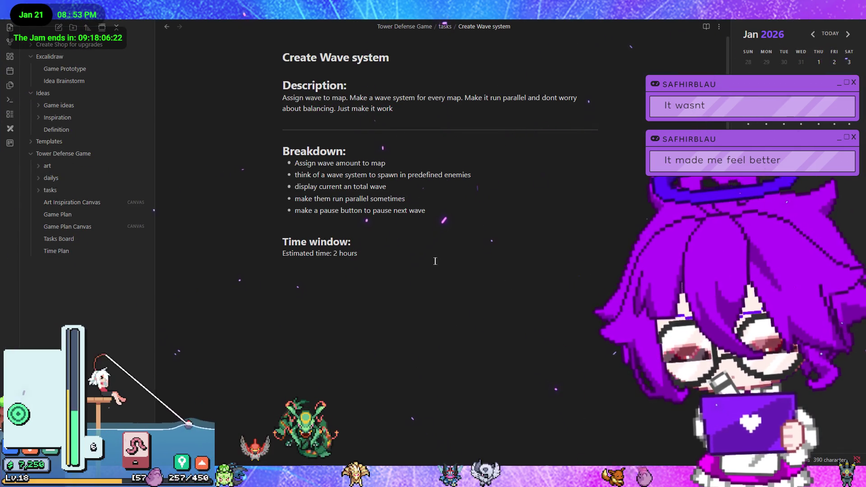
- On the Tasks Board, move Create Wave system to done and Create Wave statistics to in progress
{"action": "left_click_drag", "start_coordinate": [358, 254], "coordinate": [303, 256]}
{"action": "key", "text": "Right"}
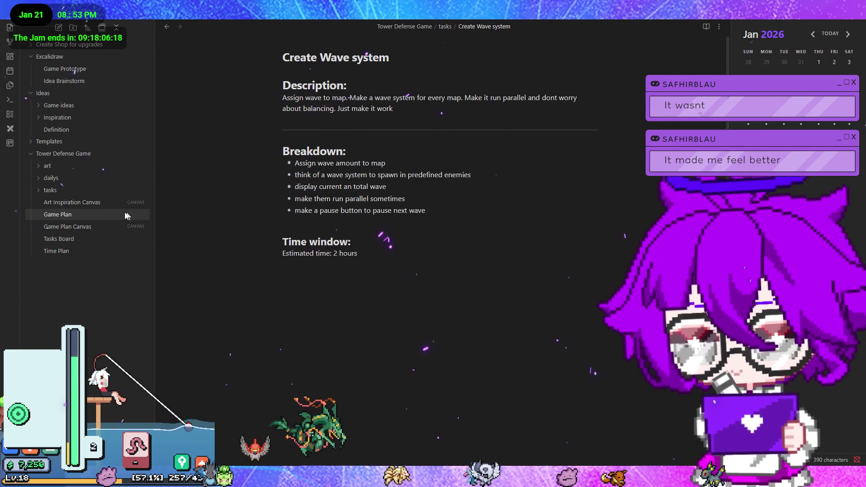
{"action": "left_click", "coordinate": [82, 240]}
{"action": "mouse_move", "coordinate": [493, 77]}
{"action": "left_mouse_down"}
{"action": "mouse_move", "coordinate": [566, 125]}
{"action": "mouse_move", "coordinate": [620, 295]}
{"action": "mouse_move", "coordinate": [621, 357]}
{"action": "left_mouse_up"}
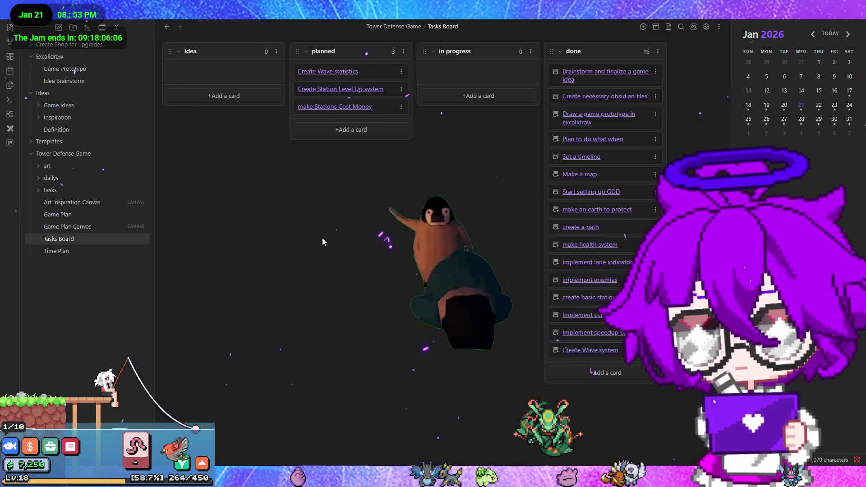
{"action": "left_click_drag", "start_coordinate": [342, 72], "coordinate": [485, 85]}
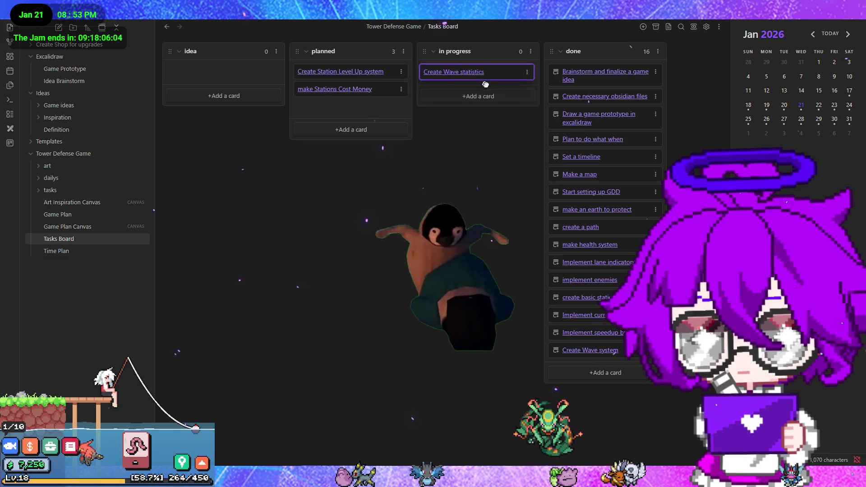
- Write the Create Wave statistics description about saving station damage each wave to compare rounds
{"action": "left_click", "coordinate": [453, 72]}
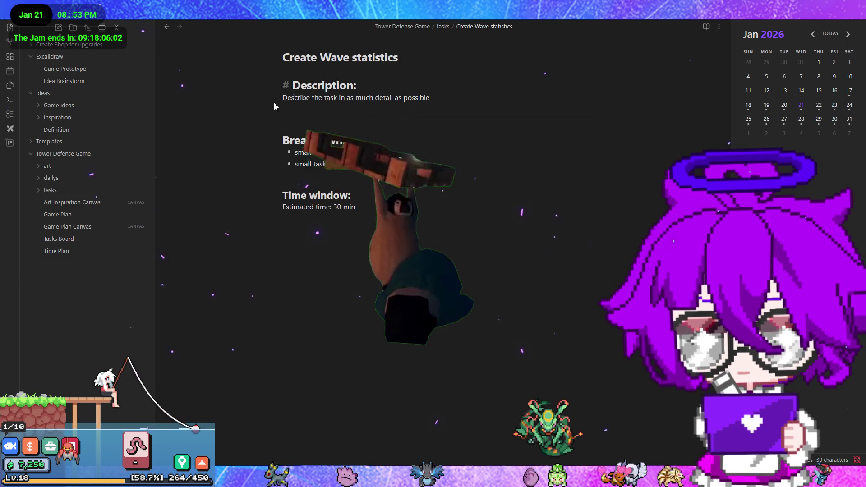
{"action": "left_click_drag", "start_coordinate": [275, 107], "coordinate": [255, 116]}
{"action": "type", "text": "Over the"}
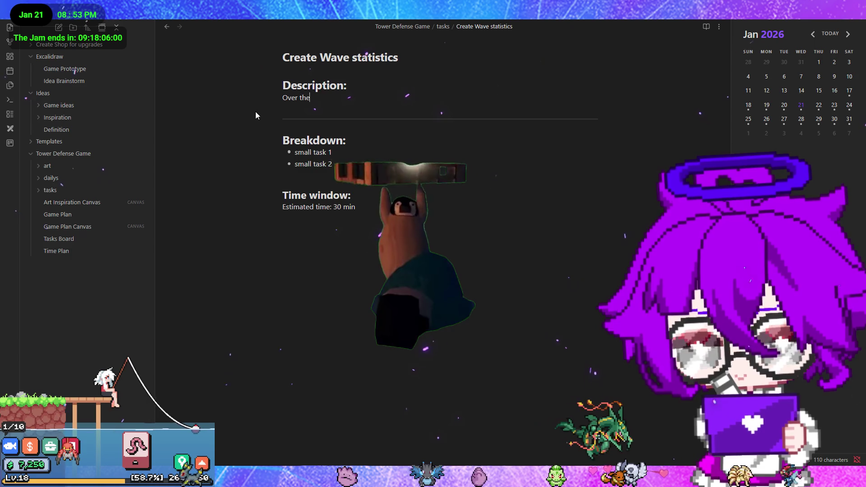
{"action": "type", "text": " course"}
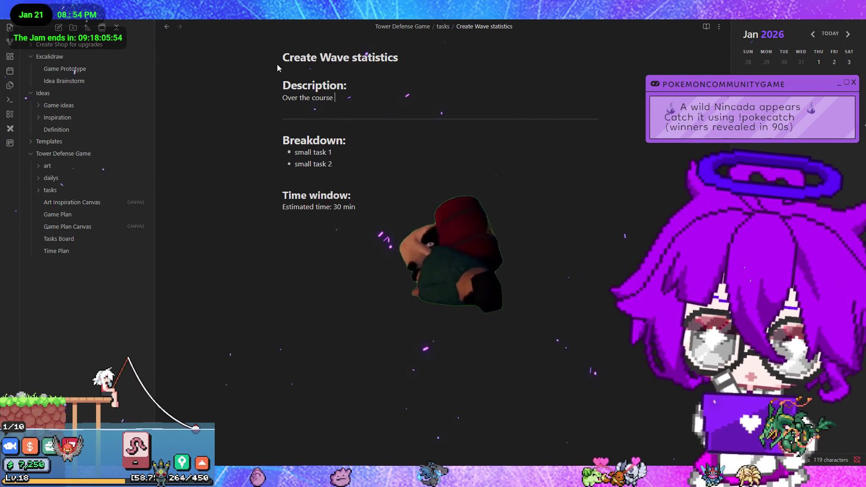
{"action": "type", "text": "of a"}
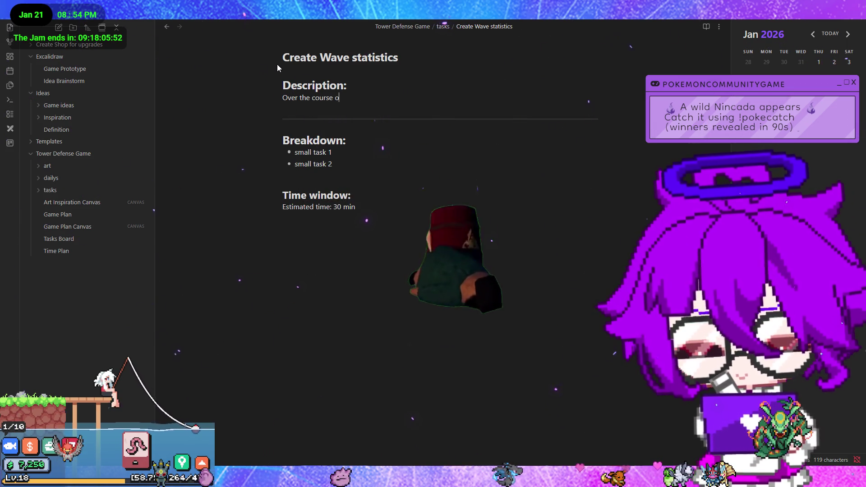
{"action": "type", "text": " wave, e"}
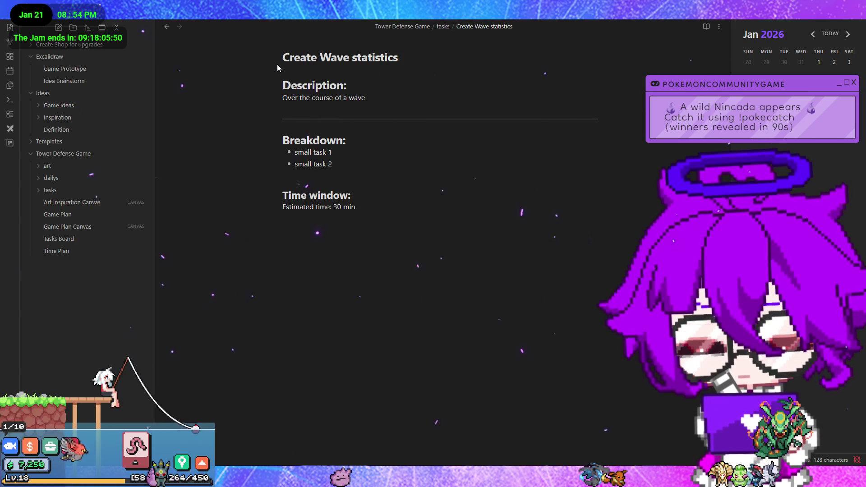
{"action": "type", "text": "very dam"}
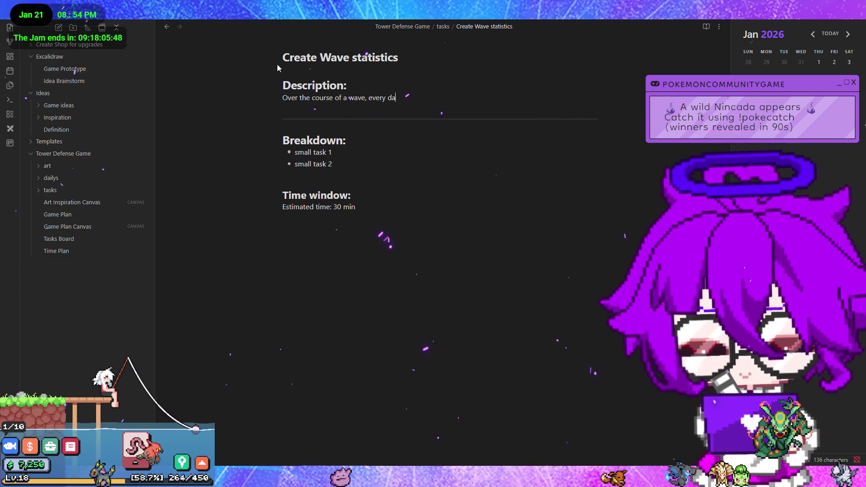
{"action": "type", "text": "age done by a turre"}
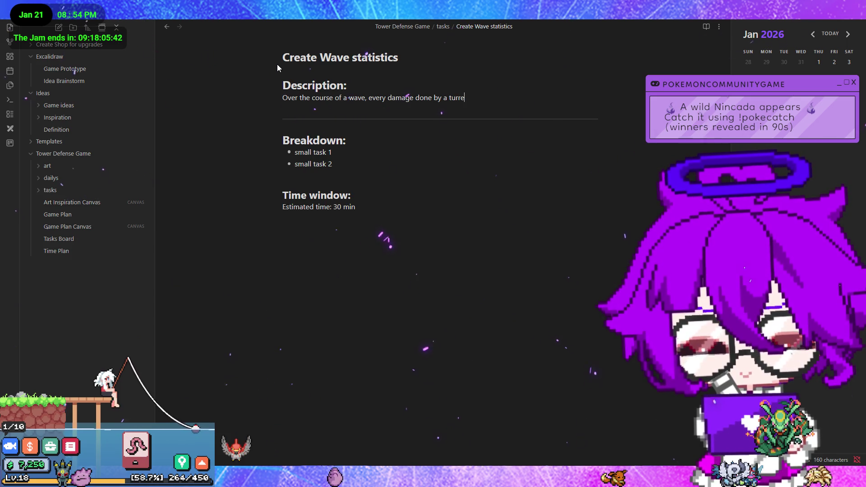
{"action": "key", "text": "BackSpace"}
{"action": "key", "text": "BackSpace"}
{"action": "type", "text": "tation "}
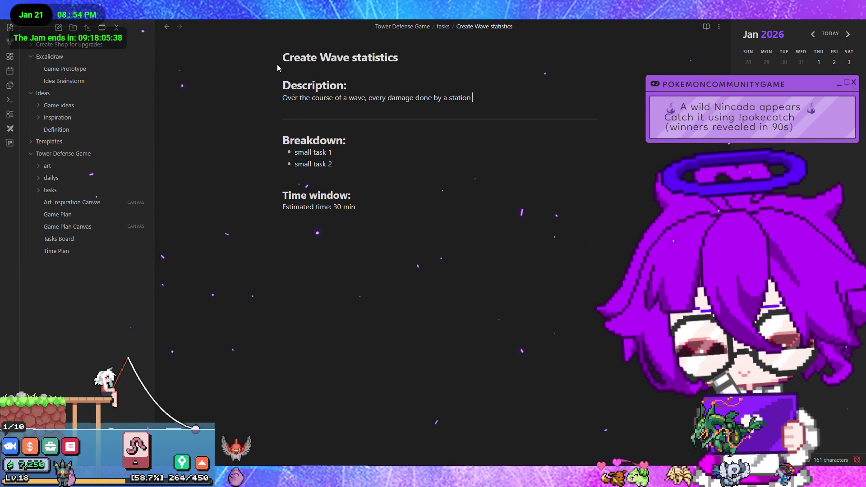
{"action": "type", "text": "will be save "}
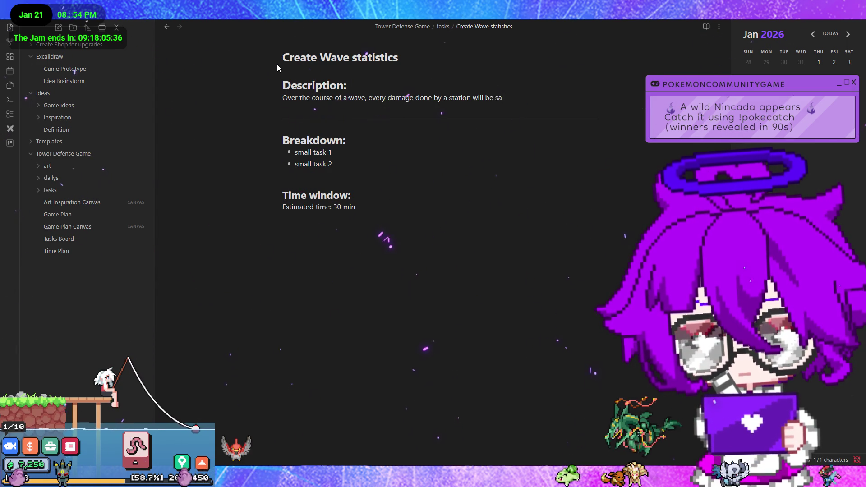
{"action": "type", "text": "so the"}
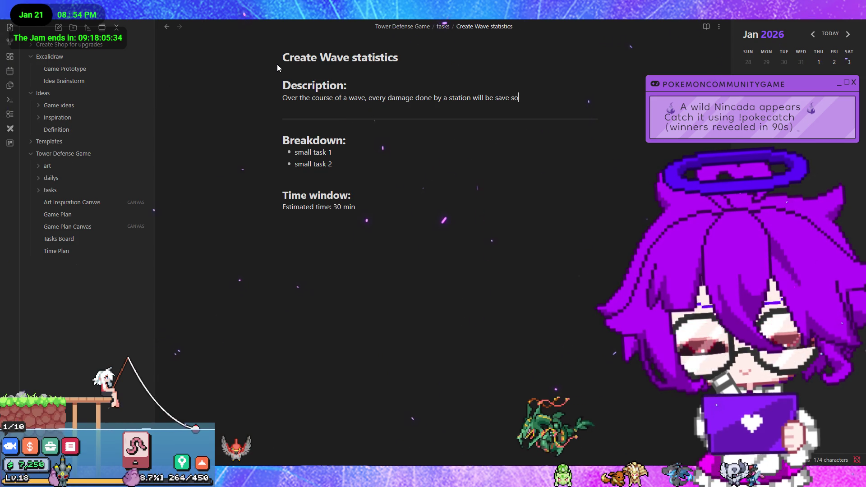
{"action": "type", "text": " player "}
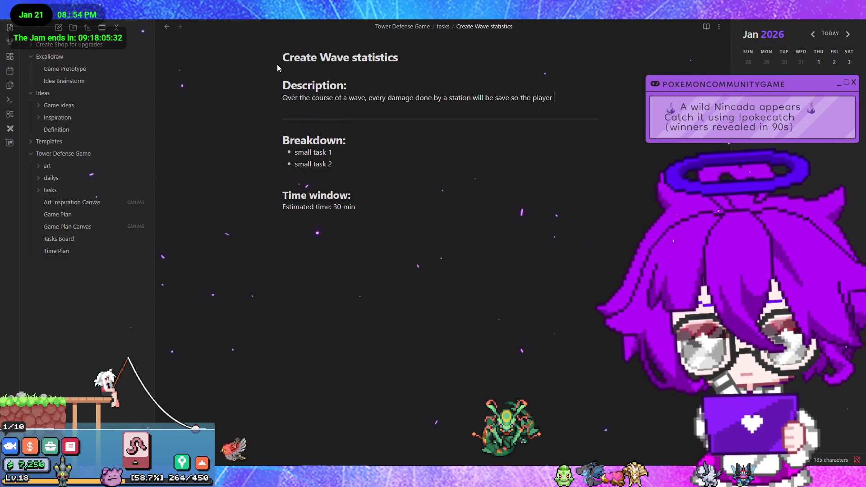
{"action": "type", "text": "can compare "}
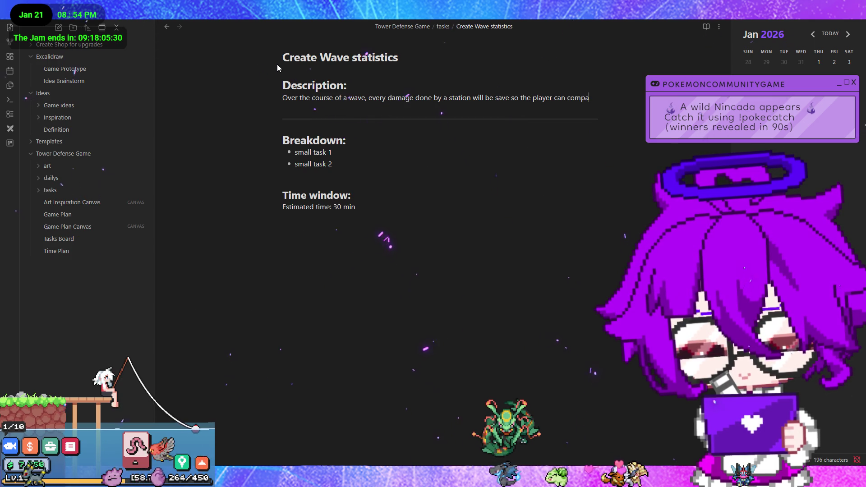
{"action": "type", "text": "them "}
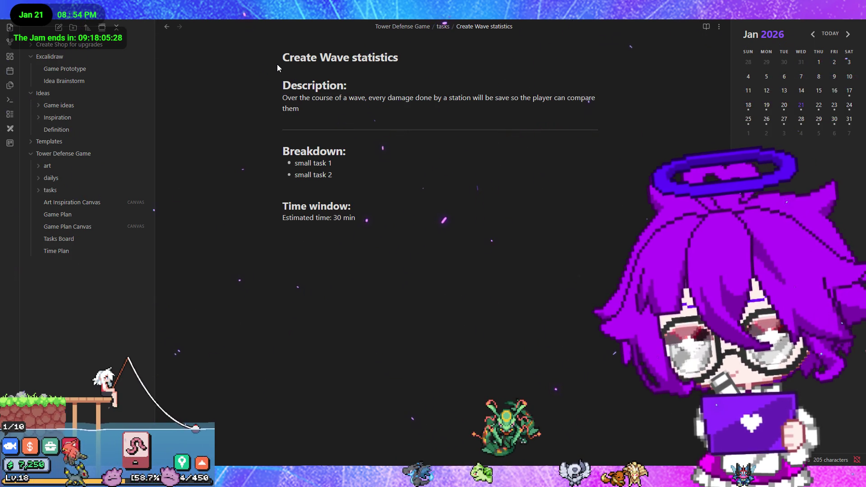
{"action": "type", "text": "between "}
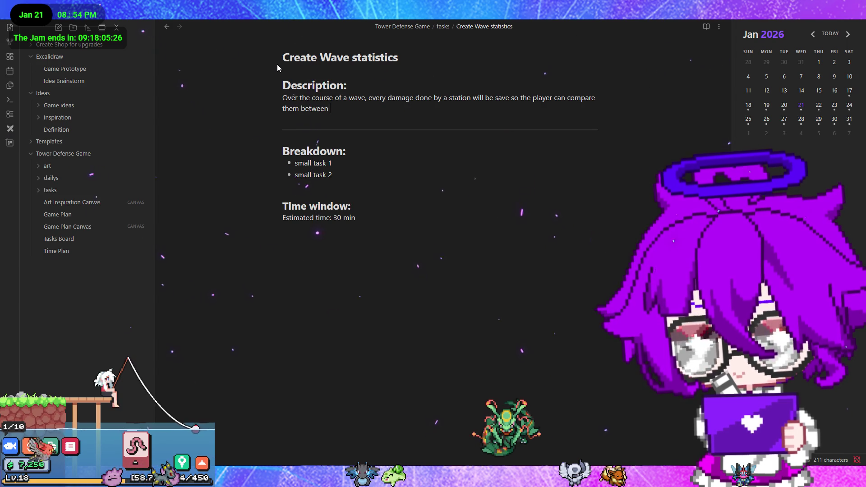
{"action": "type", "text": "rounds to se"}
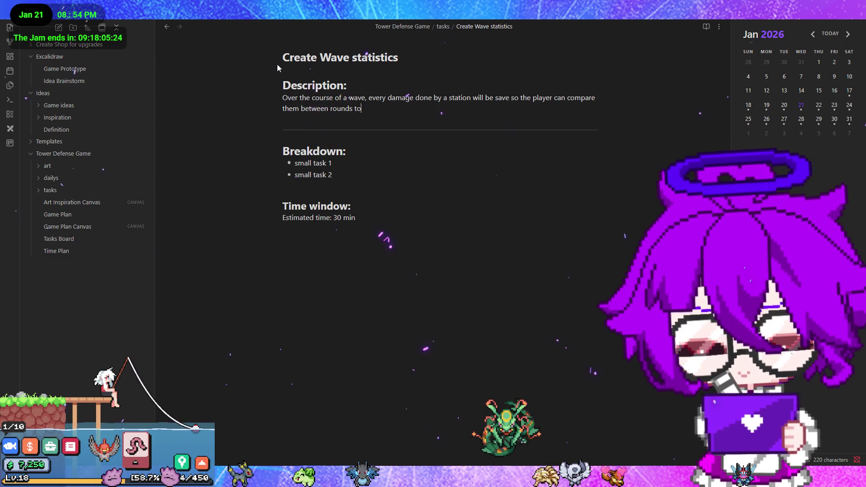
{"action": "type", "text": "e "}
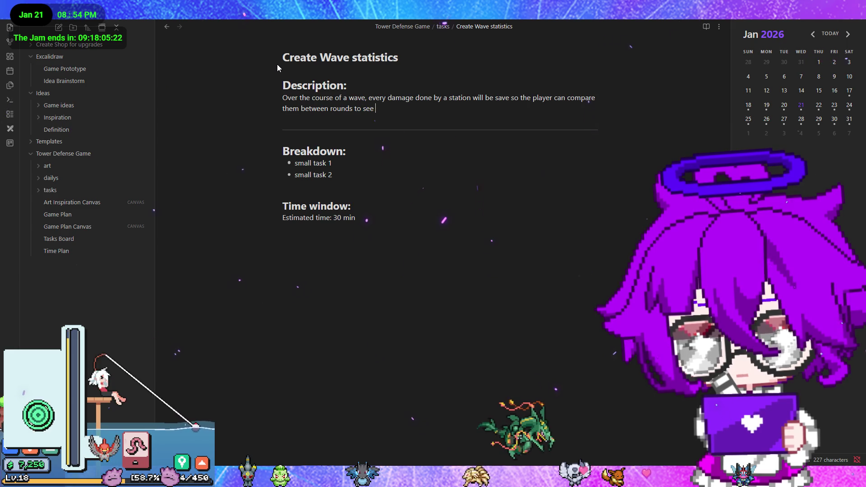
{"action": "type", "text": "what need im"}
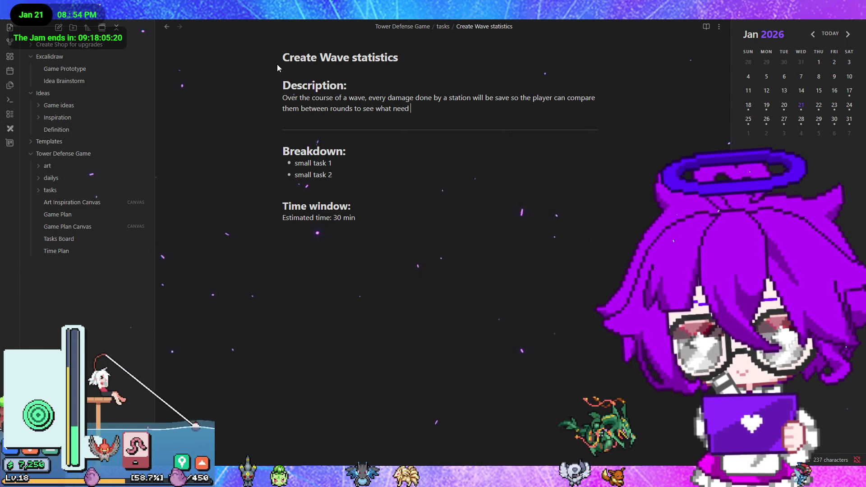
{"action": "type", "text": "provement"}
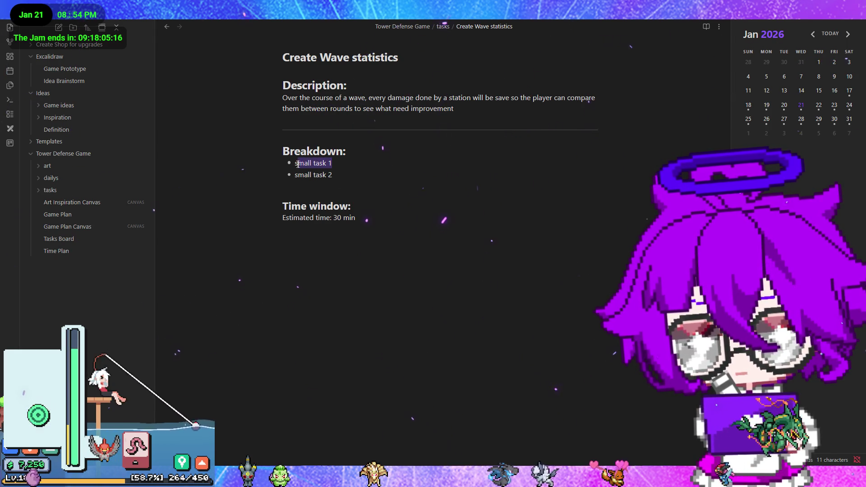
- Replace the Breakdown placeholders with 'Build a station counter' and 'display station counter'
{"action": "left_click_drag", "start_coordinate": [298, 164], "coordinate": [297, 164]}
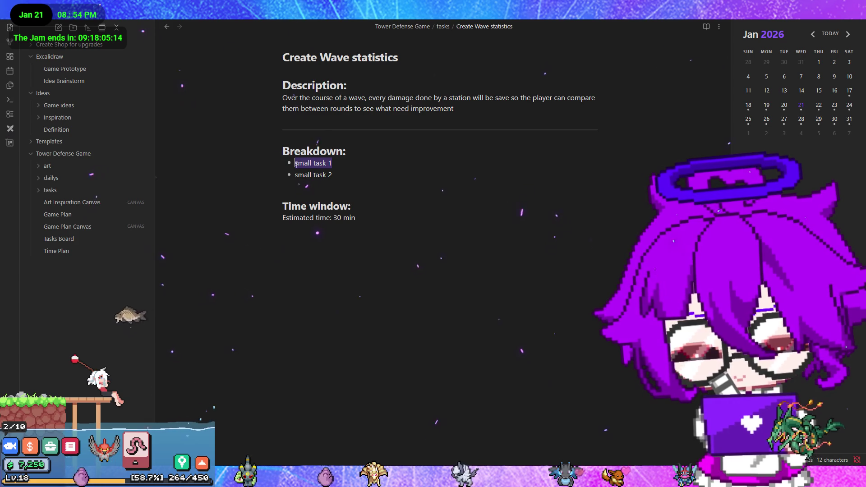
{"action": "type", "text": "1"}
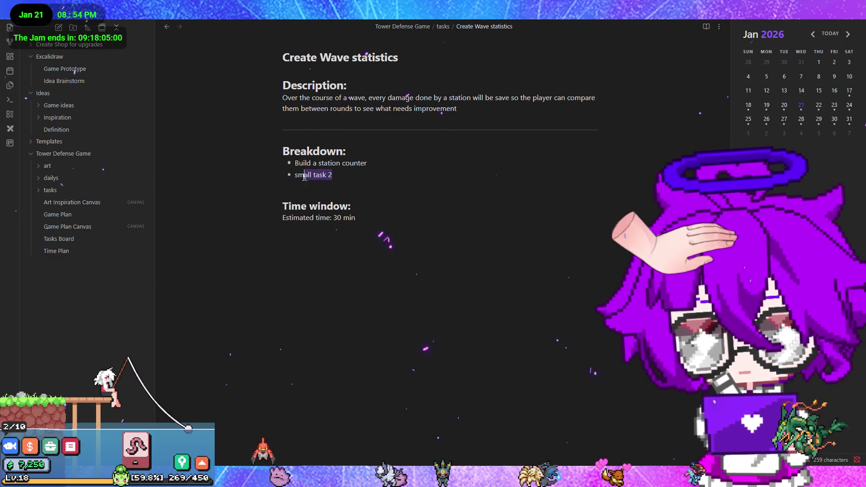
{"action": "key", "text": "BackSpace"}
{"action": "type", "text": "display s"}
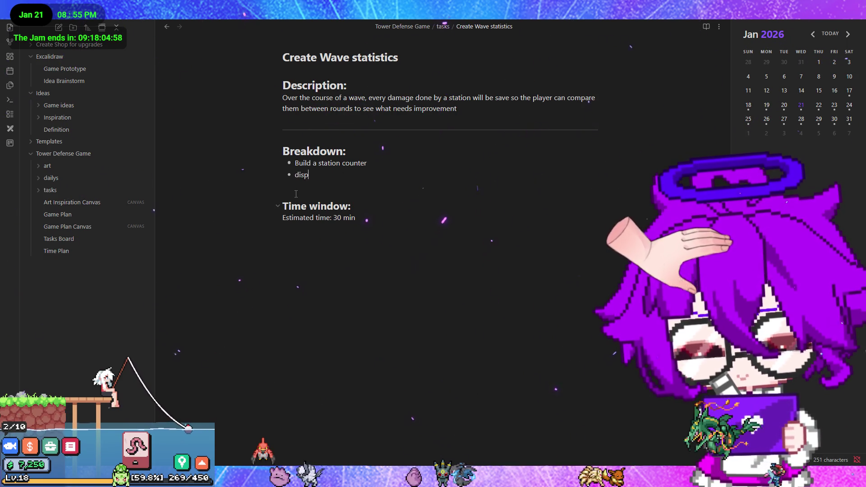
{"action": "type", "text": "tation "}
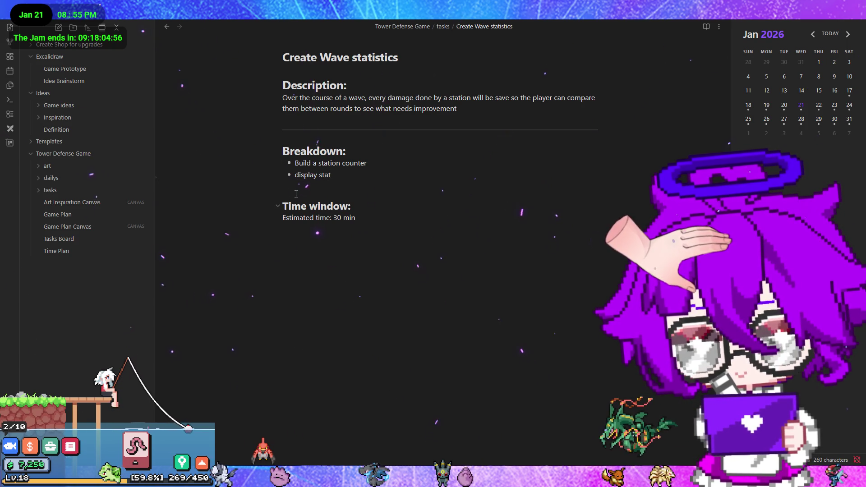
{"action": "type", "text": "counter"}
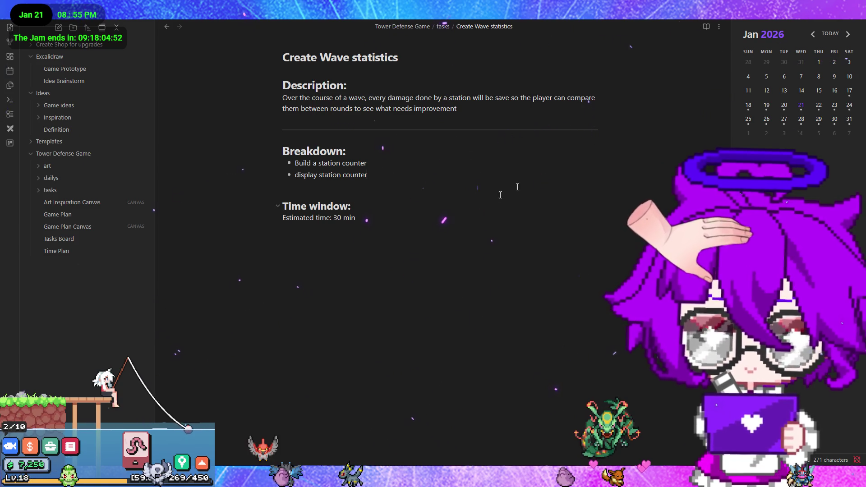
{"action": "key", "text": "alt+Tab"}
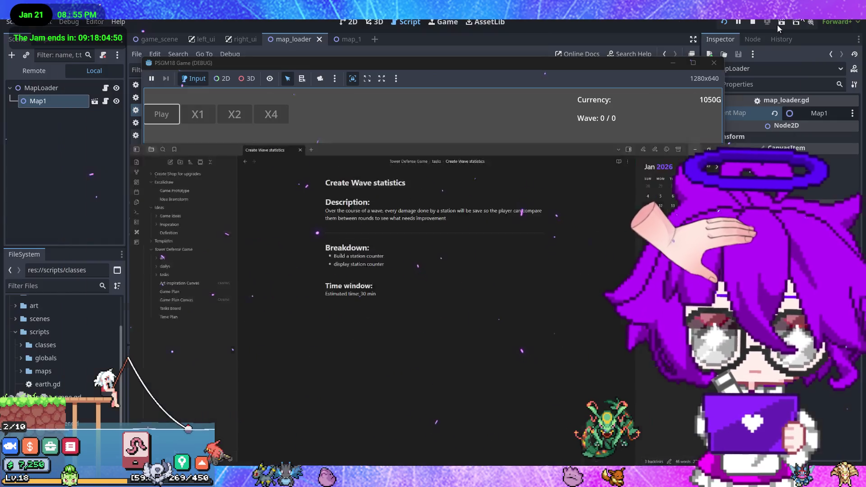
{"action": "left_click", "coordinate": [714, 63]}
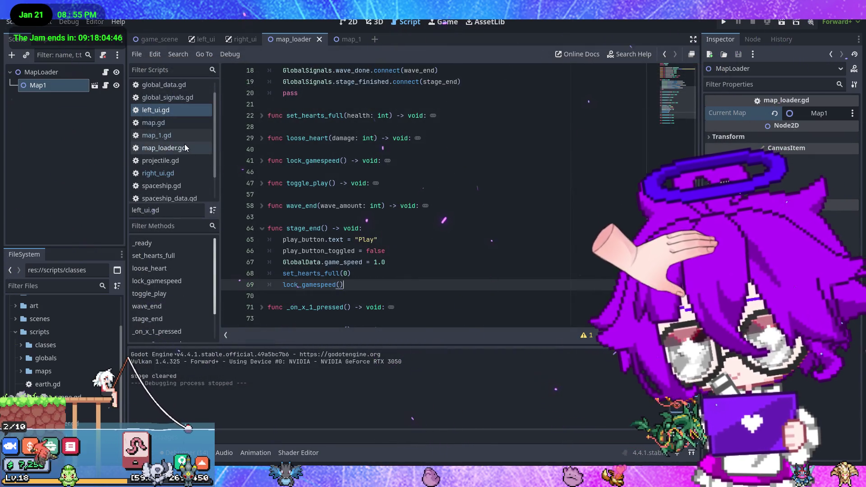
{"action": "left_click", "coordinate": [186, 161]}
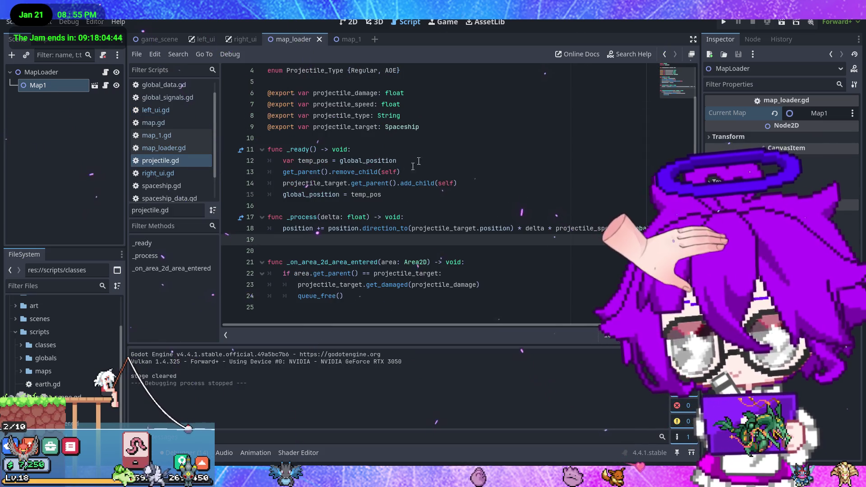
{"action": "left_click", "coordinate": [444, 126]}
{"action": "key", "text": "Return"}
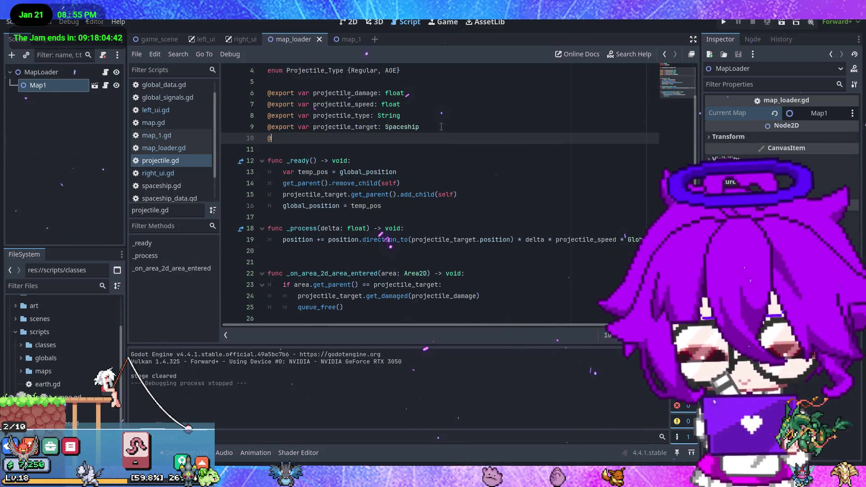
{"action": "type", "text": "ort var "}
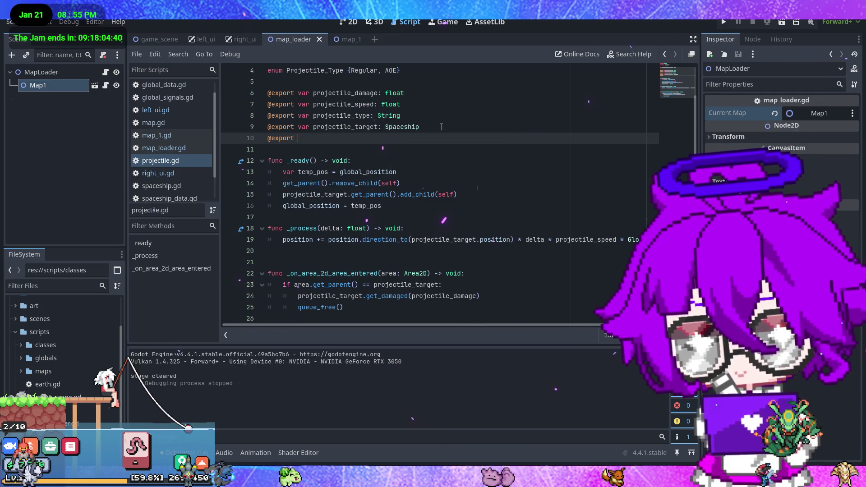
{"action": "type", "text": "projectile_"}
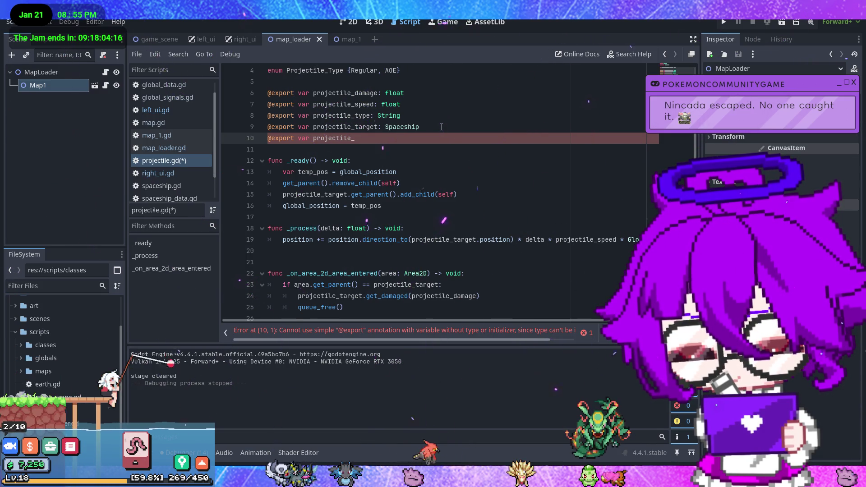
{"action": "type", "text": "eator: Spa"}
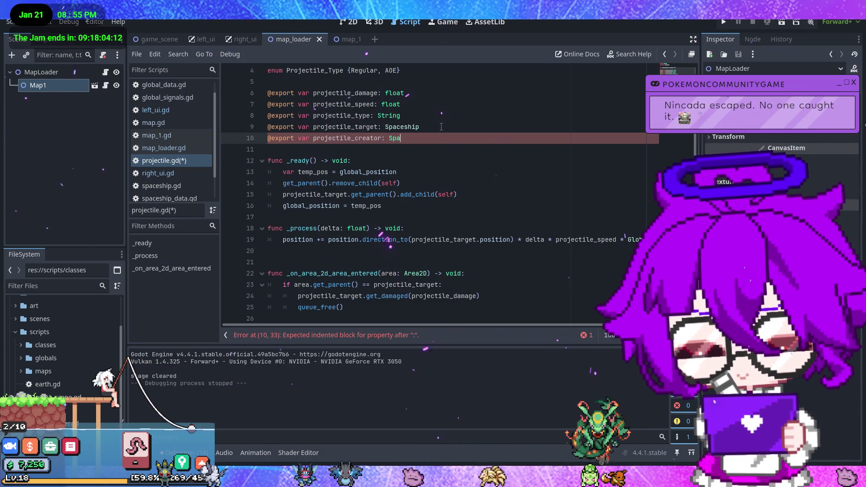
{"action": "type", "text": "ce"}
{"action": "key", "text": "Down"}
{"action": "key", "text": "Down"}
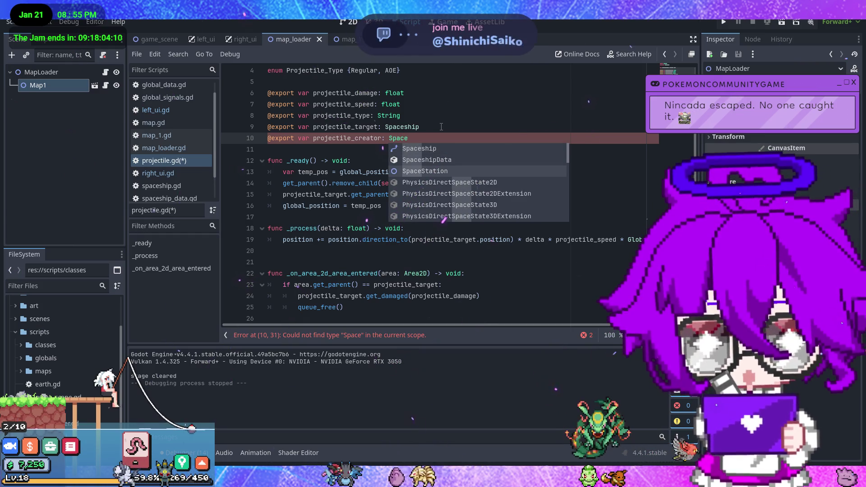
{"action": "key", "text": "Return"}
{"action": "key", "text": "ctrl+s"}
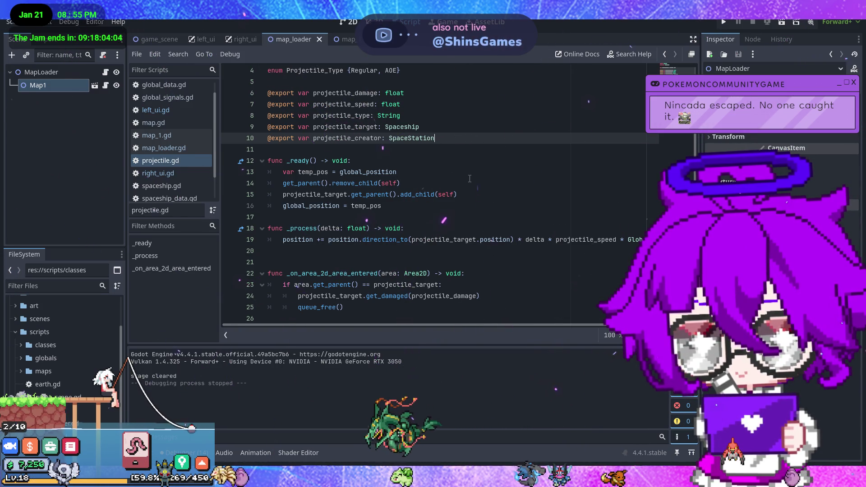
{"action": "left_click", "coordinate": [496, 296]}
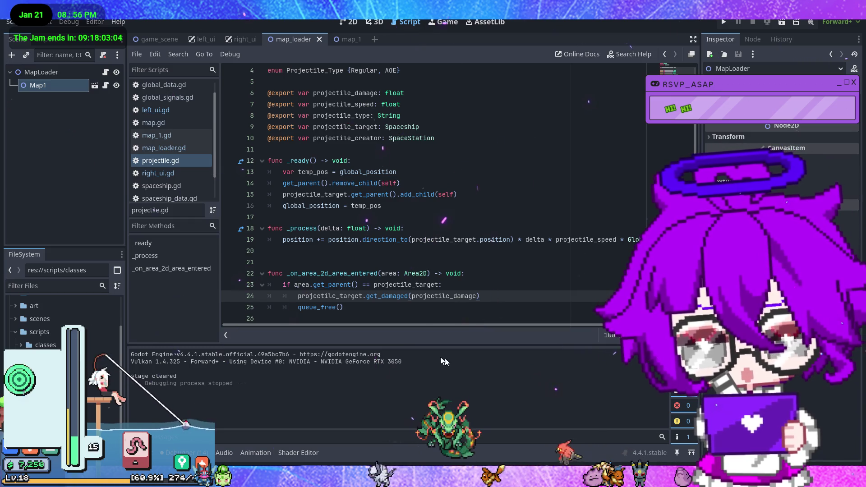
- Review the cards on the Obsidian Tasks Board, then run the game again from Godot
{"action": "left_click", "coordinate": [556, 465]}
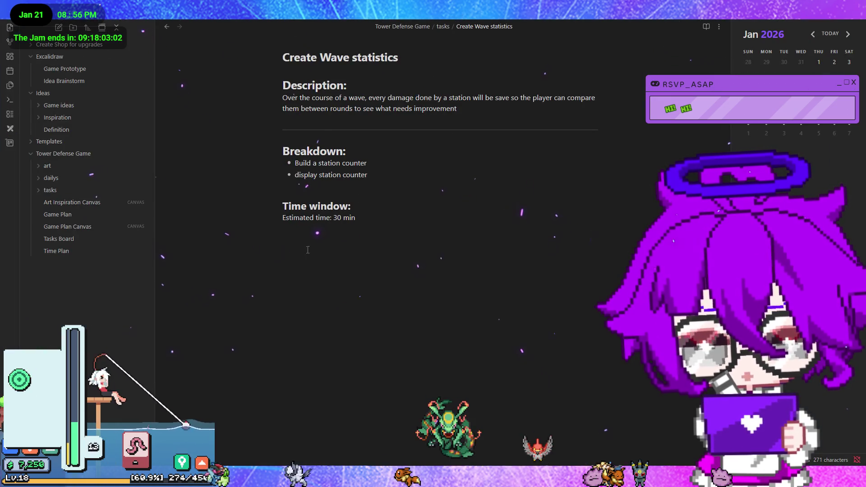
{"action": "left_click", "coordinate": [63, 239]}
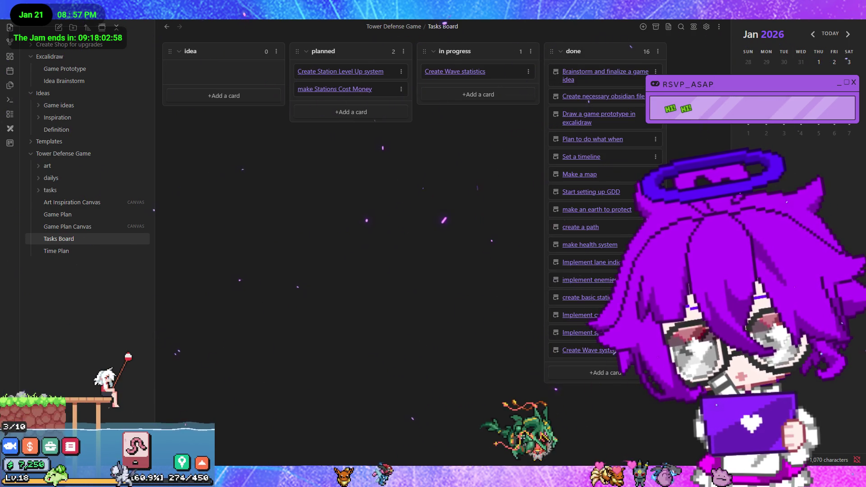
{"action": "mouse_move", "coordinate": [586, 297]}
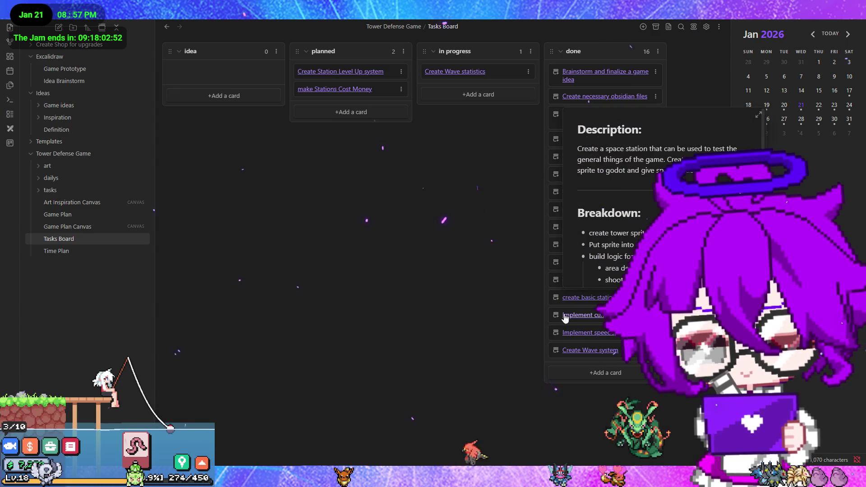
{"action": "mouse_move", "coordinate": [622, 351]}
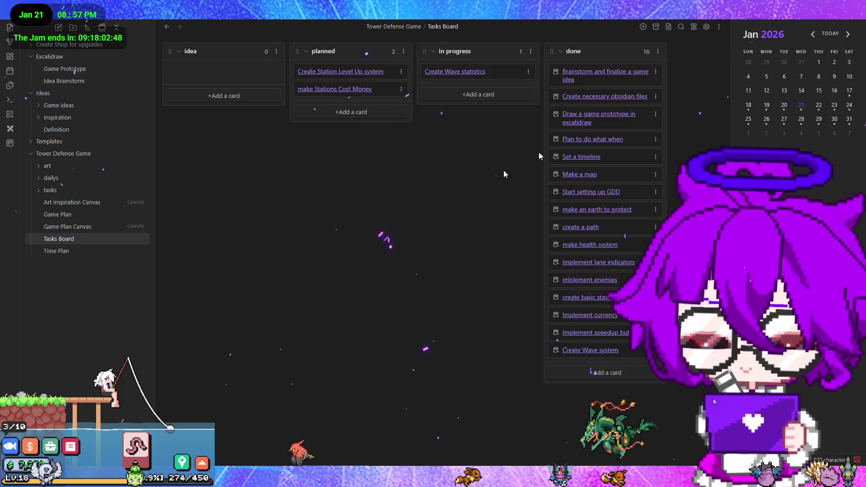
{"action": "key", "text": "alt+Tab"}
{"action": "key", "text": "F5"}
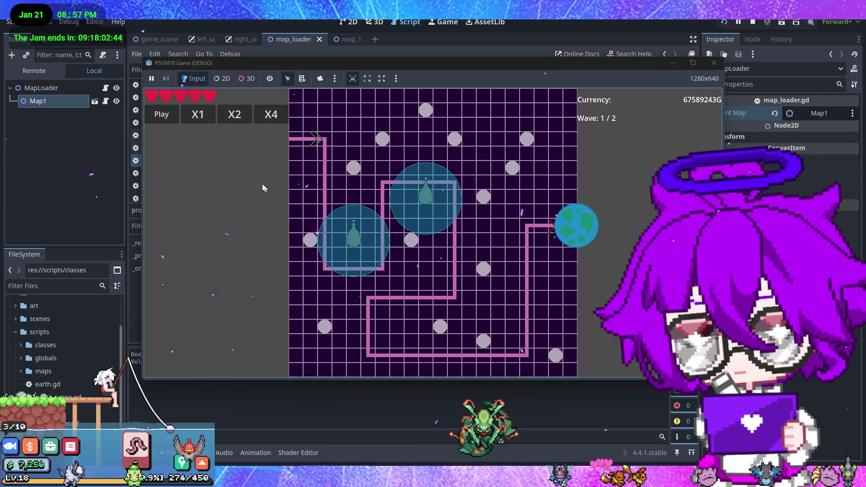
- Play through the first wave of the test run, then close the game window
{"action": "left_click", "coordinate": [163, 116]}
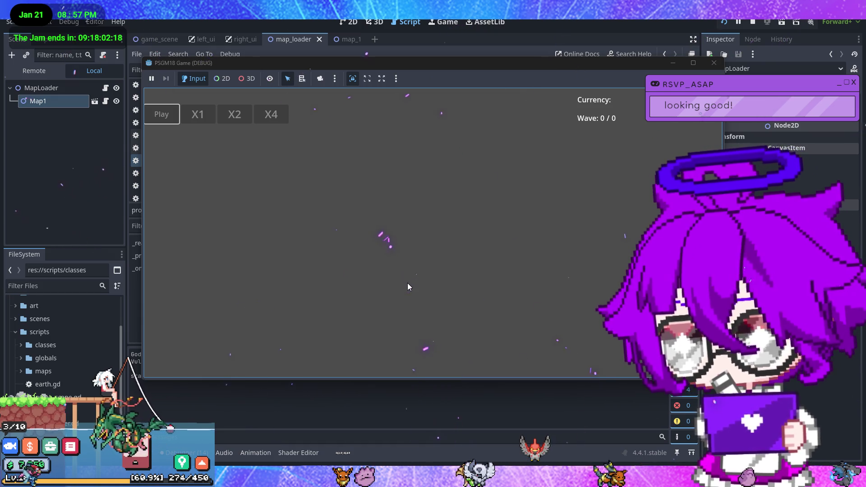
{"action": "left_click", "coordinate": [714, 64]}
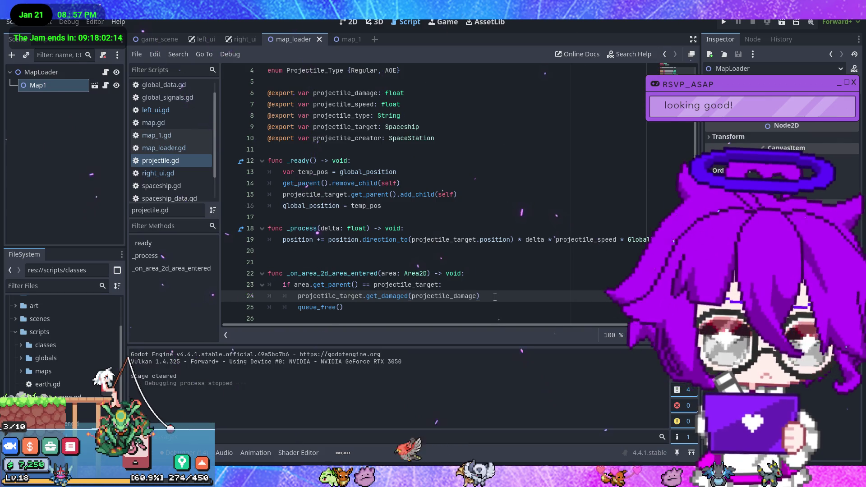
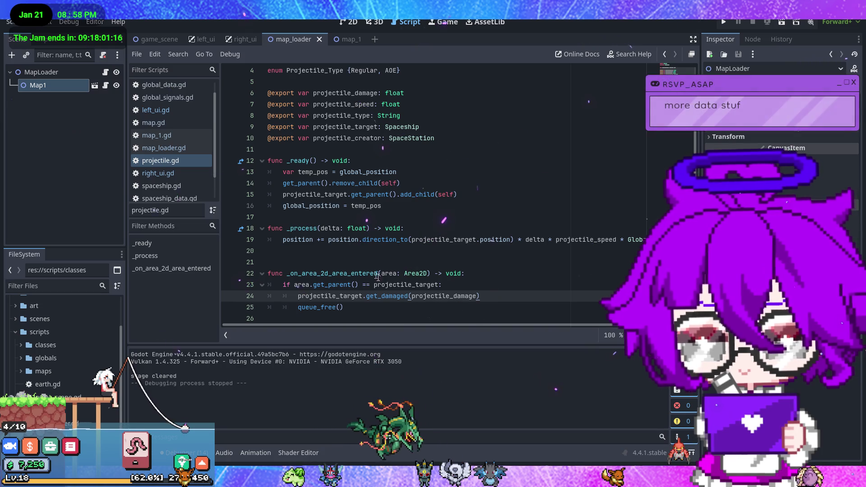
- In projectile.gd, add a projectile_creator line after the get_damaged call and save
{"action": "mouse_move", "coordinate": [386, 299]}
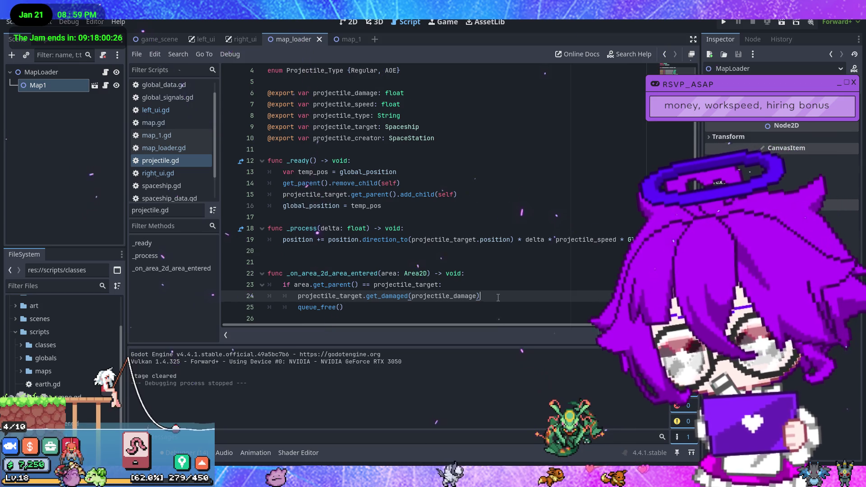
{"action": "left_click", "coordinate": [383, 301], "text": "ctrl"}
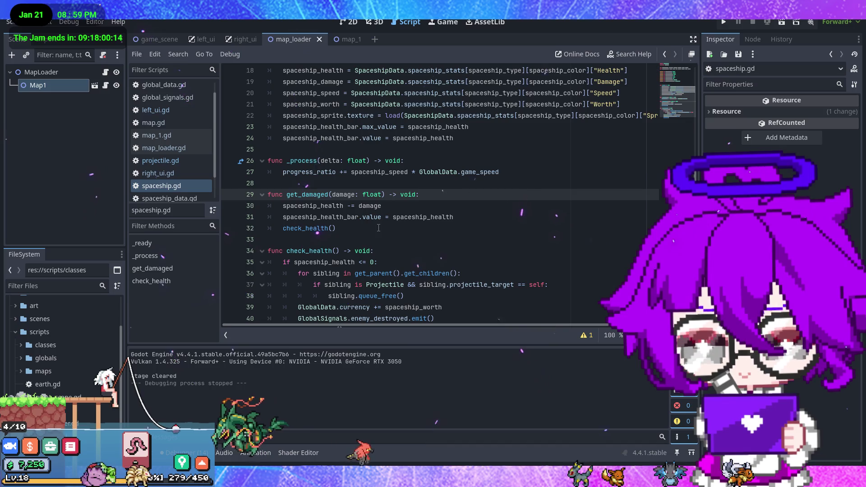
{"action": "left_click", "coordinate": [180, 159]}
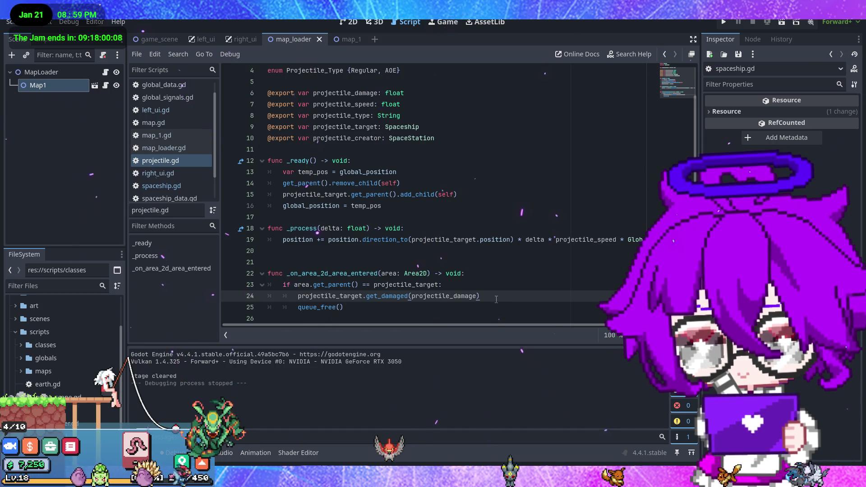
{"action": "key", "text": "Return"}
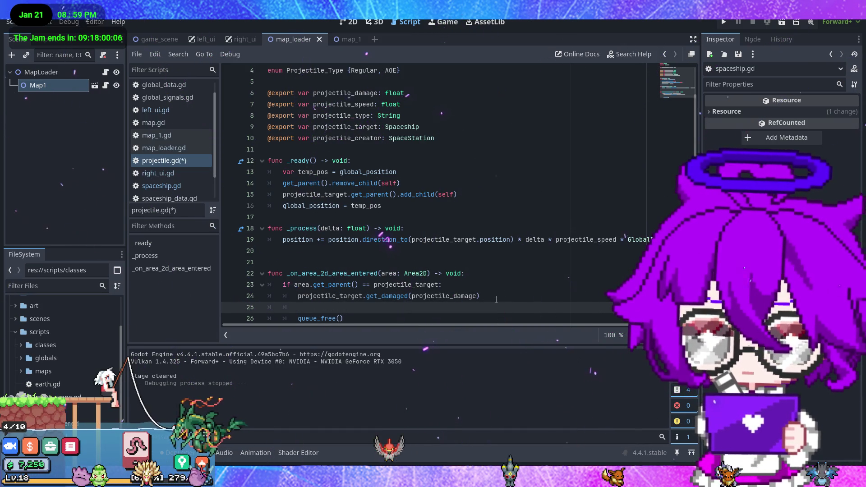
{"action": "type", "text": "proj"}
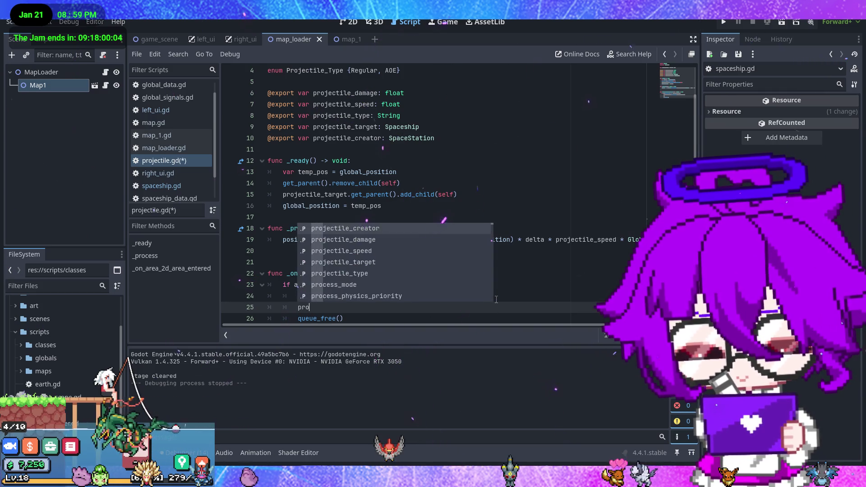
{"action": "key", "text": "Return"}
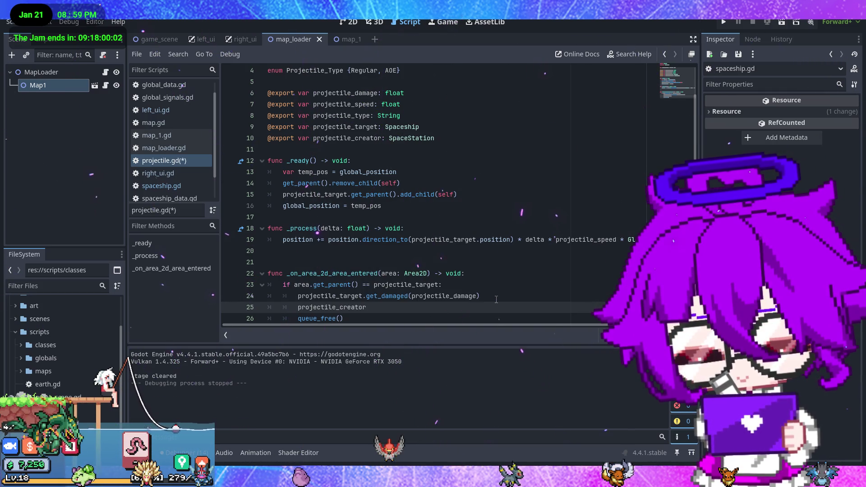
{"action": "key", "text": "BackSpace"}
{"action": "key", "text": "ctrl+s"}
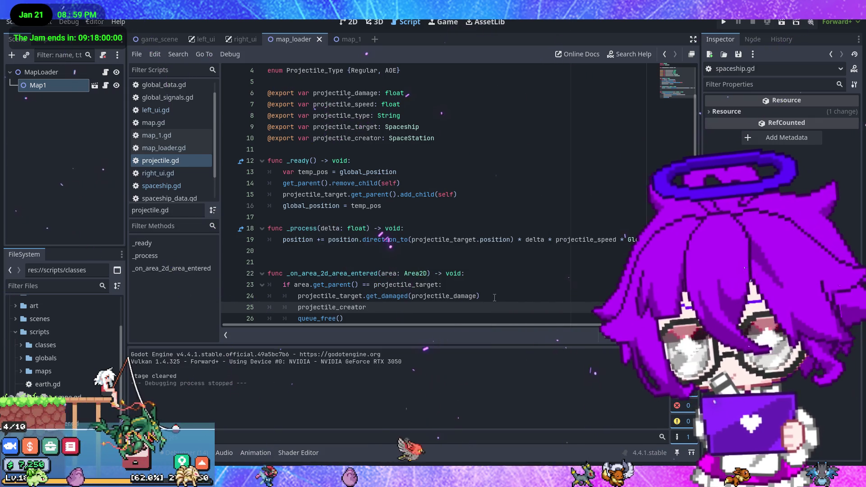
- In space_station.gd, declare space_station_damage_last_wave as an int below the targets declaration
{"action": "left_click", "coordinate": [184, 190]}
{"action": "scroll", "coordinate": [182, 180], "scroll_direction": "down", "scroll_amount": 1}
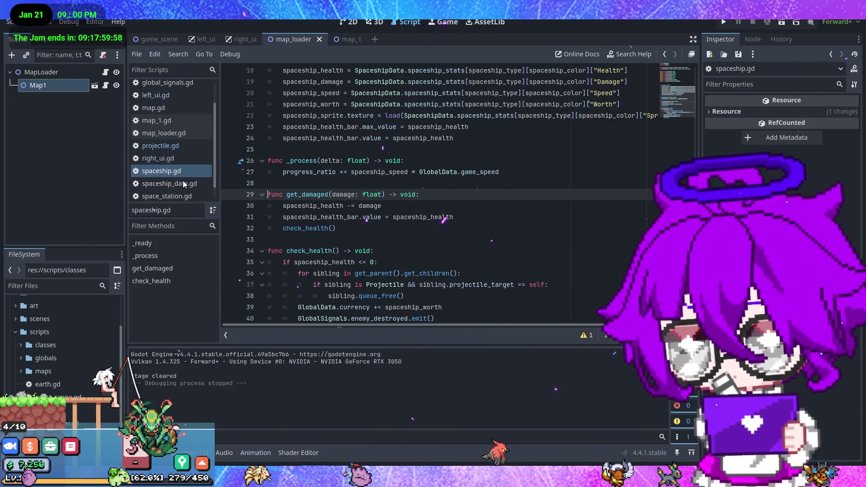
{"action": "left_click", "coordinate": [185, 198]}
{"action": "scroll", "coordinate": [451, 204], "scroll_direction": "up", "scroll_amount": 10}
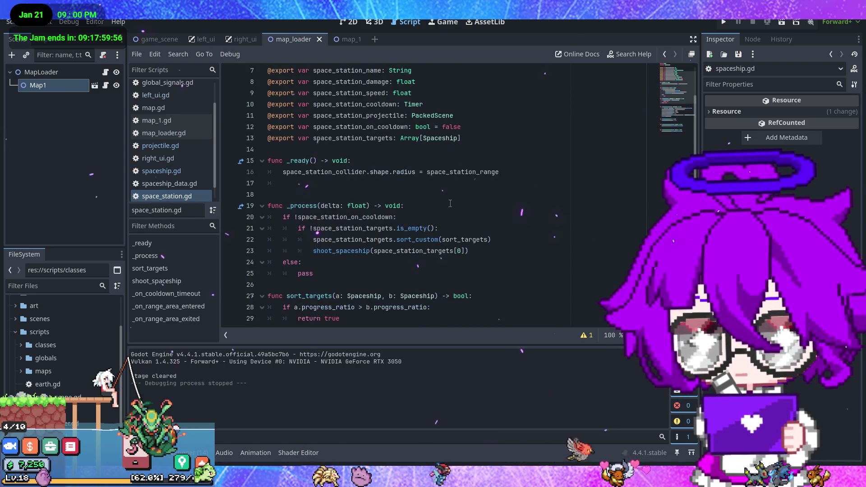
{"action": "left_click", "coordinate": [492, 206]}
{"action": "key", "text": "Return"}
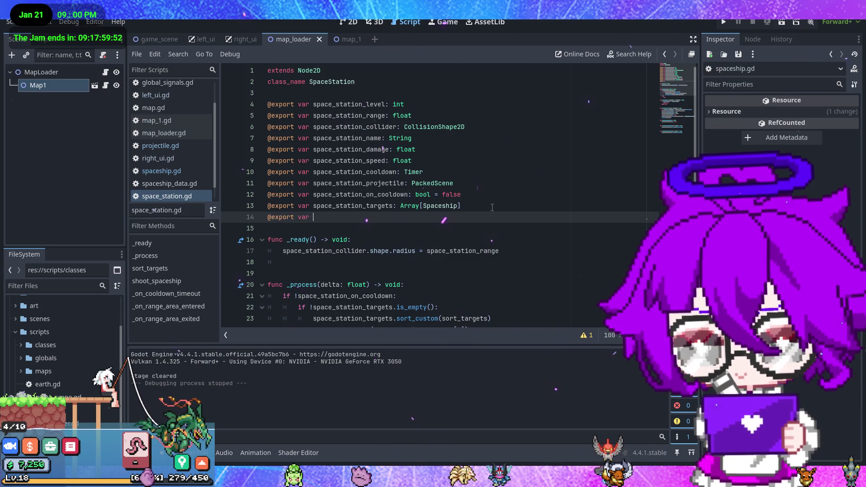
{"action": "type", "text": "space"}
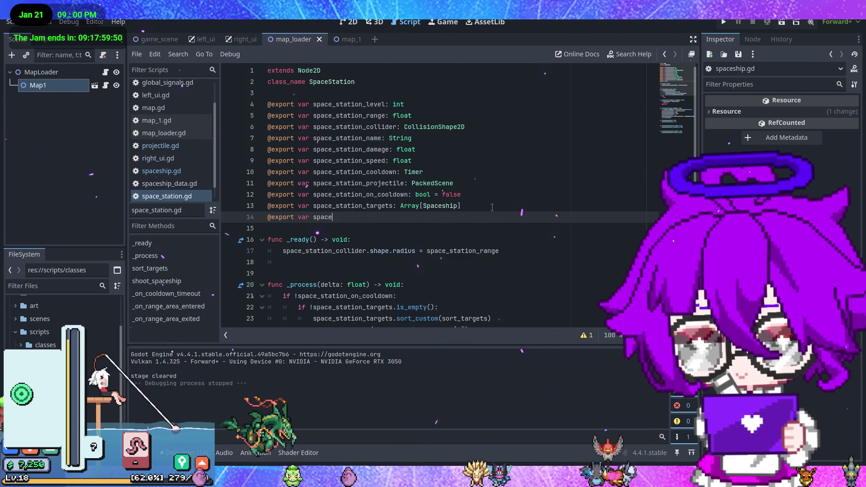
{"action": "type", "text": "_station"}
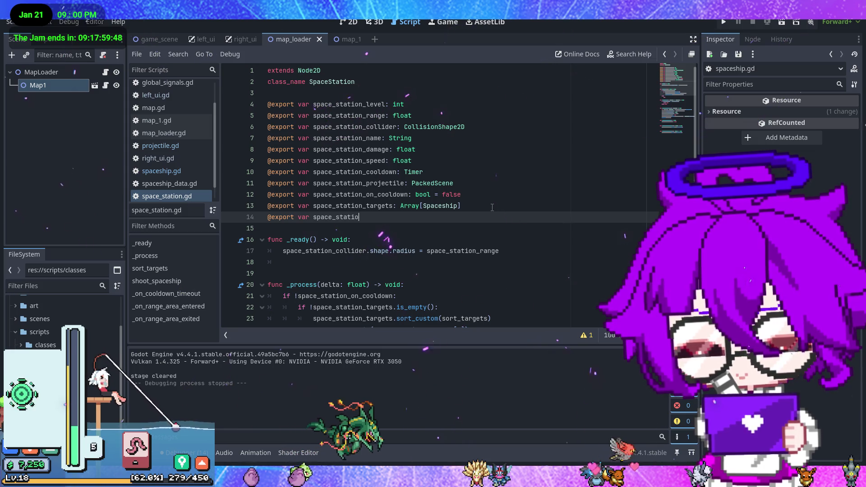
{"action": "type", "text": "_damage"}
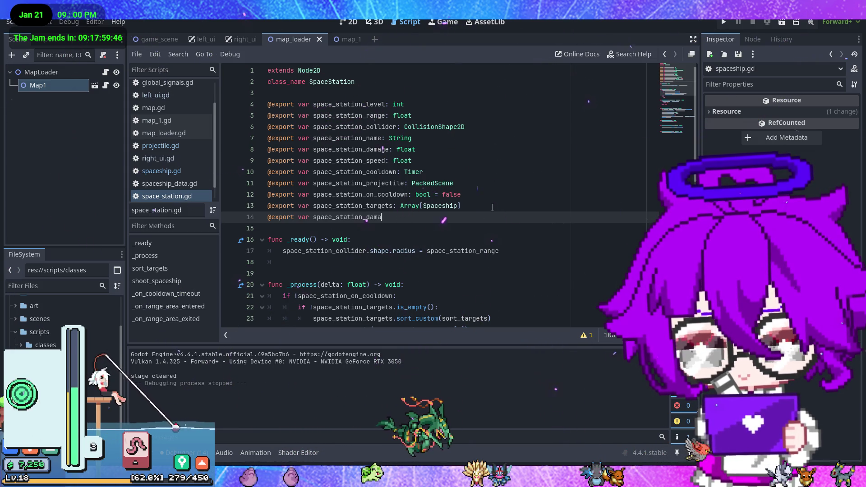
{"action": "type", "text": "_last"}
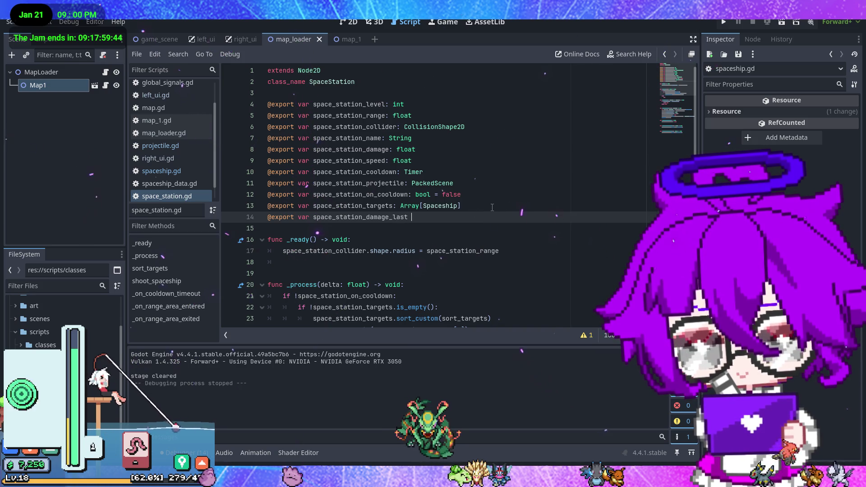
{"action": "type", "text": "_wave: "}
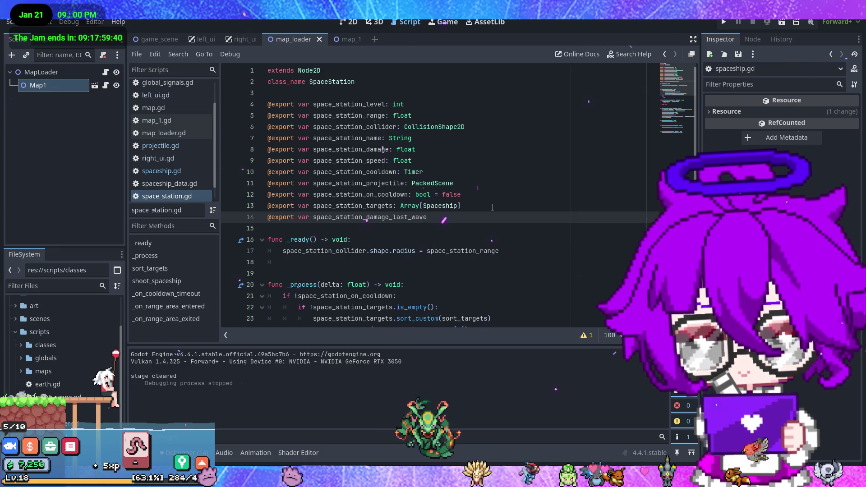
{"action": "type", "text": "int"}
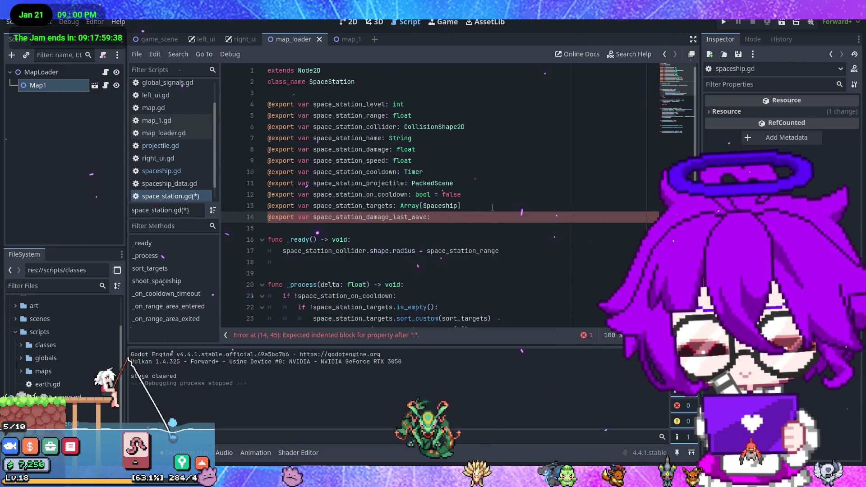
{"action": "key", "text": "Return"}
- Start a second exported int field for the station's total damage
{"action": "type", "text": "@export var space_station_da"}
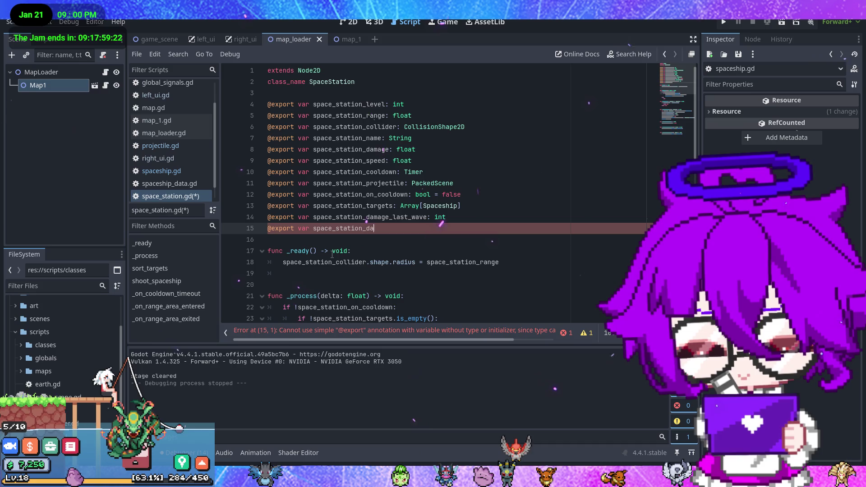
{"action": "type", "text": "_total: int"}
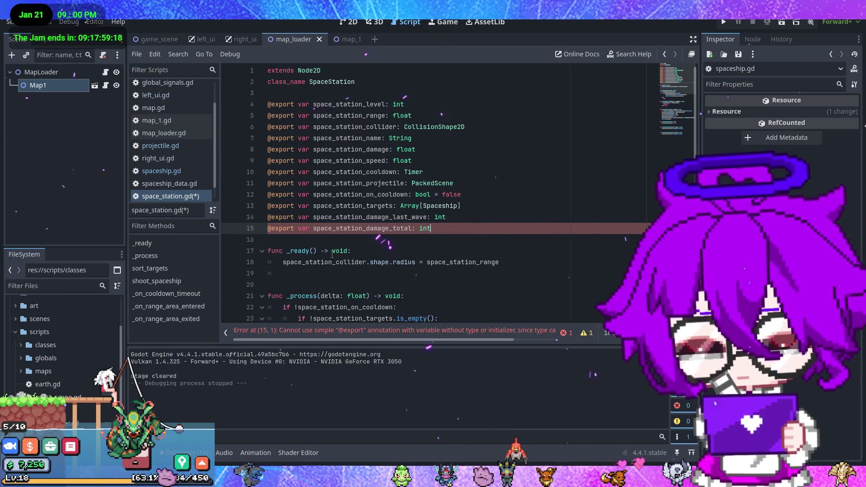
{"action": "left_click", "coordinate": [446, 228]}
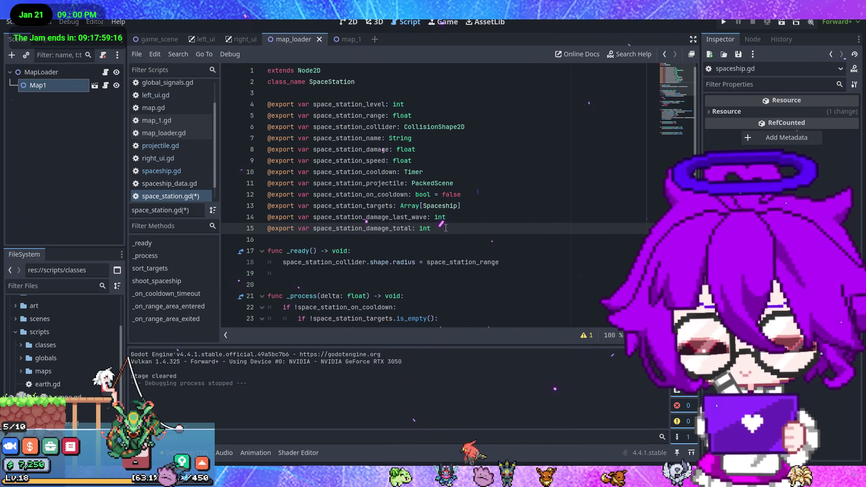
{"action": "scroll", "coordinate": [464, 232], "scroll_direction": "down", "scroll_amount": 3}
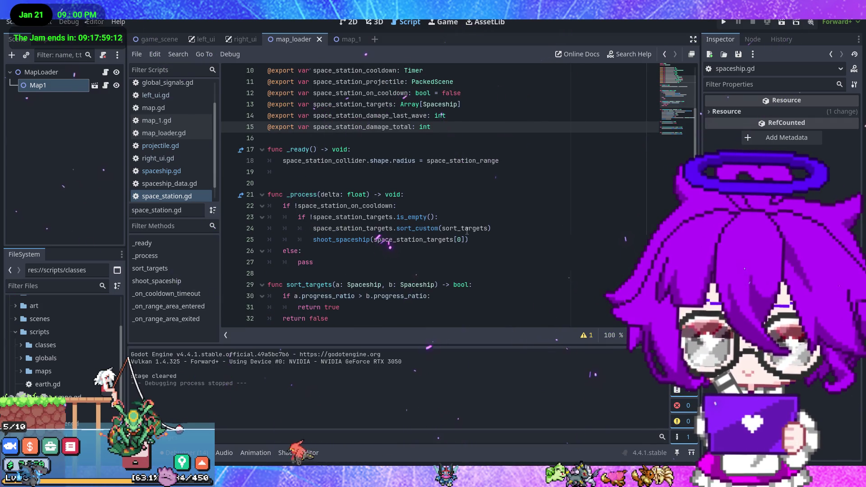
{"action": "left_click", "coordinate": [179, 148]}
- Reference projectile_creator.space_station_damage_last_wave and projectile_creator.space_station_damage_total in the hit handler, then save
{"action": "scroll", "coordinate": [394, 270], "scroll_direction": "down", "scroll_amount": 1}
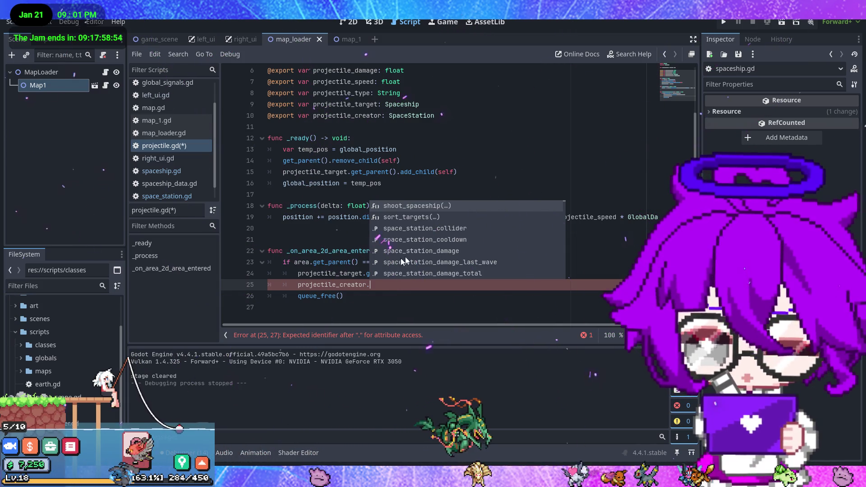
{"action": "scroll", "coordinate": [442, 251], "scroll_direction": "down", "scroll_amount": 1}
{"action": "scroll", "coordinate": [474, 257], "scroll_direction": "down", "scroll_amount": 4}
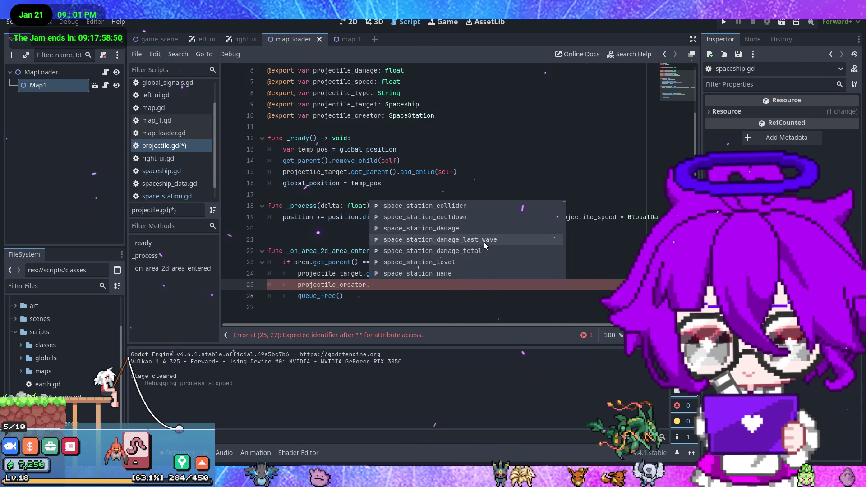
{"action": "left_click", "coordinate": [483, 242]}
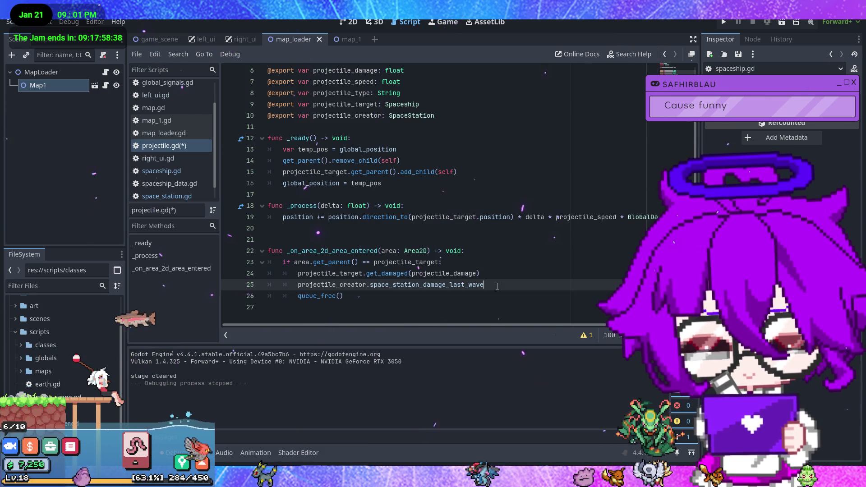
{"action": "key", "text": "Return"}
{"action": "type", "text": "ro"}
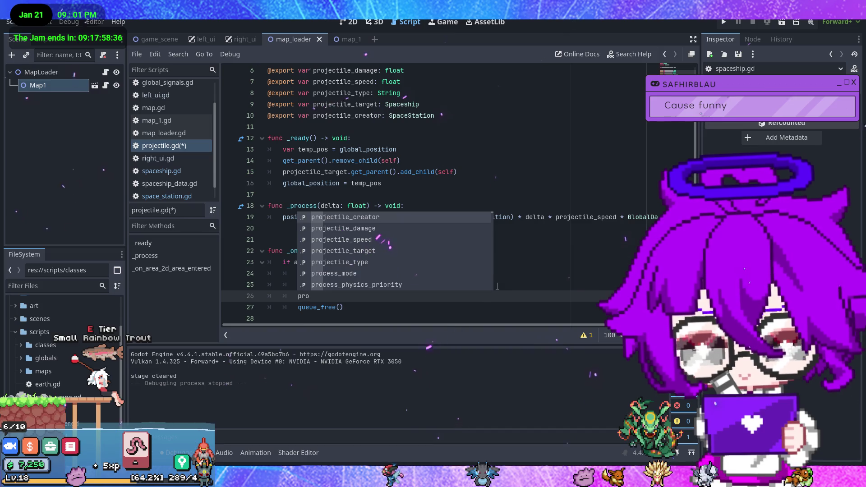
{"action": "key", "text": "Return"}
{"action": "type", "text": "."}
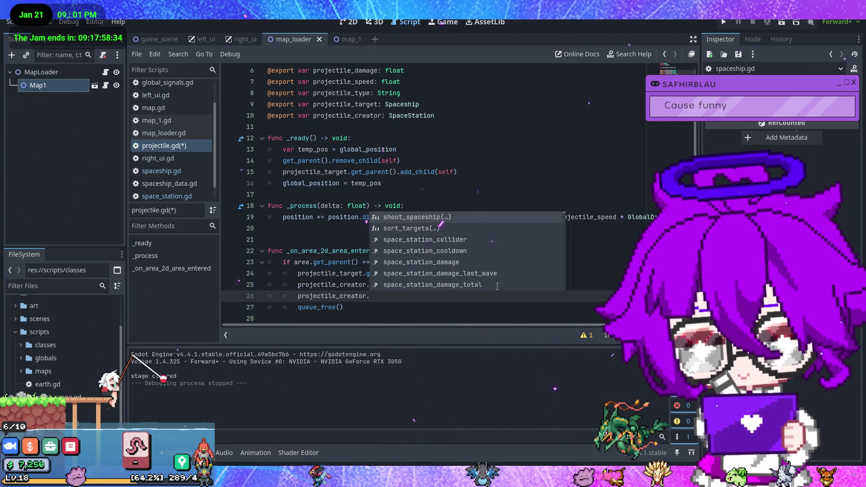
{"action": "key", "text": "Down"}
{"action": "key", "text": "Down"}
{"action": "key", "text": "Down"}
{"action": "key", "text": "Down"}
{"action": "key", "text": "Down"}
{"action": "key", "text": "Down"}
{"action": "key", "text": "Return"}
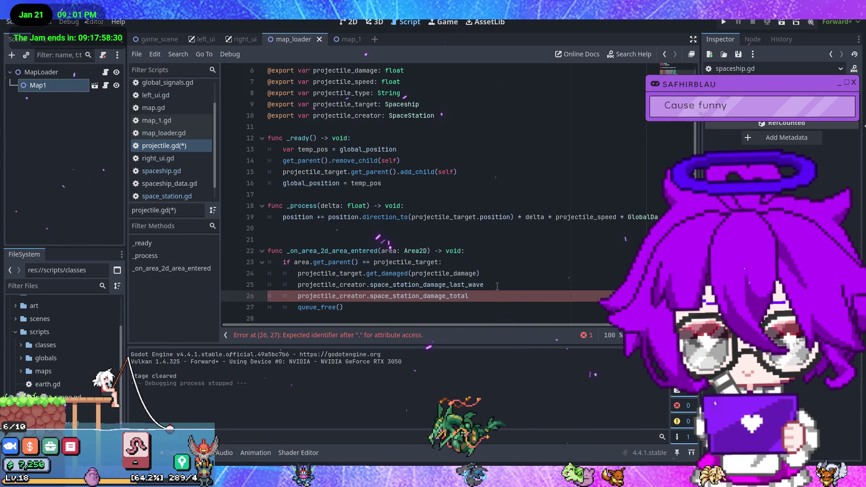
{"action": "key", "text": "ctrl+s"}
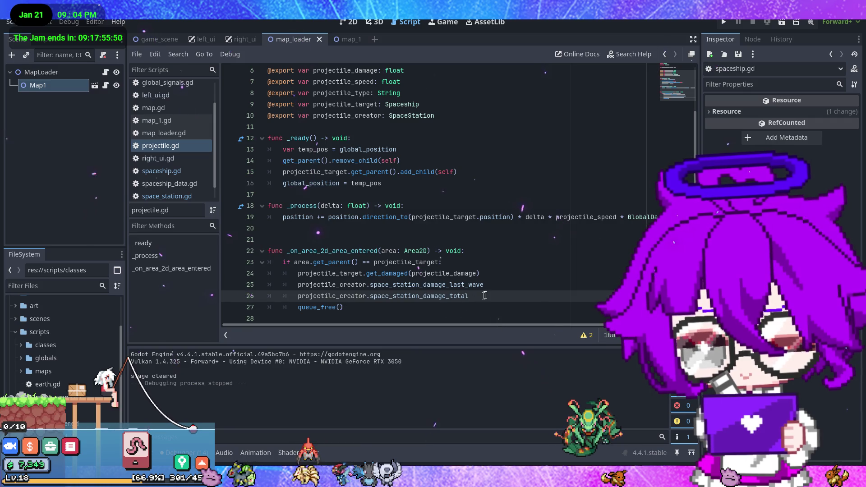
- Append '+= projectile_damage' to both damage counter lines and save
{"action": "left_click", "coordinate": [513, 285]}
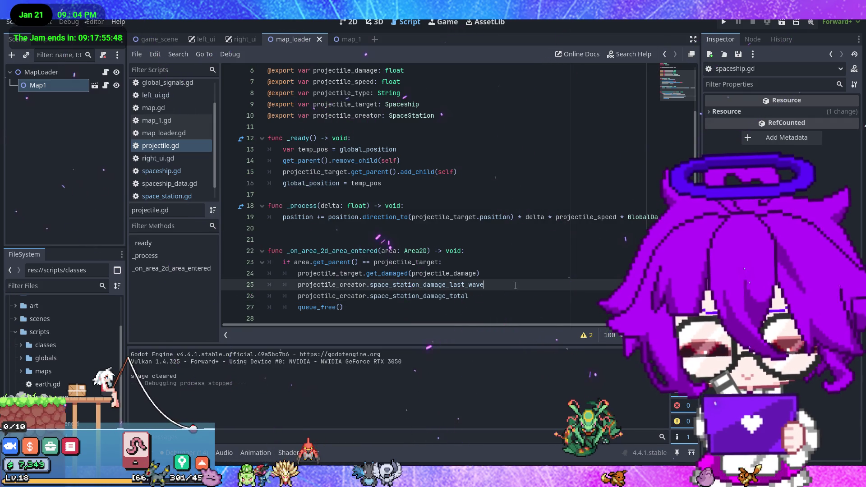
{"action": "key", "text": "ctrl+space"}
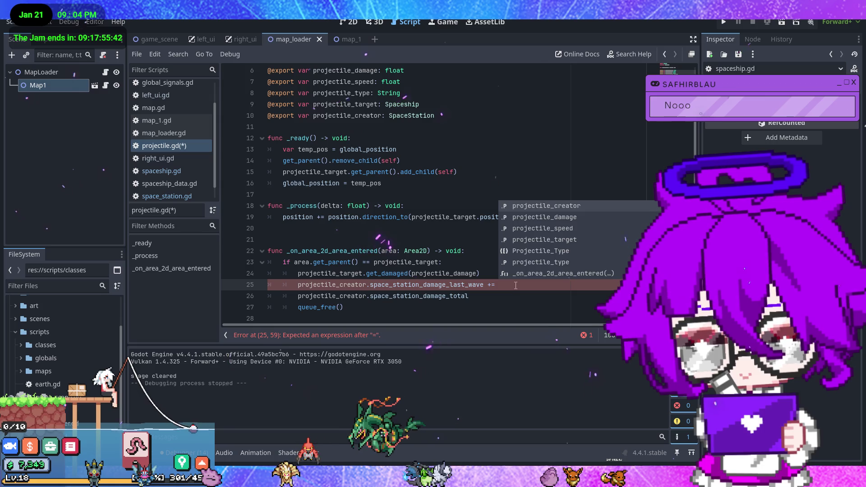
{"action": "type", "text": "je"}
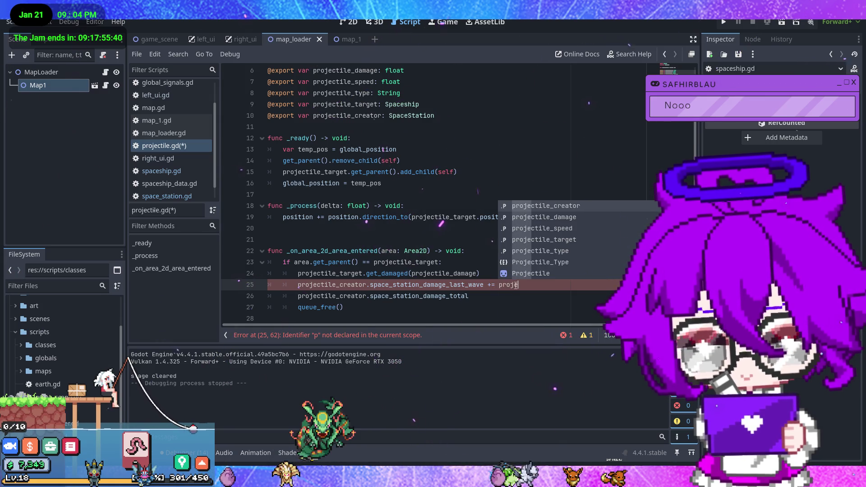
{"action": "key", "text": "Down"}
{"action": "key", "text": "Return"}
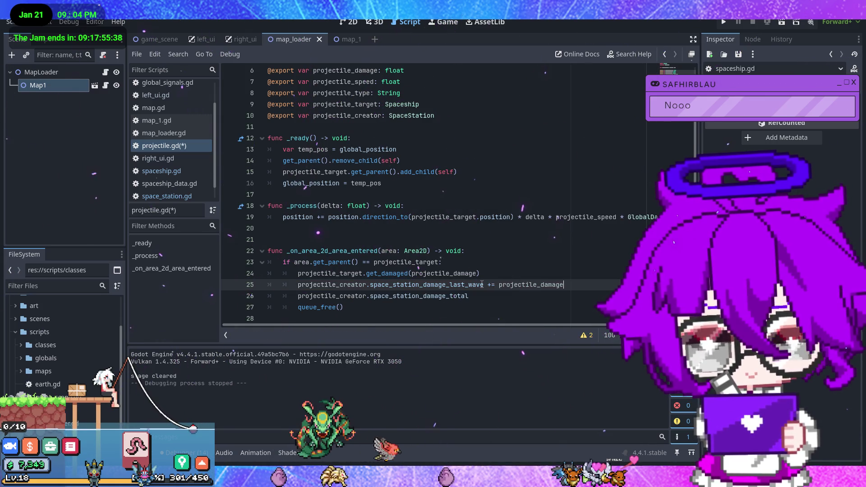
{"action": "left_click", "coordinate": [523, 299]}
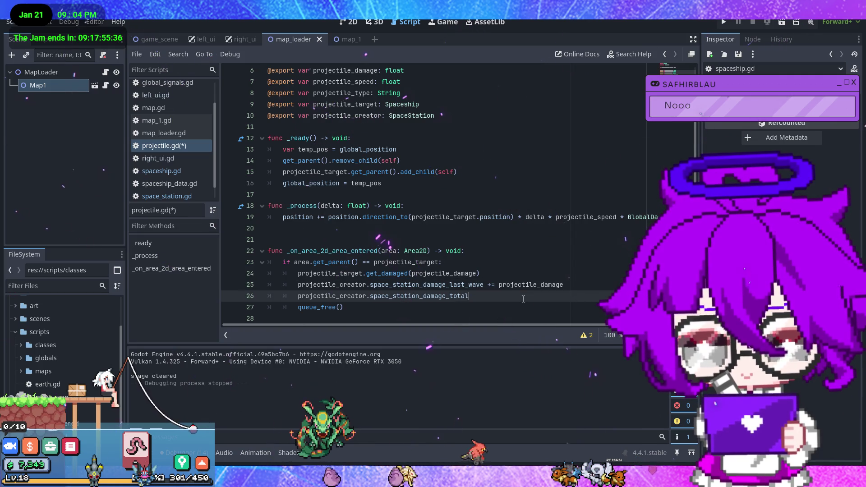
{"action": "key", "text": "ctrl+s"}
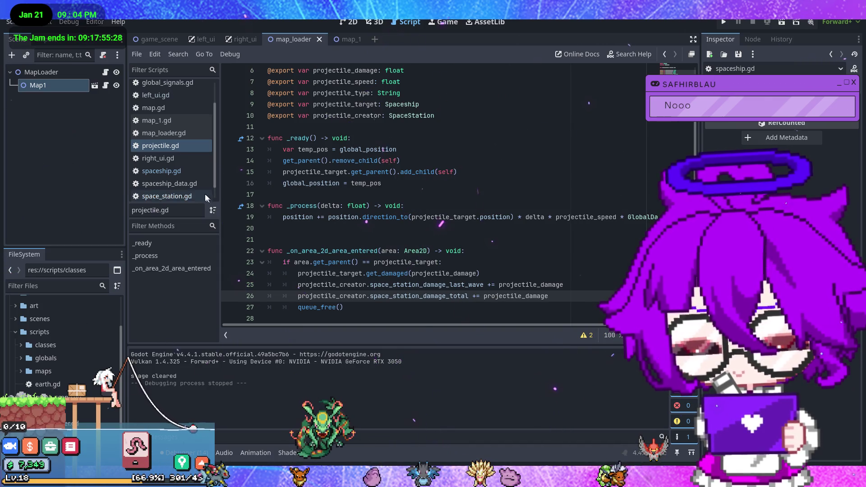
- In map_1.gd, add an empty line at the start of start_wave
{"action": "scroll", "coordinate": [183, 195], "scroll_direction": "down", "scroll_amount": 1}
{"action": "scroll", "coordinate": [184, 195], "scroll_direction": "up", "scroll_amount": 2}
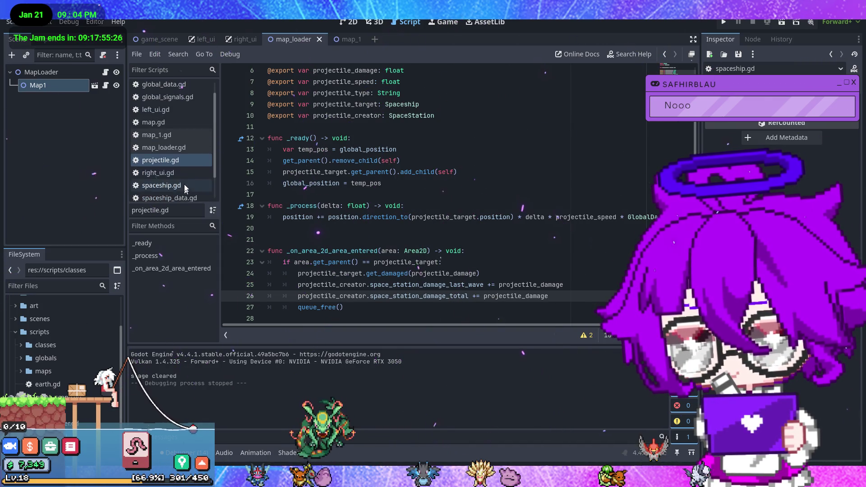
{"action": "left_click", "coordinate": [158, 135]}
{"action": "scroll", "coordinate": [391, 242], "scroll_direction": "up", "scroll_amount": 2}
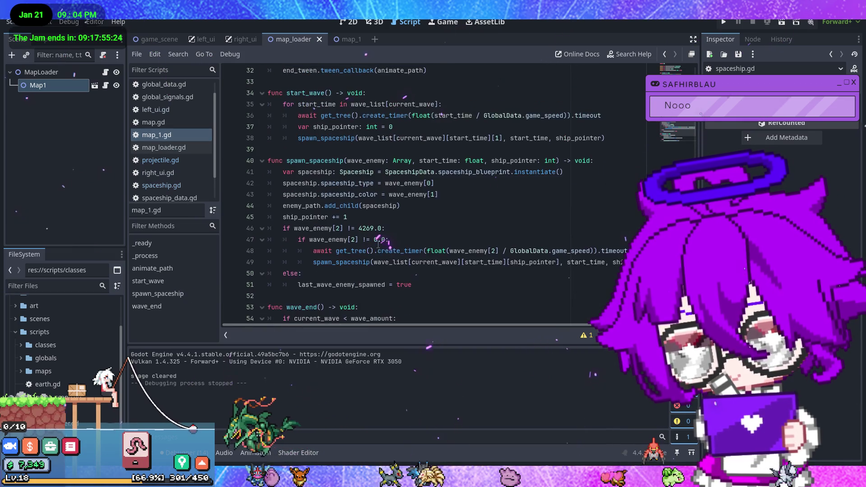
{"action": "scroll", "coordinate": [393, 247], "scroll_direction": "up", "scroll_amount": 1}
{"action": "scroll", "coordinate": [391, 247], "scroll_direction": "up", "scroll_amount": 1}
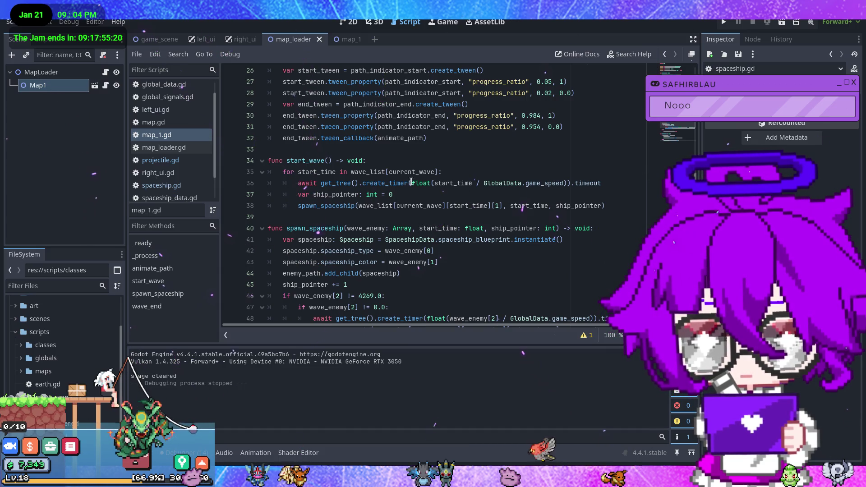
{"action": "left_click", "coordinate": [455, 164]}
{"action": "scroll", "coordinate": [464, 164], "scroll_direction": "up", "scroll_amount": 1}
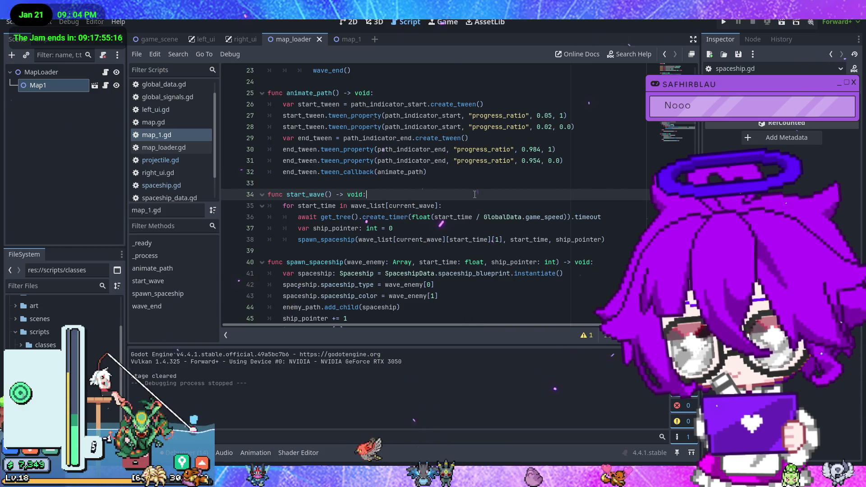
{"action": "key", "text": "Return"}
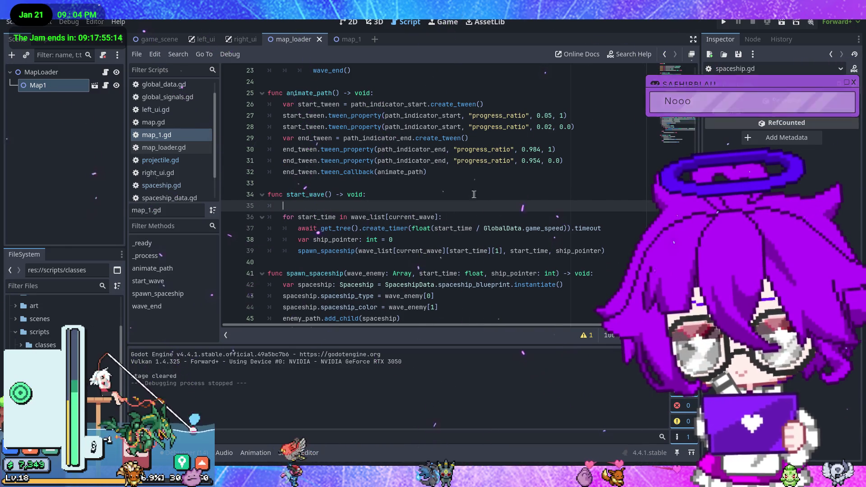
{"action": "scroll", "coordinate": [469, 194], "scroll_direction": "up", "scroll_amount": 6}
{"action": "scroll", "coordinate": [438, 174], "scroll_direction": "up", "scroll_amount": 1}
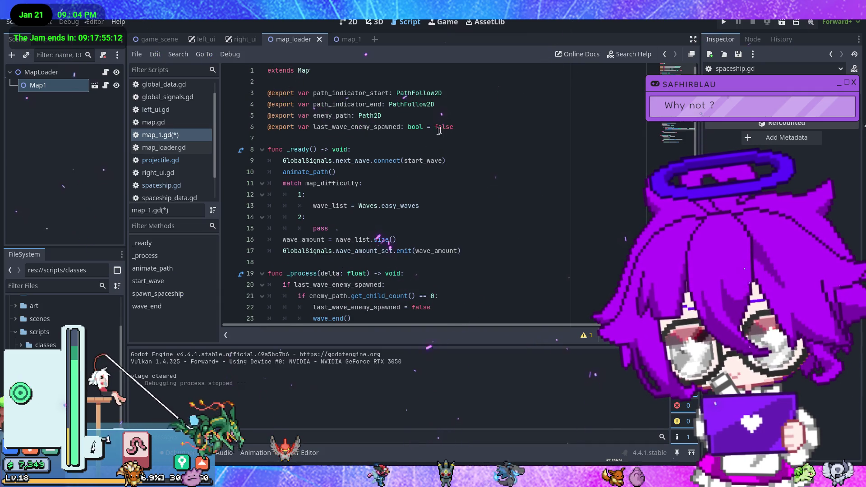
{"action": "left_click", "coordinate": [466, 115]}
{"action": "key", "text": "Return"}
{"action": "type", "text": "@"}
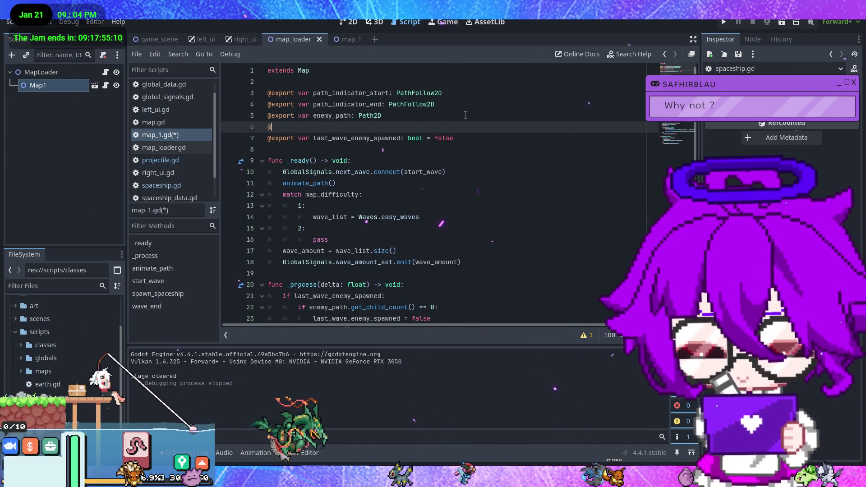
{"action": "type", "text": "export var"}
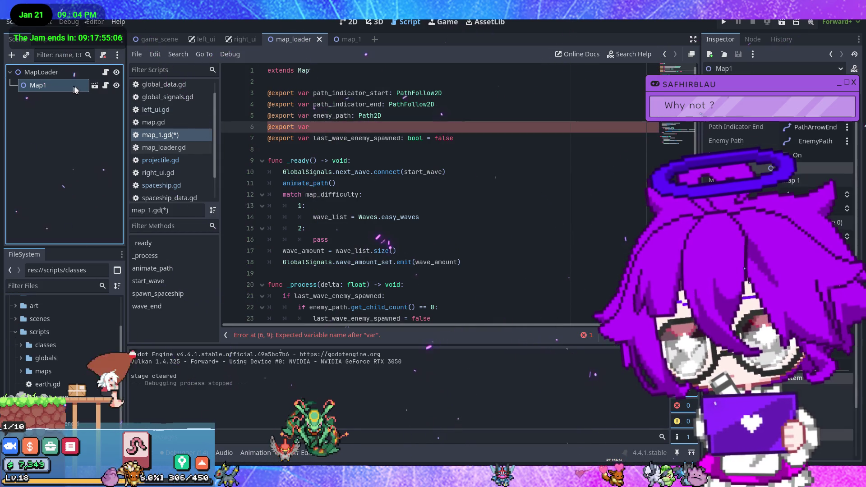
{"action": "left_click", "coordinate": [338, 39]}
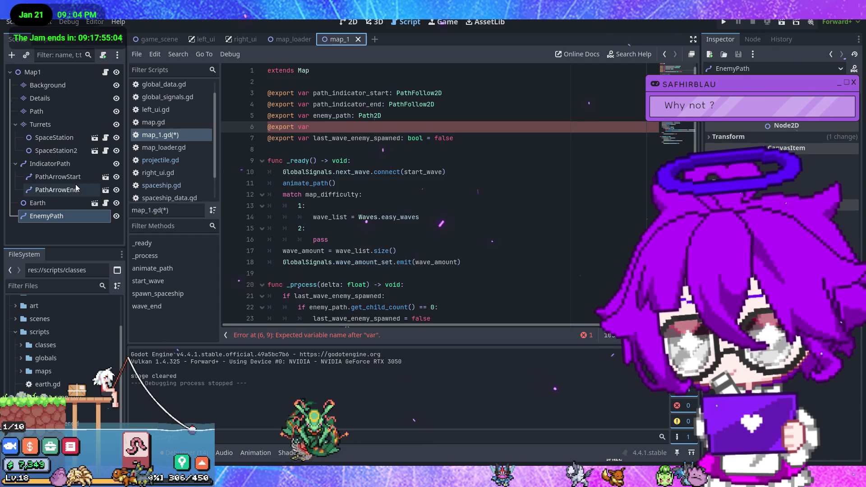
{"action": "left_click", "coordinate": [57, 124]}
{"action": "left_click", "coordinate": [337, 129]}
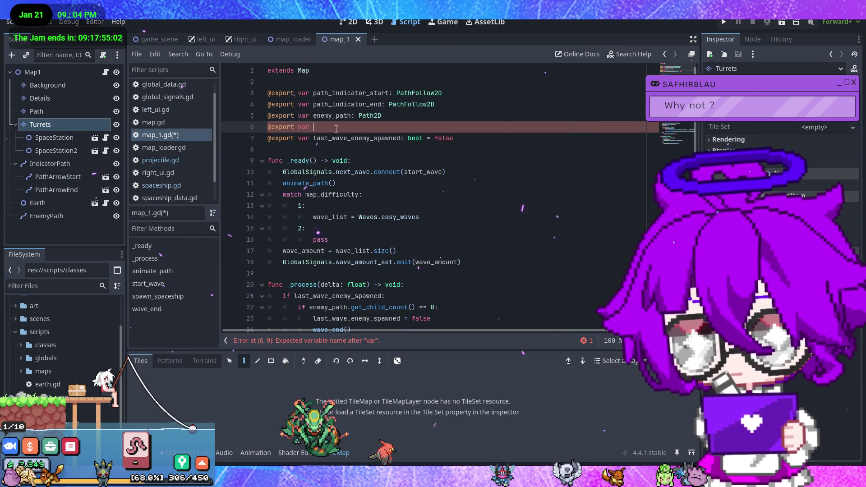
{"action": "type", "text": "turr"}
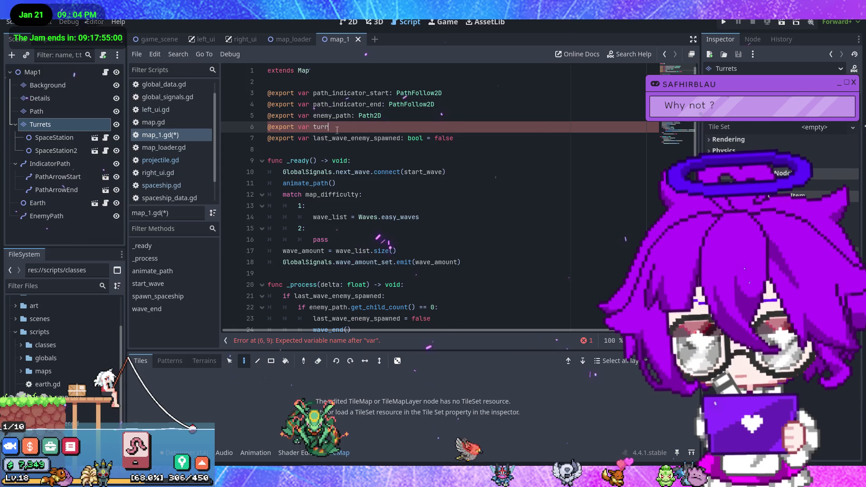
{"action": "type", "text": "et"}
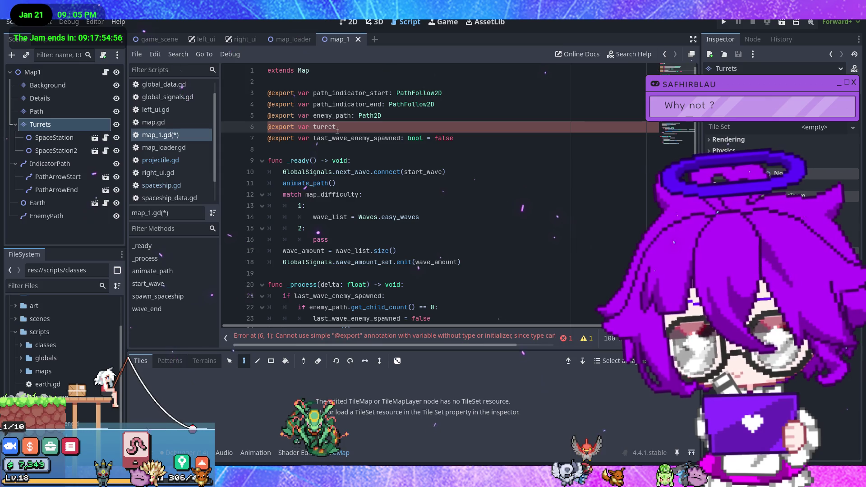
{"action": "type", "text": "_tiles: T"}
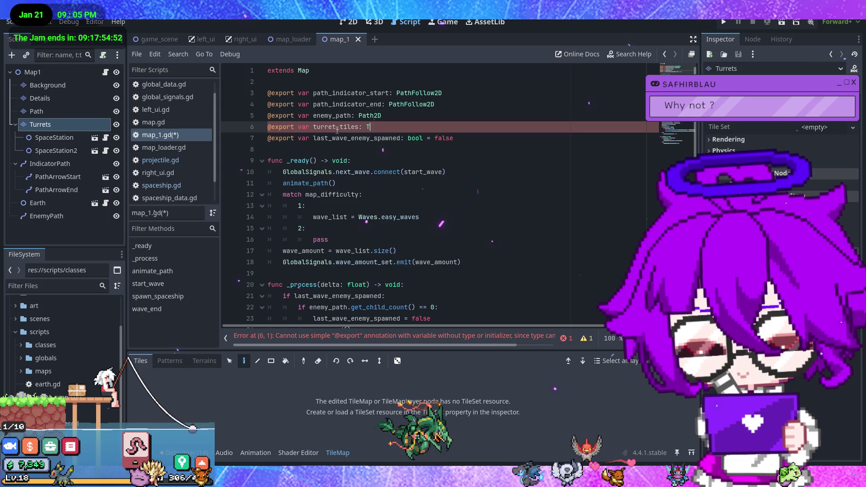
{"action": "type", "text": "ile"}
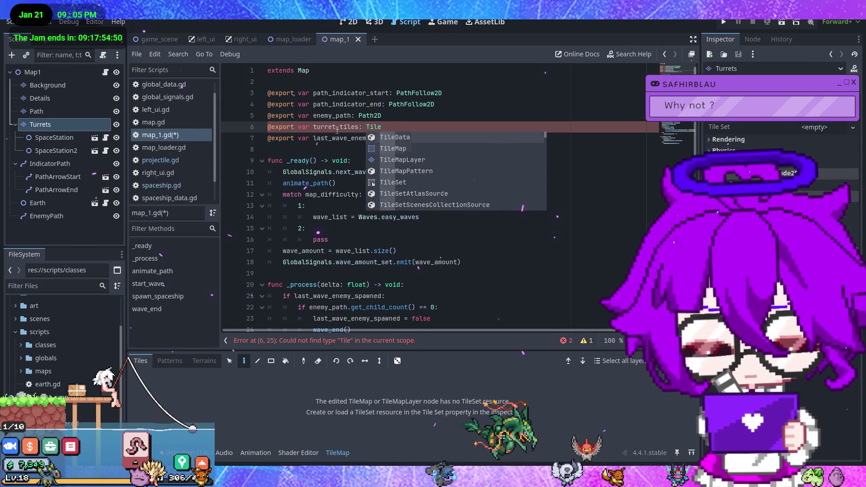
{"action": "key", "text": "Down"}
{"action": "key", "text": "Down"}
{"action": "key", "text": "Return"}
{"action": "key", "text": "ctrl+s"}
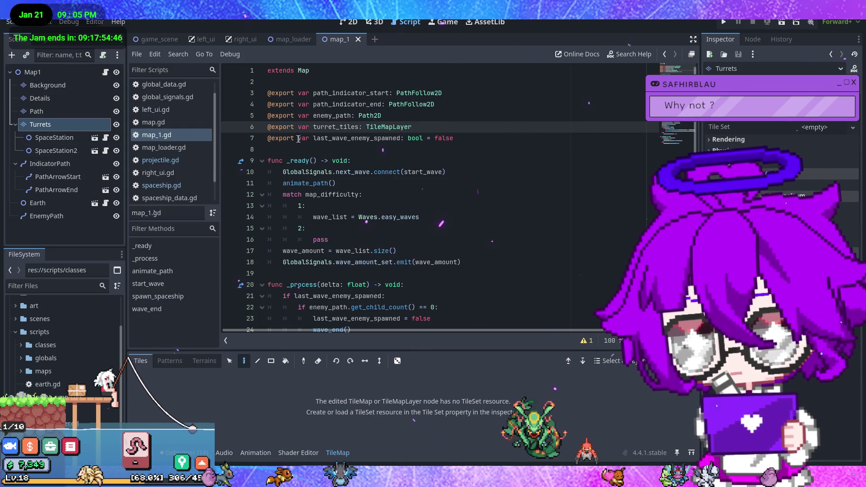
- Assign the Turrets node to Map1's Turret Tiles property in the Inspector
{"action": "left_click", "coordinate": [52, 77]}
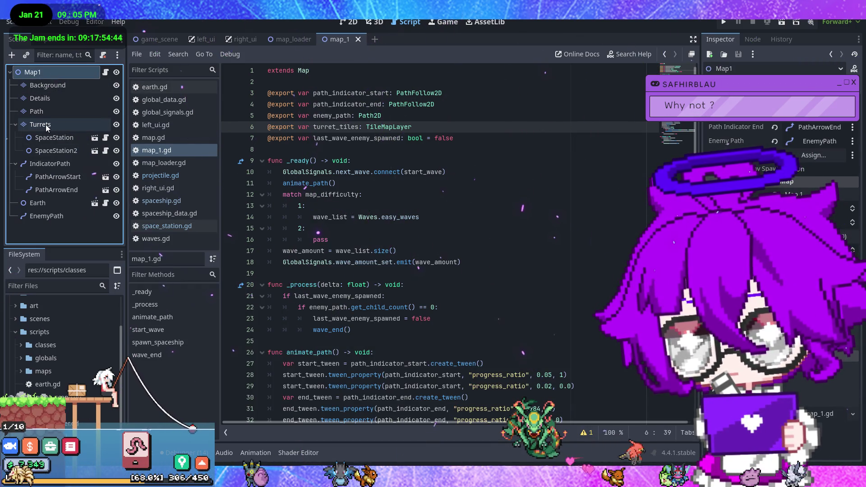
{"action": "left_click", "coordinate": [63, 124]}
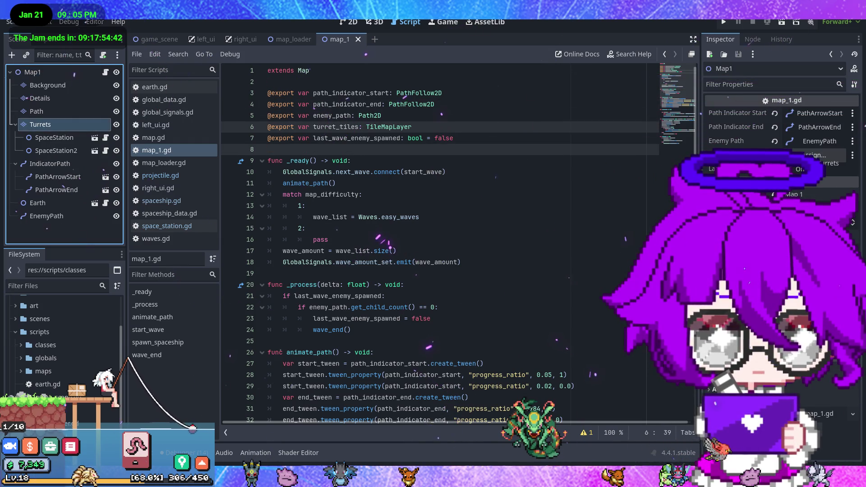
{"action": "left_click_drag", "start_coordinate": [640, 150], "coordinate": [812, 155]}
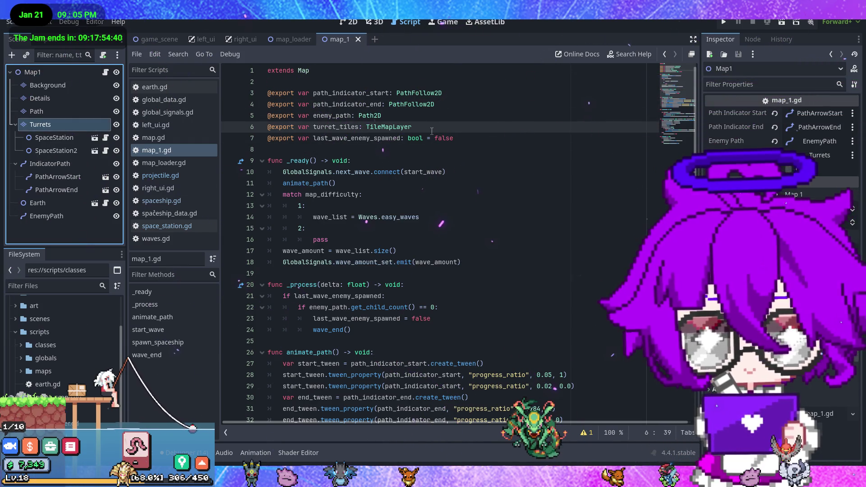
{"action": "scroll", "coordinate": [427, 163], "scroll_direction": "down", "scroll_amount": 5}
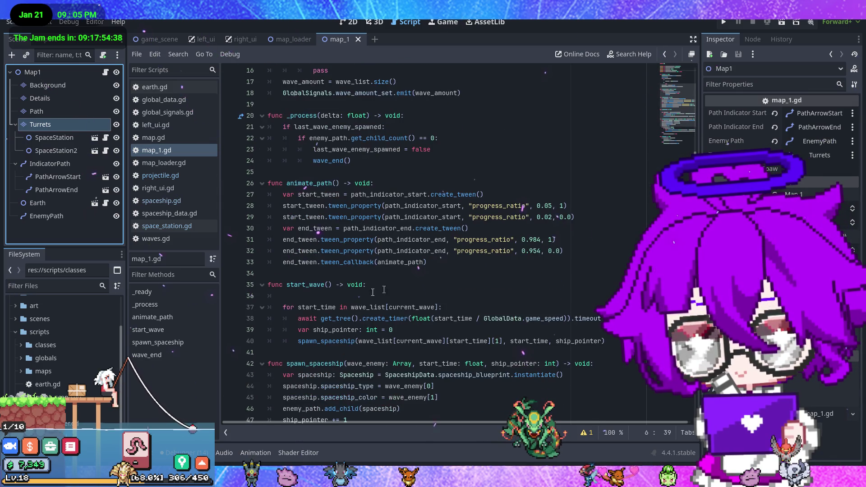
{"action": "left_click", "coordinate": [335, 296]}
{"action": "scroll", "coordinate": [337, 295], "scroll_direction": "up", "scroll_amount": 3}
{"action": "scroll", "coordinate": [353, 292], "scroll_direction": "up", "scroll_amount": 2}
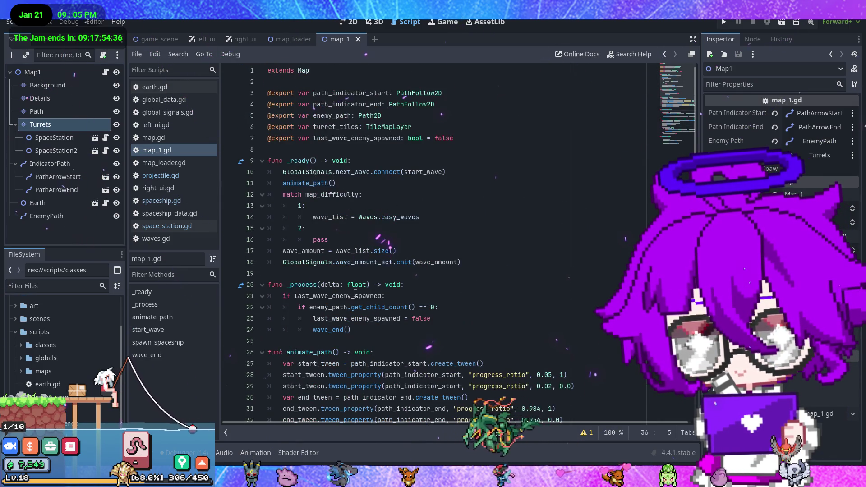
- Start a 'for turret in turret_tiles:' loop in start_wave
{"action": "type", "text": "t"}
{"action": "key", "text": "BackSpace"}
{"action": "type", "text": "for "}
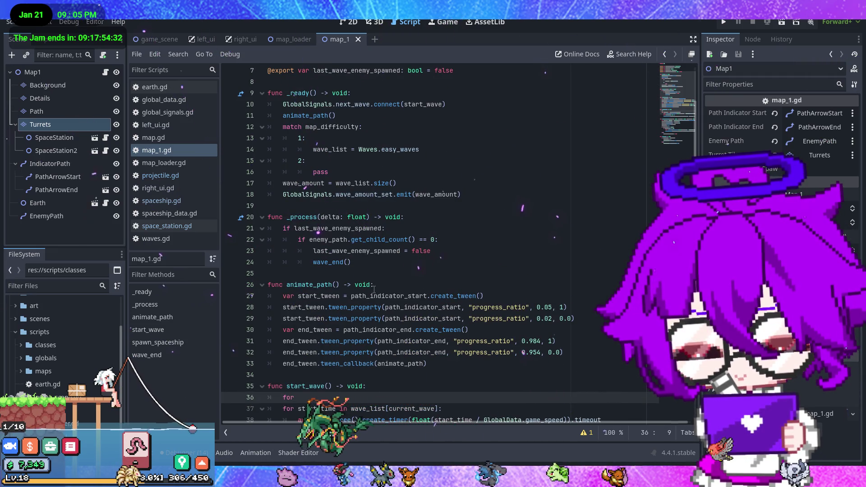
{"action": "type", "text": "tu"}
{"action": "key", "text": "Return"}
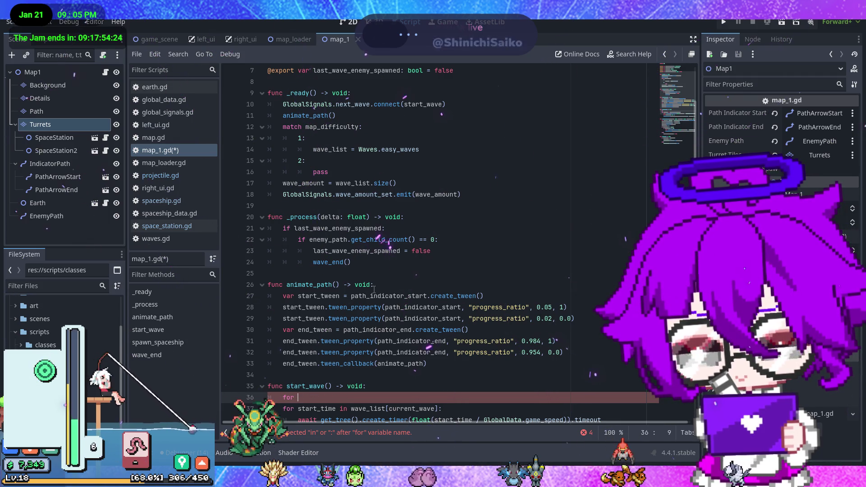
{"action": "type", "text": "turret"}
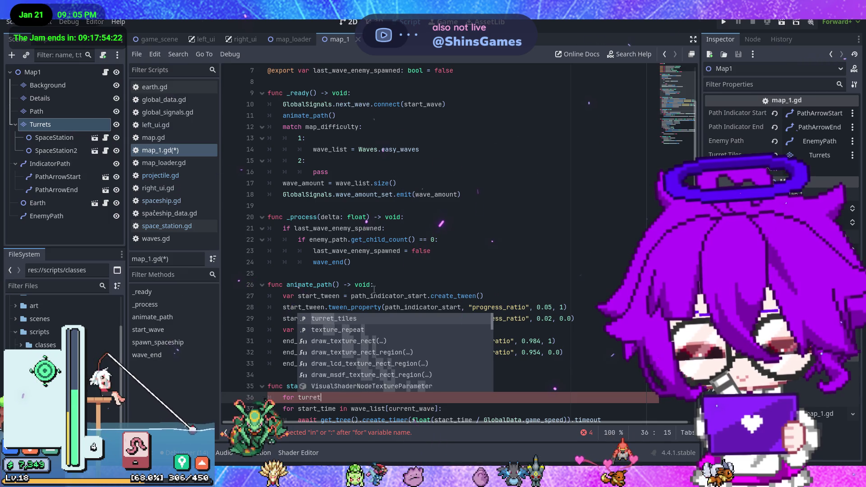
{"action": "type", "text": " in tur"}
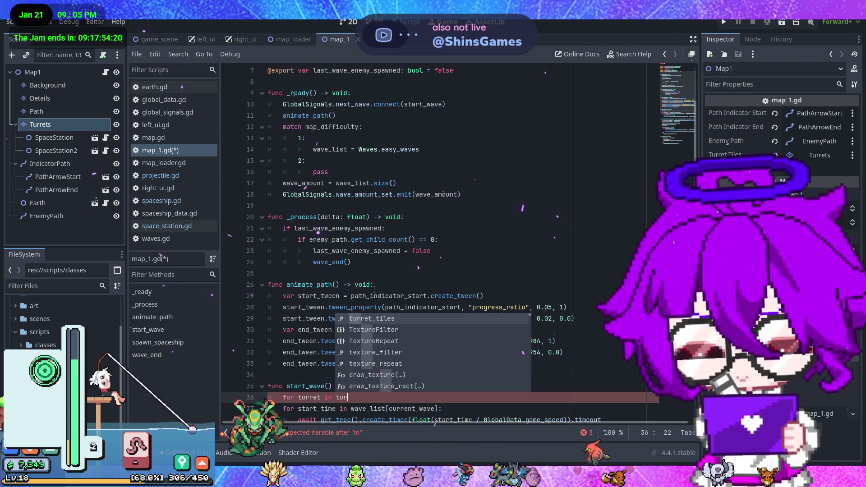
{"action": "key", "text": "Return"}
{"action": "type", "text": ":"}
{"action": "key", "text": "Return"}
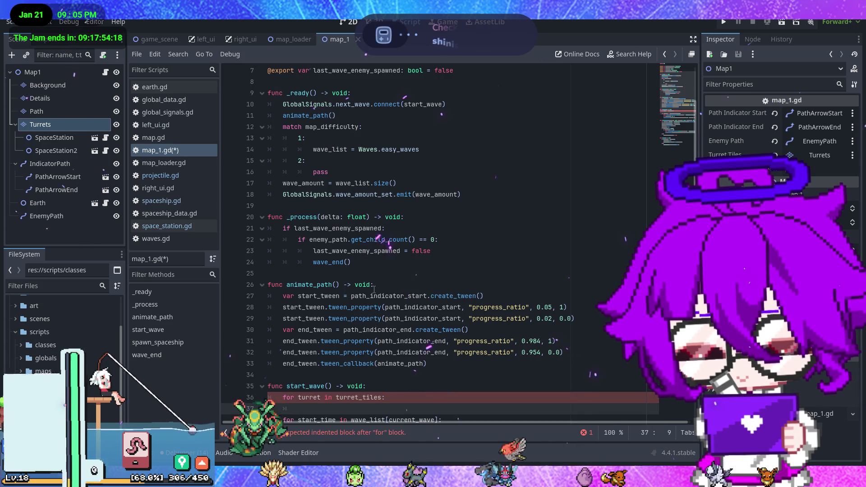
- Inside the loop, add an 'if turret is SpaceStation:' check
{"action": "type", "text": "tu"}
{"action": "key", "text": "BackSpace"}
{"action": "key", "text": "BackSpace"}
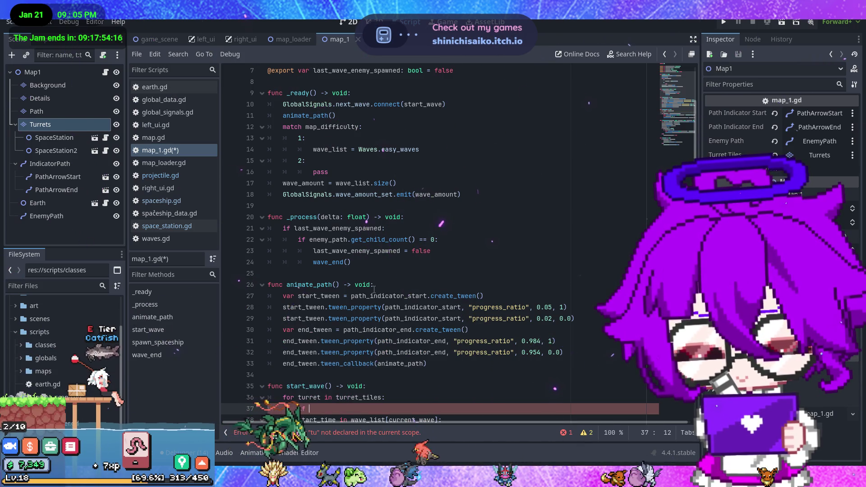
{"action": "type", "text": "ret"}
{"action": "key", "text": "Return"}
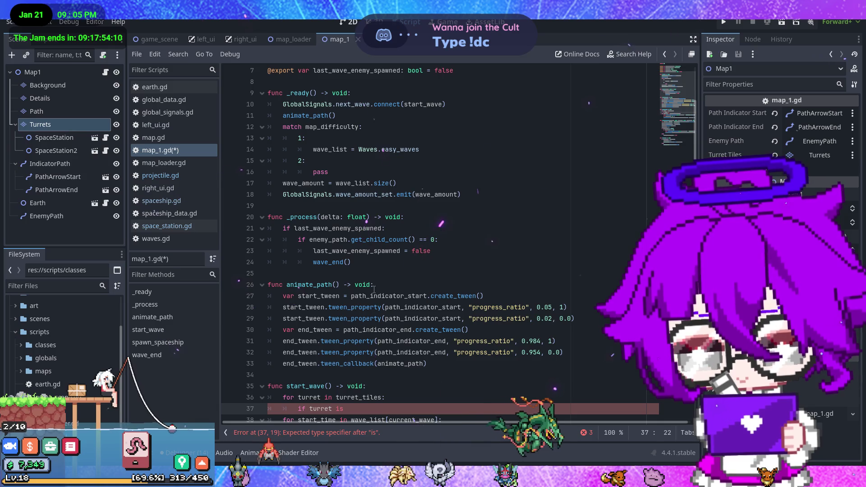
{"action": "type", "text": "Spa"}
{"action": "key", "text": "Down"}
{"action": "key", "text": "Down"}
{"action": "key", "text": "Return"}
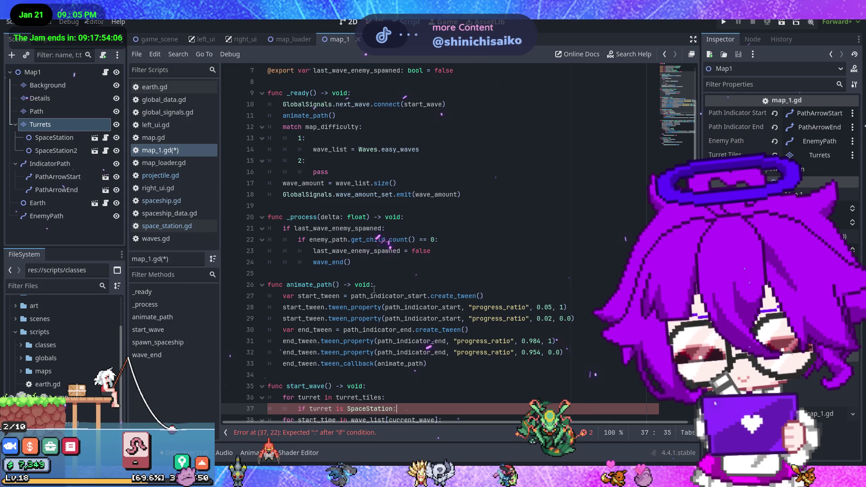
{"action": "key", "text": "Return"}
- Set turret.space_station_damage_last_wave to 0 in the check, then save map_1.gd
{"action": "scroll", "coordinate": [375, 289], "scroll_direction": "down", "scroll_amount": 2}
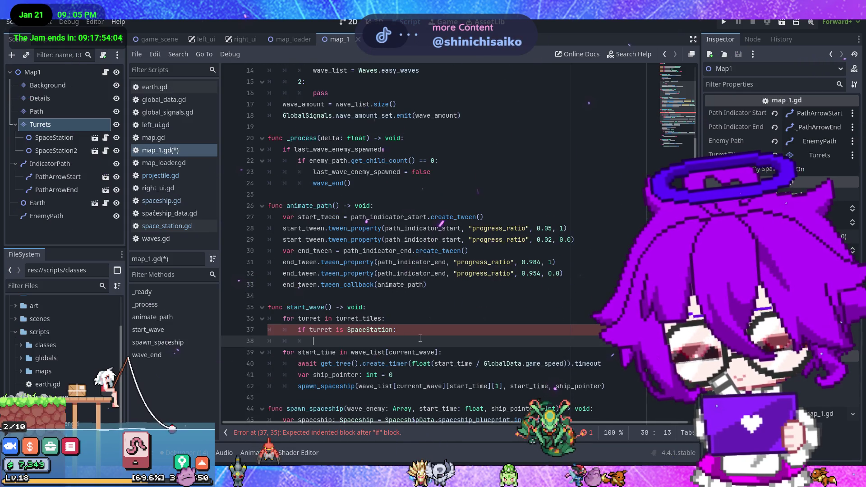
{"action": "type", "text": "urre"}
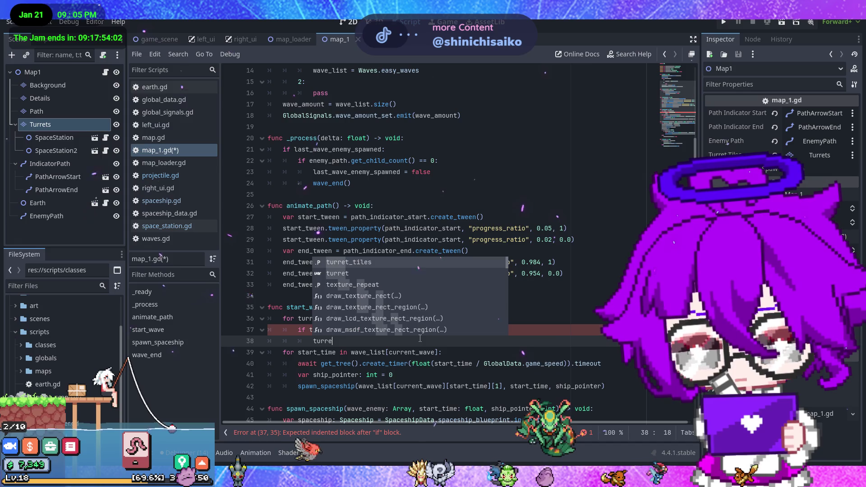
{"action": "type", "text": "t."}
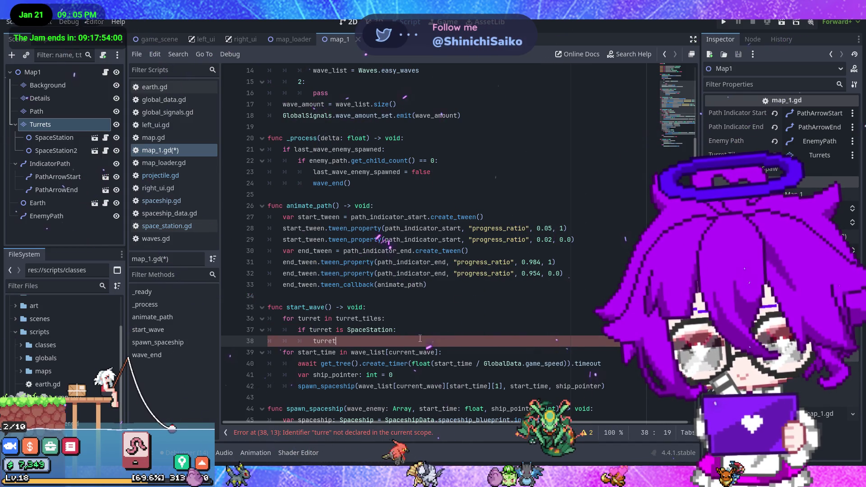
{"action": "key", "text": "Down"}
{"action": "key", "text": "Down"}
{"action": "key", "text": "Down"}
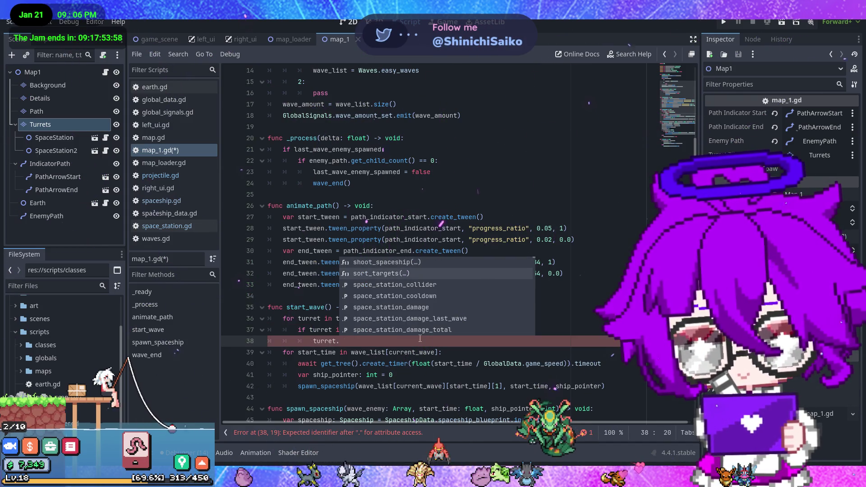
{"action": "key", "text": "Down"}
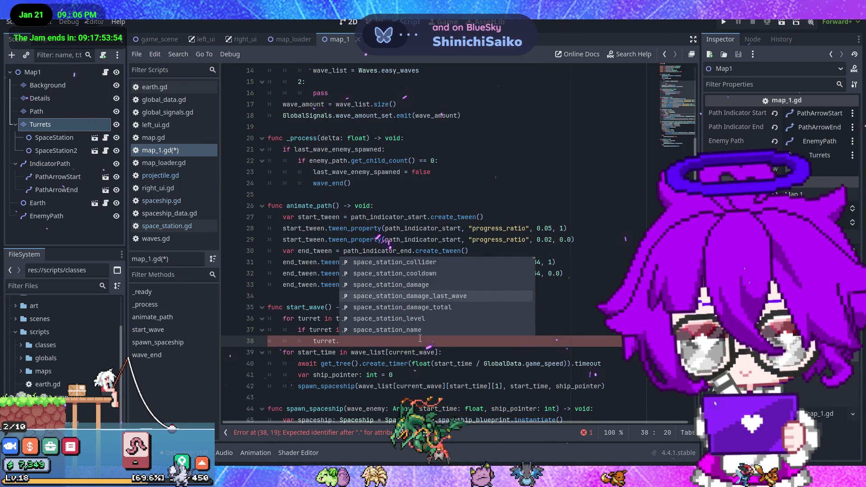
{"action": "key", "text": "Return"}
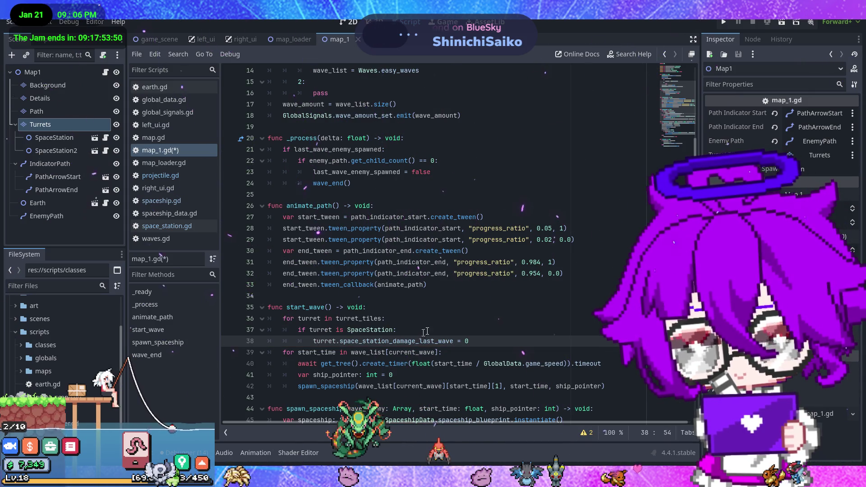
{"action": "key", "text": "ctrl+s"}
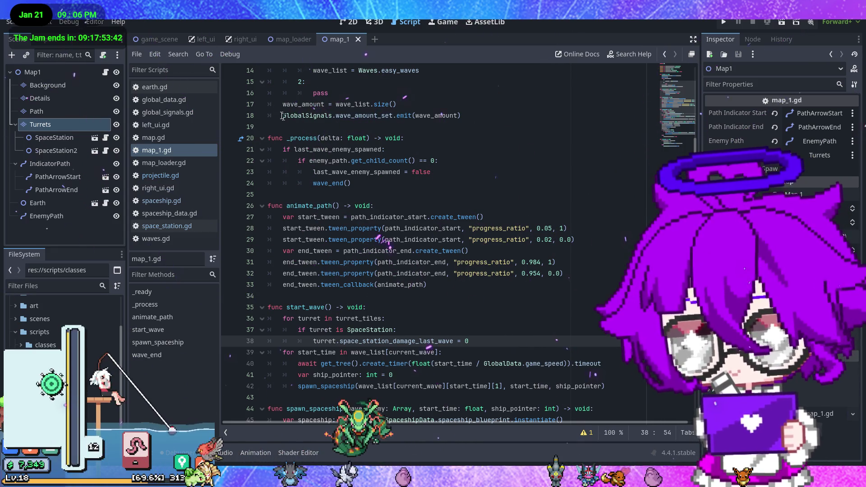
{"action": "left_click", "coordinate": [180, 227]}
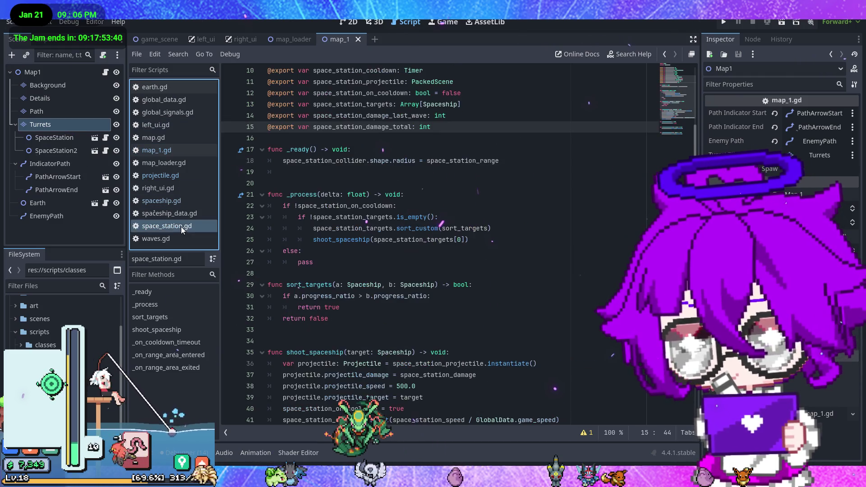
- In the SpaceStation scene, add a Label child and place it just above the station sprite
{"action": "left_click", "coordinate": [98, 141]}
{"action": "left_click", "coordinate": [348, 21]}
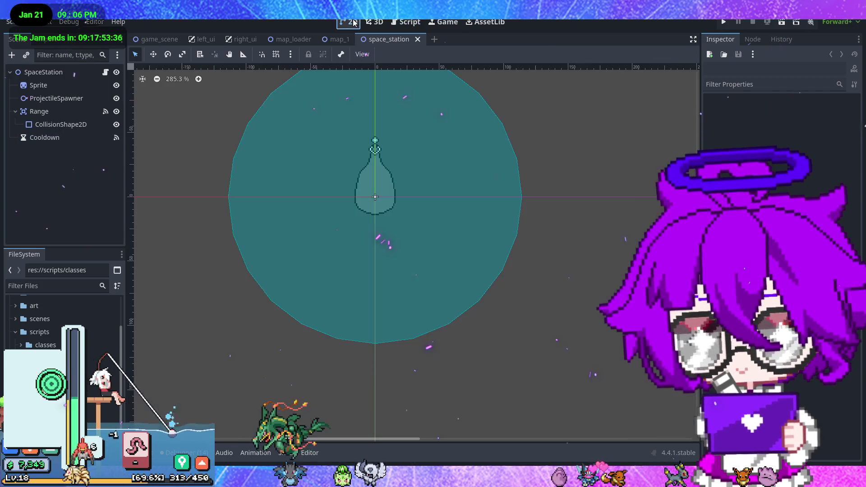
{"action": "scroll", "coordinate": [410, 209], "scroll_direction": "down", "scroll_amount": 2}
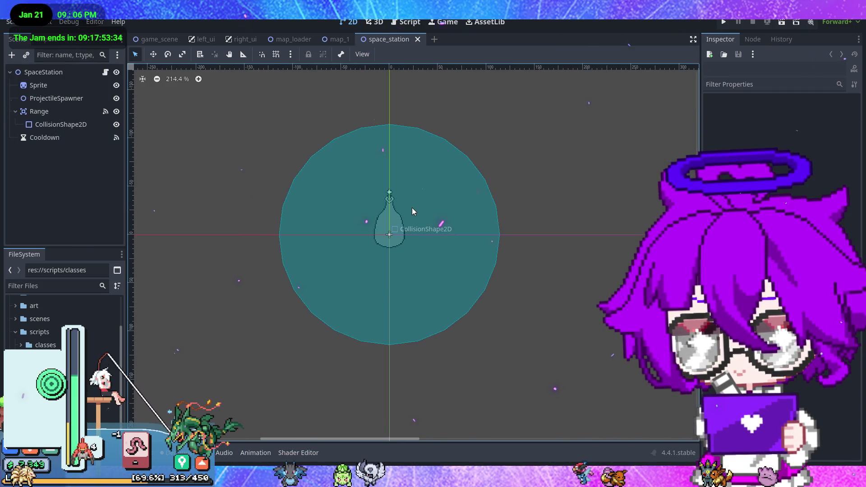
{"action": "left_click", "coordinate": [65, 76]}
{"action": "right_click", "coordinate": [64, 76]}
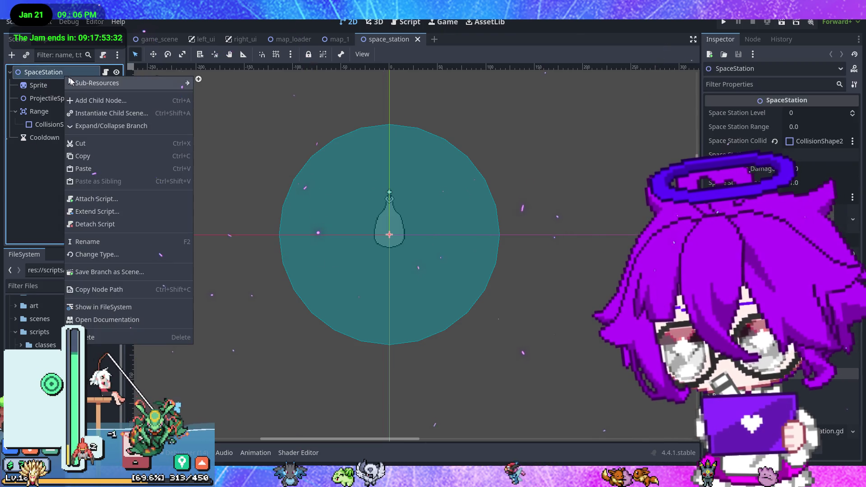
{"action": "left_click", "coordinate": [100, 99]}
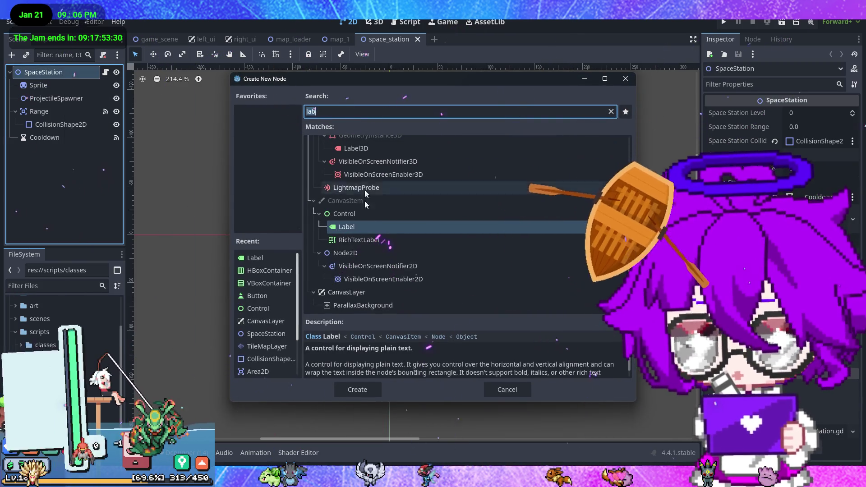
{"action": "double_click", "coordinate": [361, 227]}
{"action": "left_click_drag", "start_coordinate": [411, 244], "coordinate": [408, 235]}
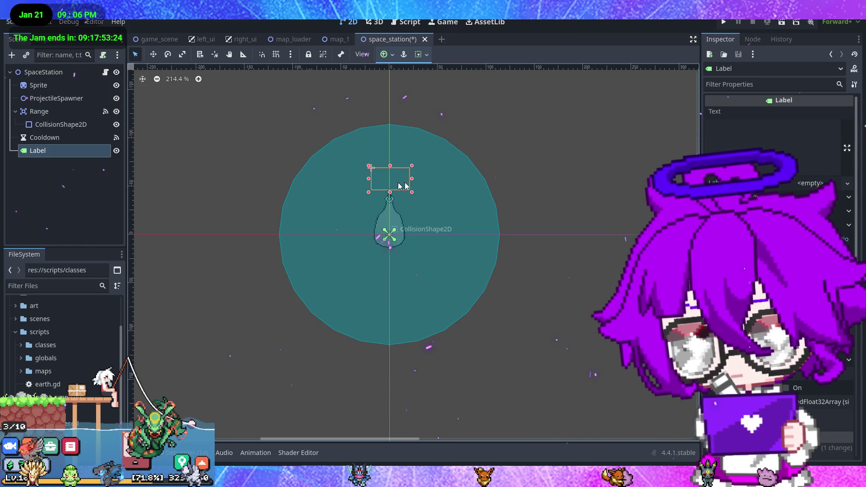
- Rename the label to Total, then duplicate it and rename the copy to Last wave
{"action": "double_click", "coordinate": [80, 150]}
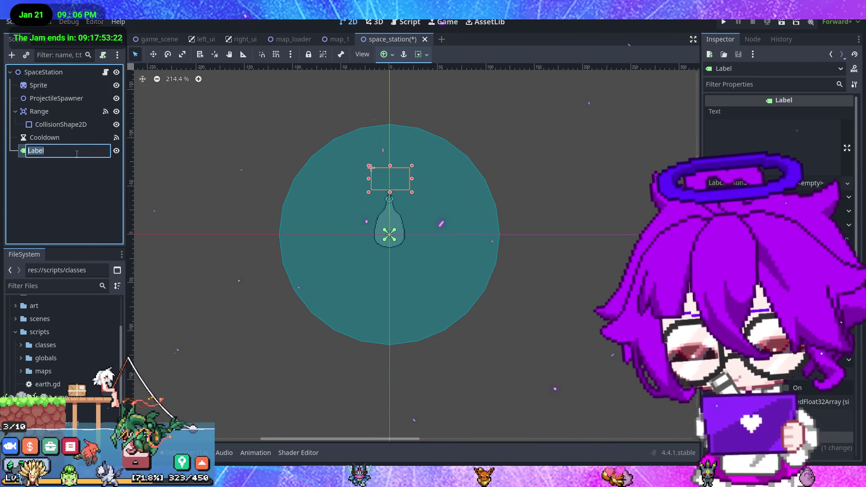
{"action": "key", "text": "Return"}
{"action": "double_click", "coordinate": [73, 150]}
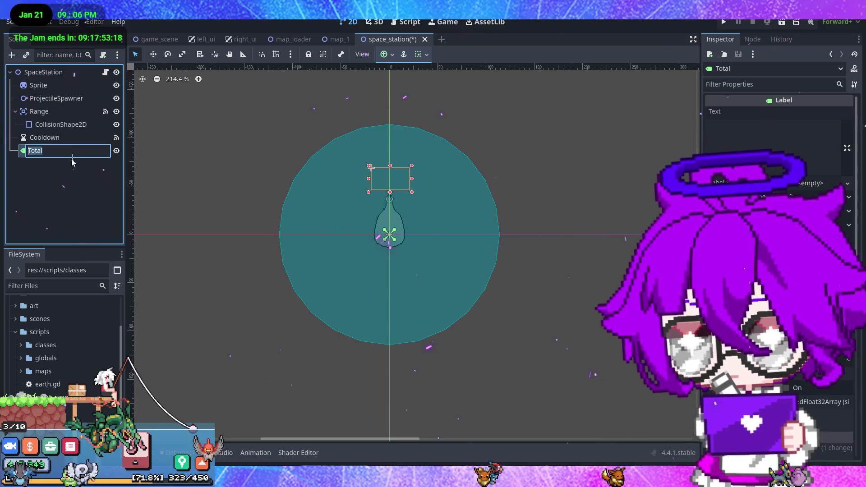
{"action": "key", "text": "Escape"}
{"action": "key", "text": "ctrl+d"}
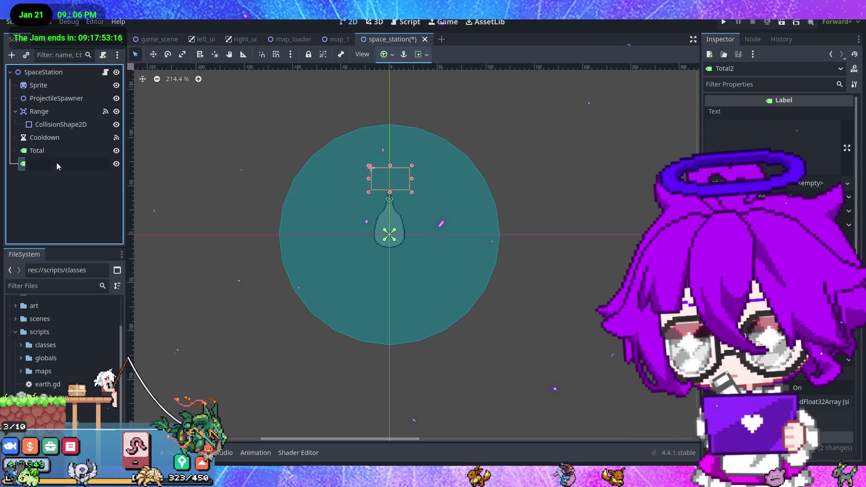
{"action": "double_click", "coordinate": [57, 165]}
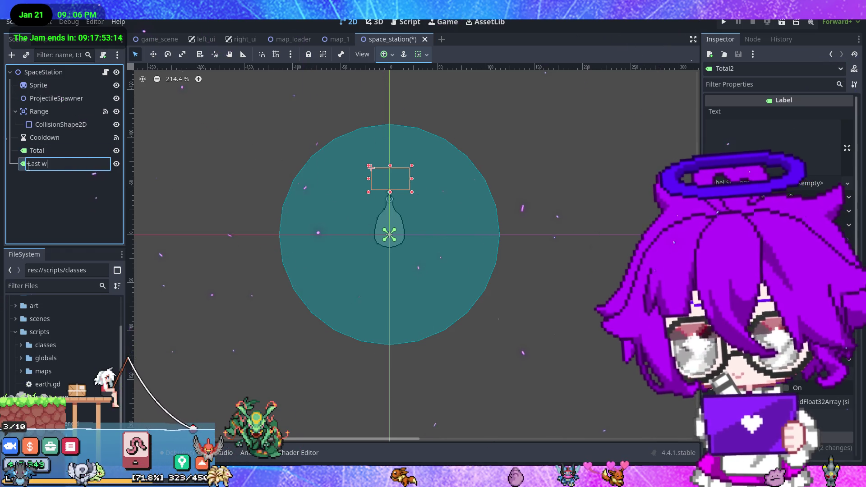
{"action": "type", "text": "ve"}
{"action": "key", "text": "Return"}
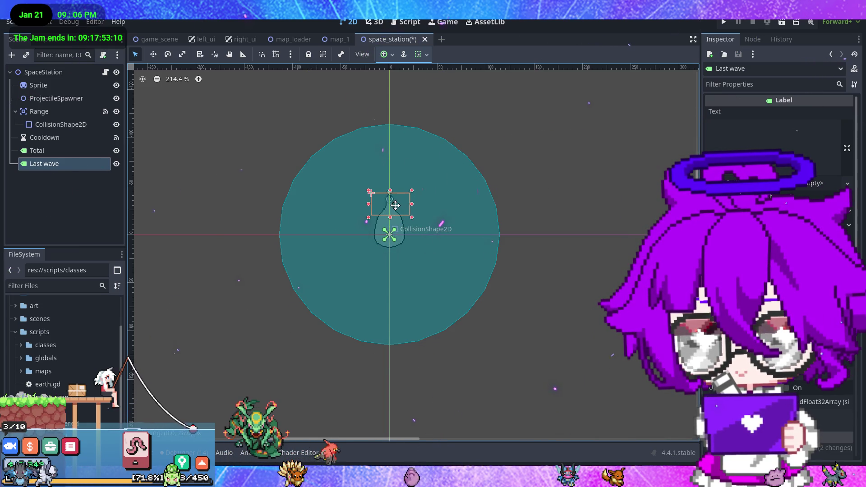
{"action": "left_click", "coordinate": [77, 149]}
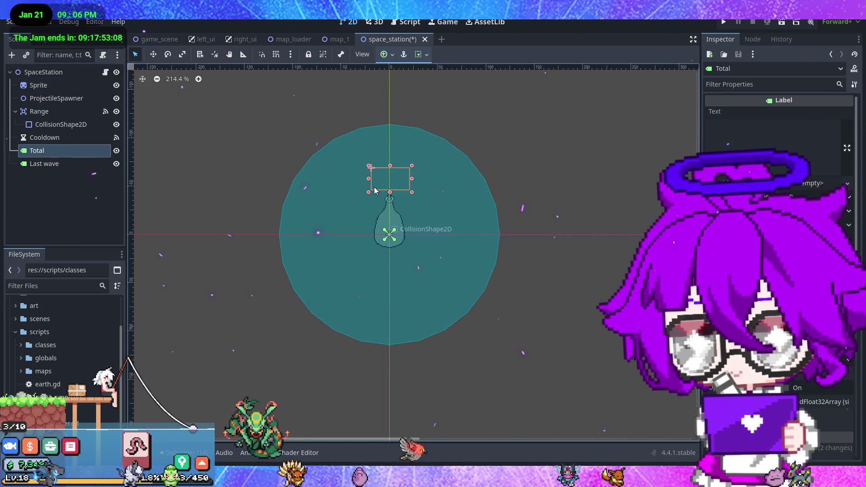
{"action": "left_click", "coordinate": [734, 146]}
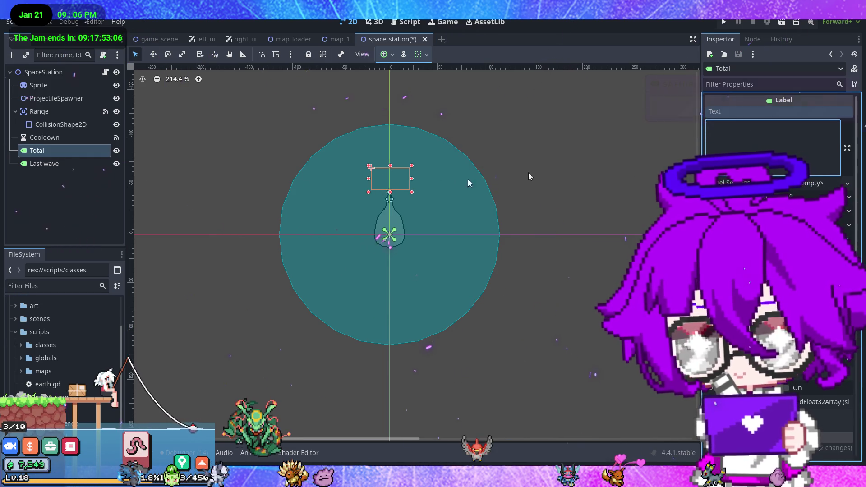
{"action": "left_click", "coordinate": [105, 73]}
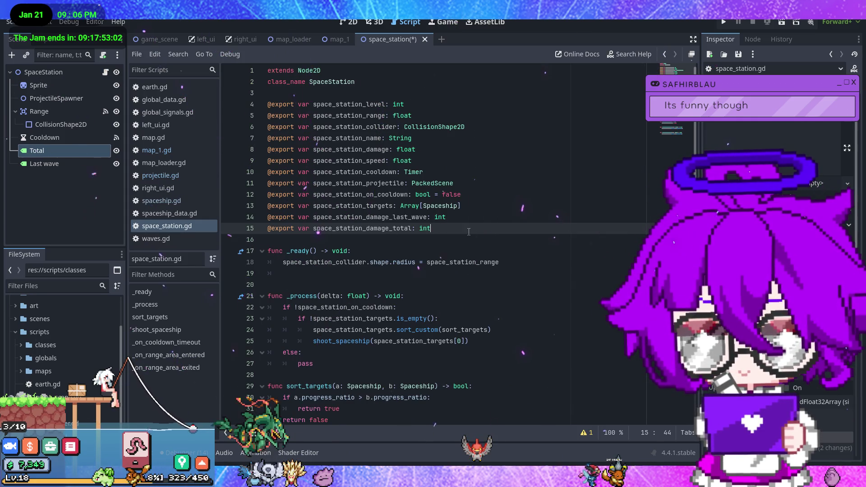
- Declare exported Label variables total_damage_field and last_wave_field in space_station.gd, then save
{"action": "key", "text": "Return"}
{"action": "type", "text": "@export var to"}
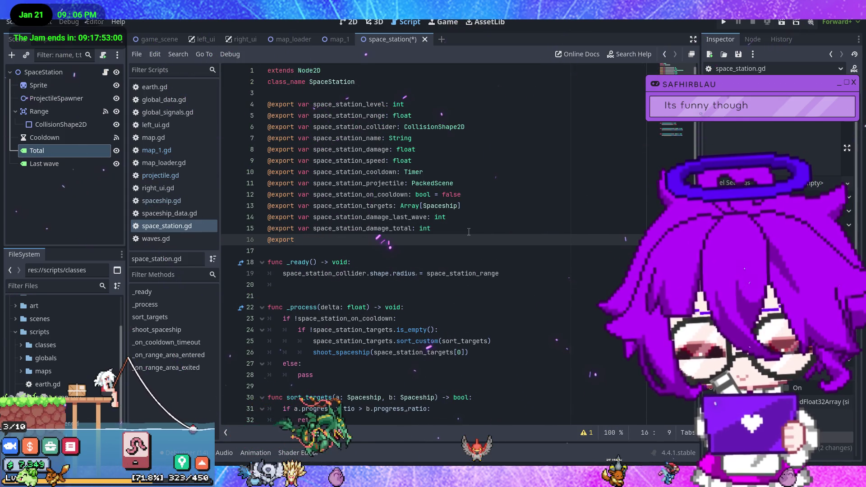
{"action": "type", "text": "tal_dam"}
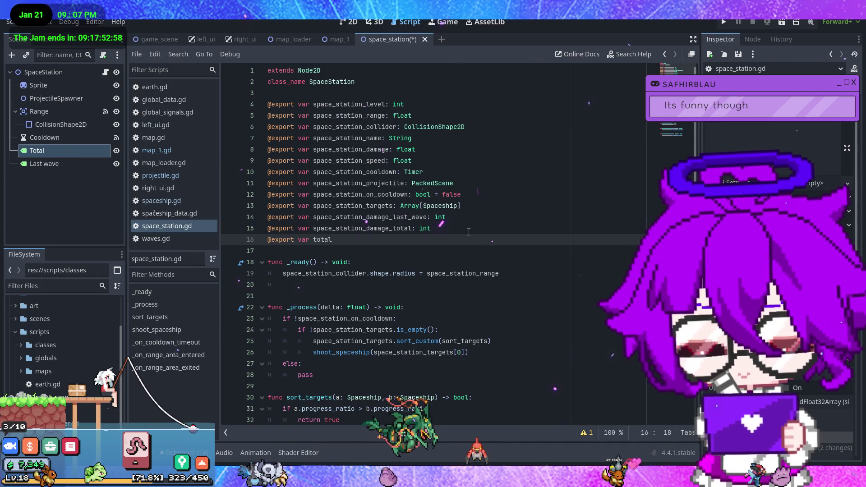
{"action": "type", "text": "age_"}
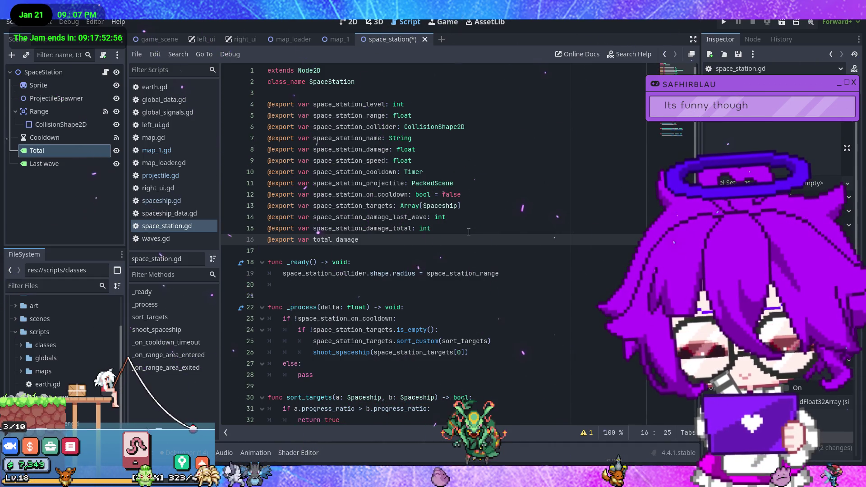
{"action": "type", "text": "v"}
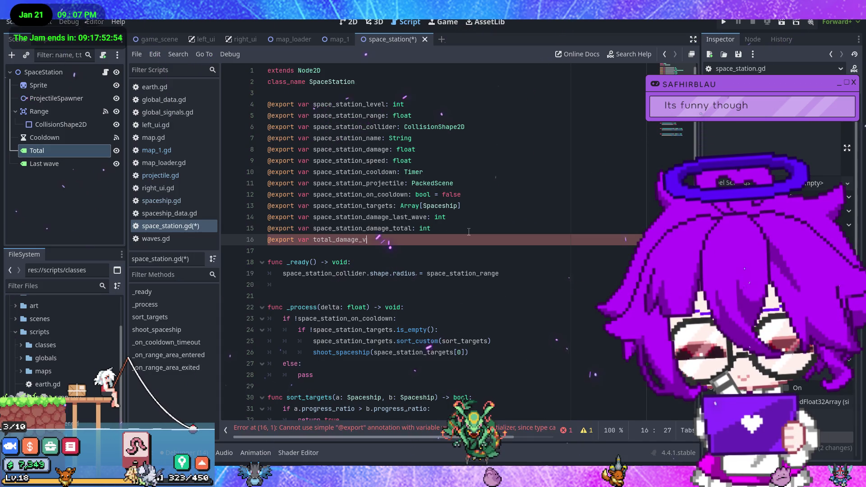
{"action": "key", "text": "BackSpace"}
{"action": "type", "text": "field"}
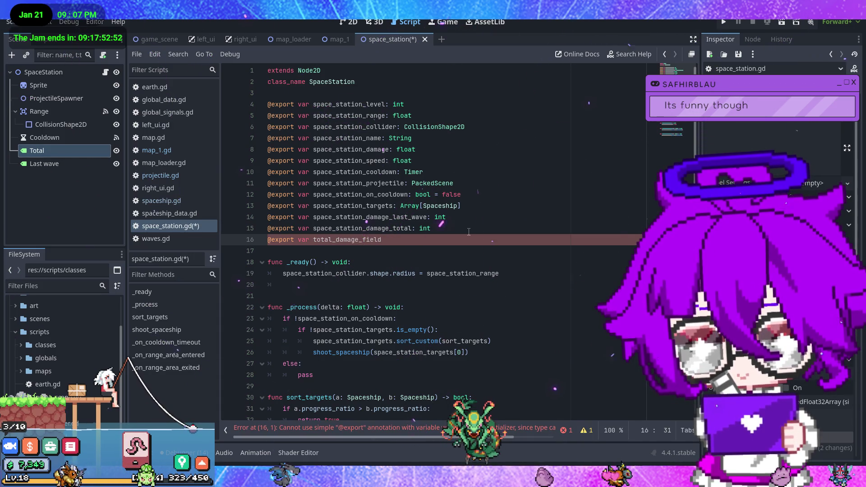
{"action": "type", "text": "Lab"}
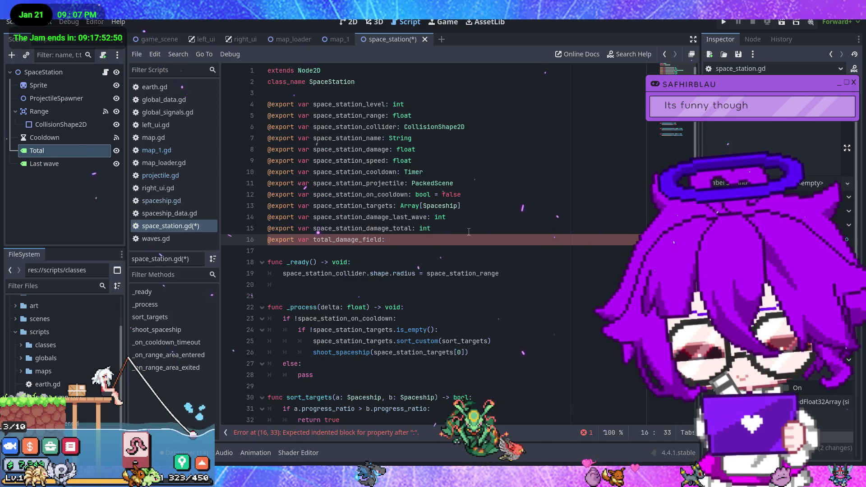
{"action": "type", "text": "e"}
{"action": "key", "text": "Return"}
{"action": "key", "text": "Return"}
{"action": "type", "text": "@e"}
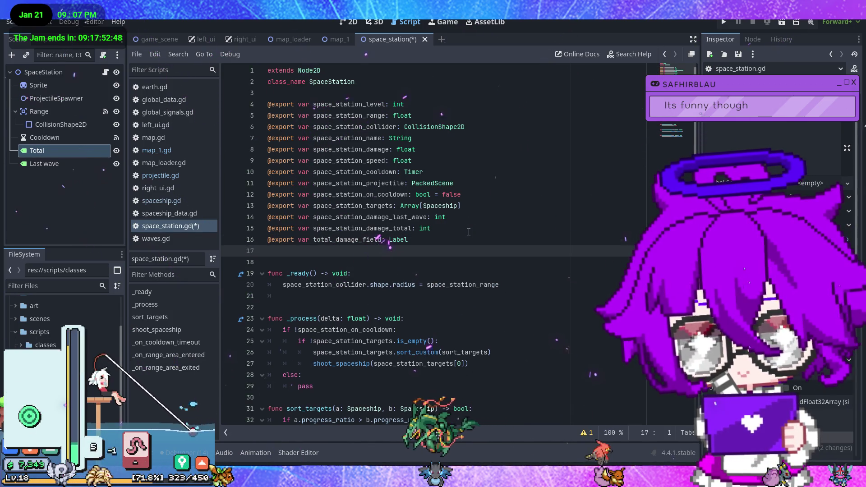
{"action": "type", "text": "xport var "}
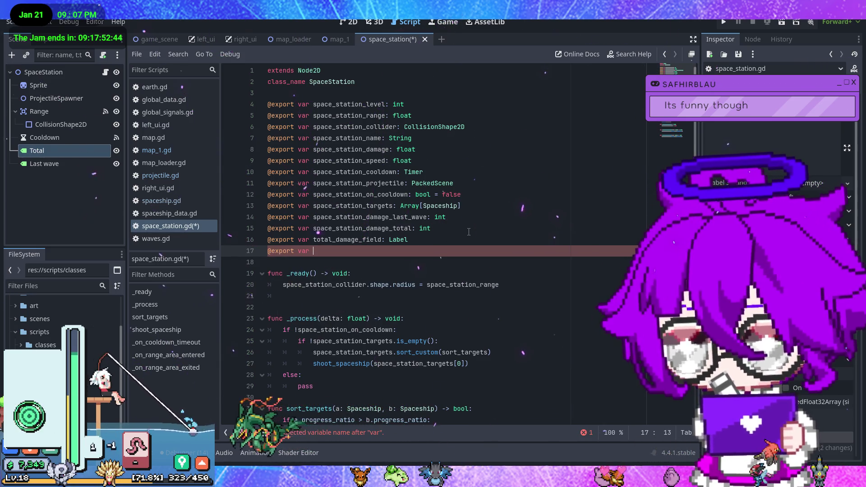
{"action": "type", "text": "las"}
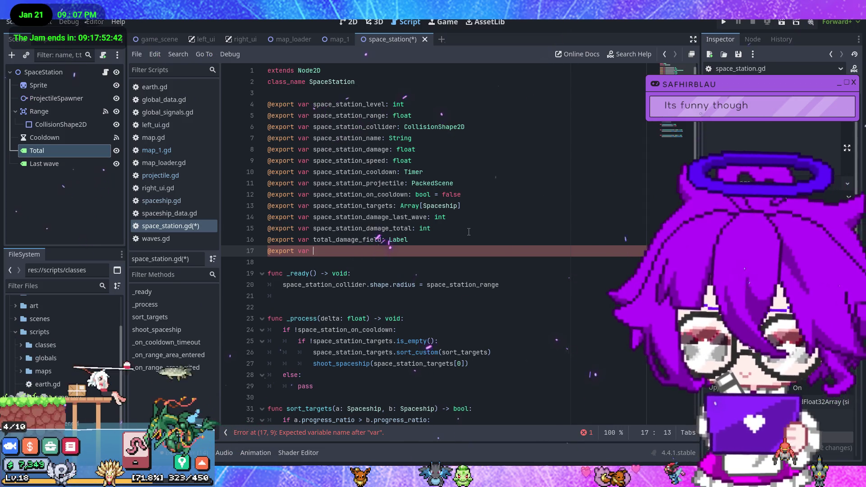
{"action": "type", "text": "_wave"}
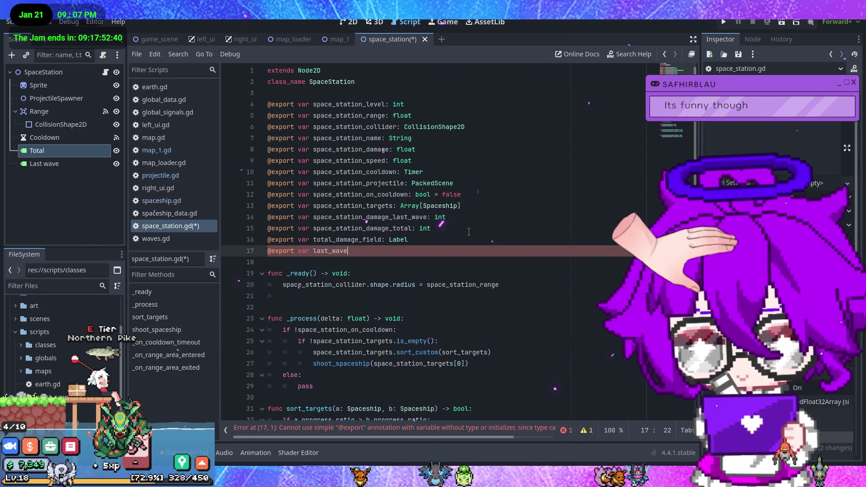
{"action": "type", "text": "_field"}
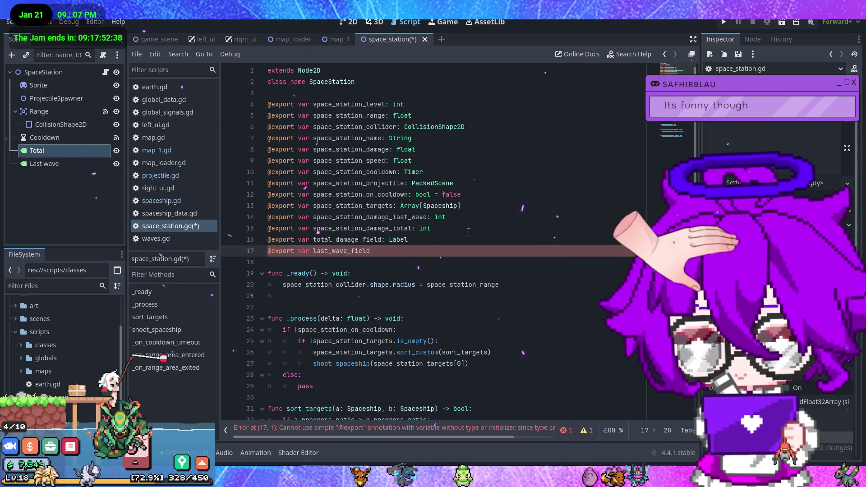
{"action": "type", "text": ": L"}
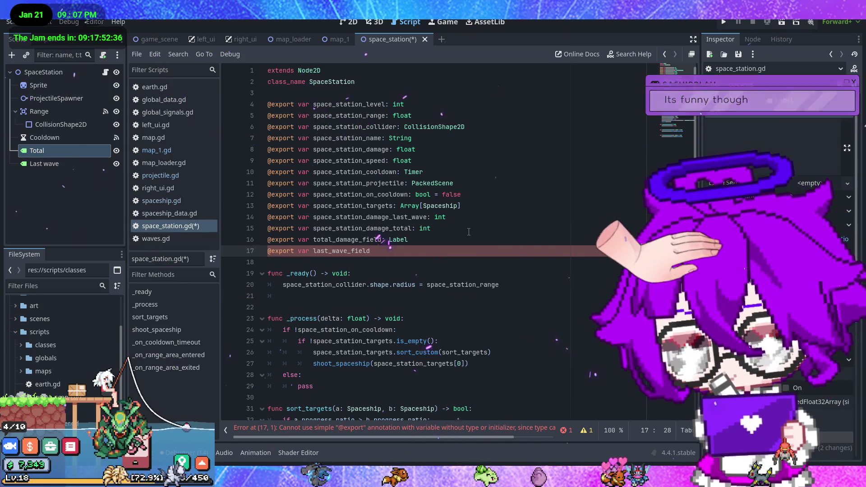
{"action": "type", "text": "abel"}
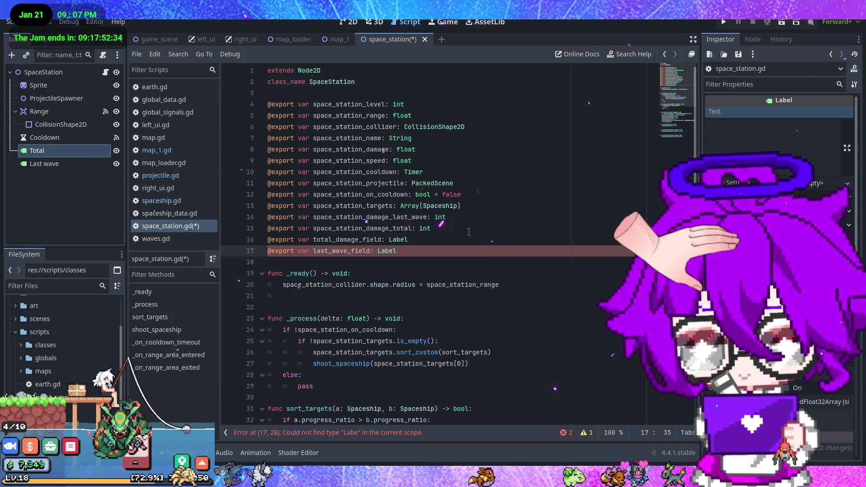
{"action": "key", "text": "ctrl+s"}
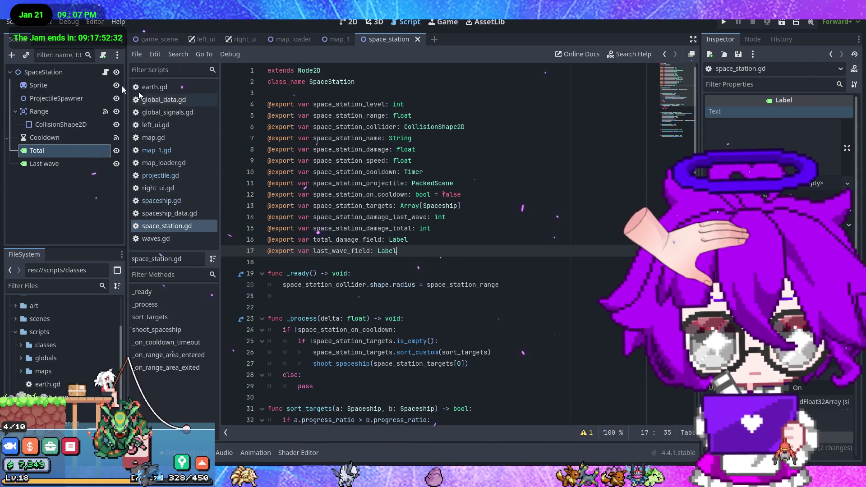
- Assign the Total label to the station's total_damage_field in the Inspector
{"action": "left_click", "coordinate": [54, 72]}
{"action": "mouse_move", "coordinate": [60, 154]}
{"action": "left_mouse_down"}
{"action": "mouse_move", "coordinate": [496, 170]}
{"action": "mouse_move", "coordinate": [398, 238]}
{"action": "mouse_move", "coordinate": [803, 281]}
{"action": "left_mouse_up"}
{"action": "left_click", "coordinate": [34, 164]}
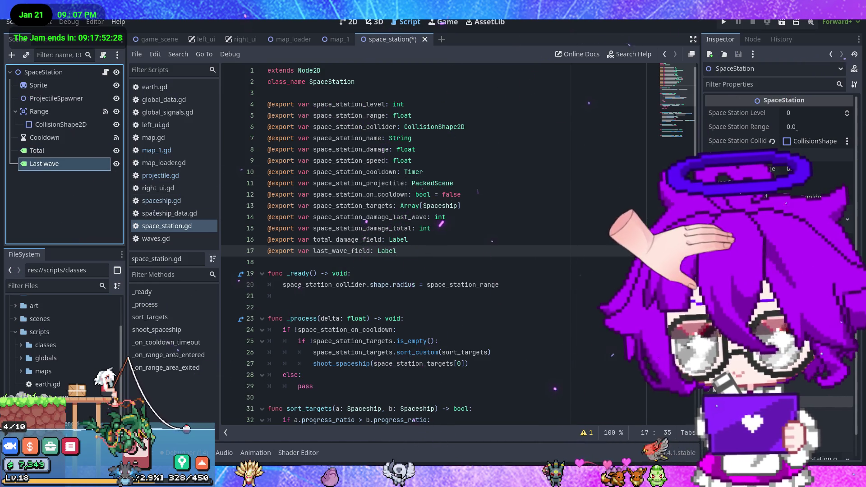
- Insert an empty line at the top of _process, above the cooldown check
{"action": "scroll", "coordinate": [399, 255], "scroll_direction": "down", "scroll_amount": 1}
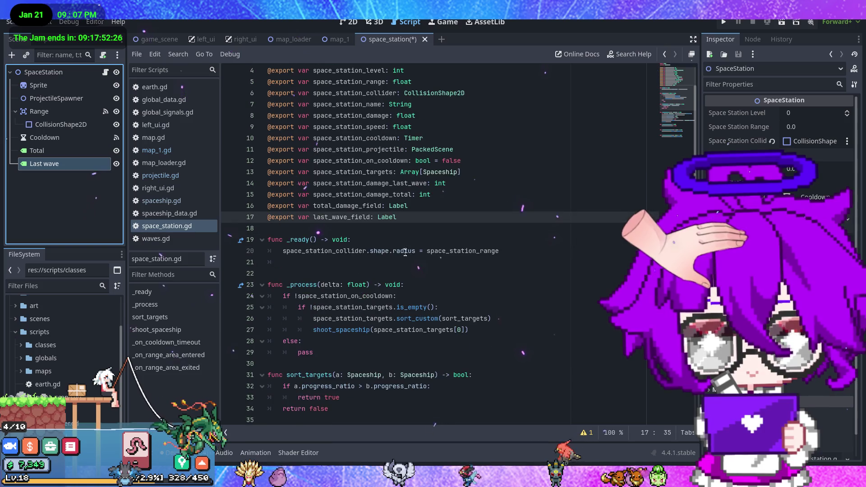
{"action": "scroll", "coordinate": [429, 260], "scroll_direction": "down", "scroll_amount": 1}
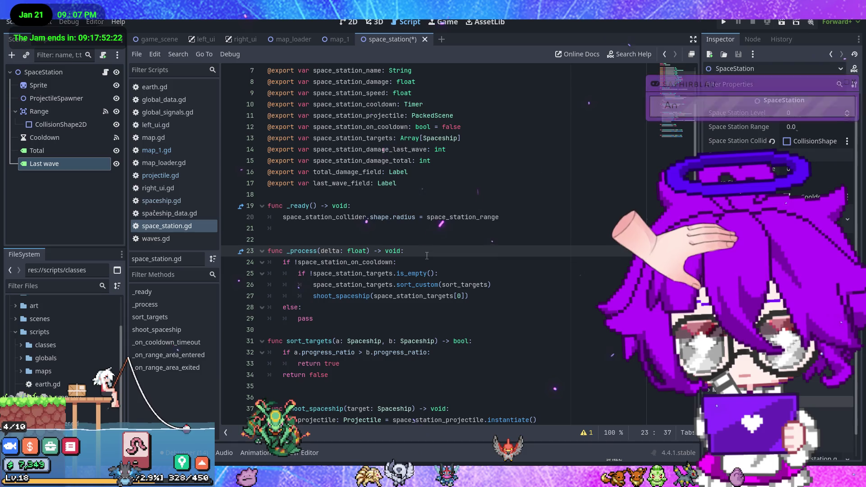
{"action": "key", "text": "Return"}
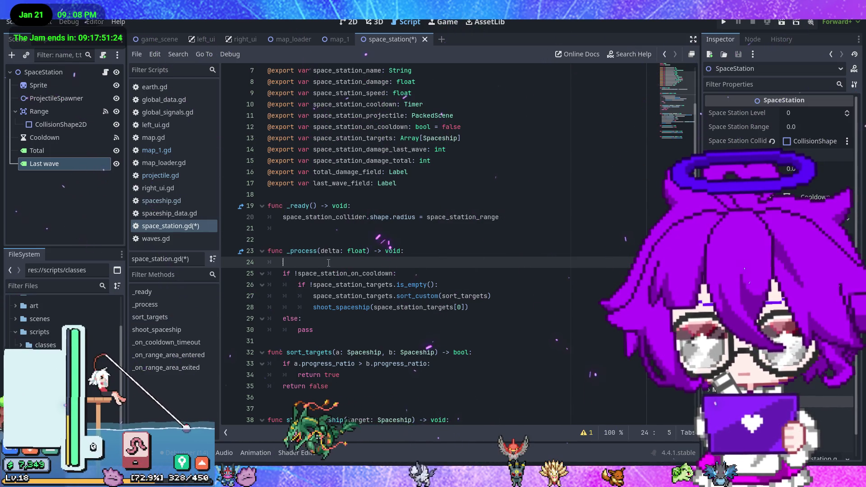
- In _process, set total_damage_field.text = str(space_station_damage_total)
{"action": "type", "text": "tot"}
{"action": "key", "text": "Return"}
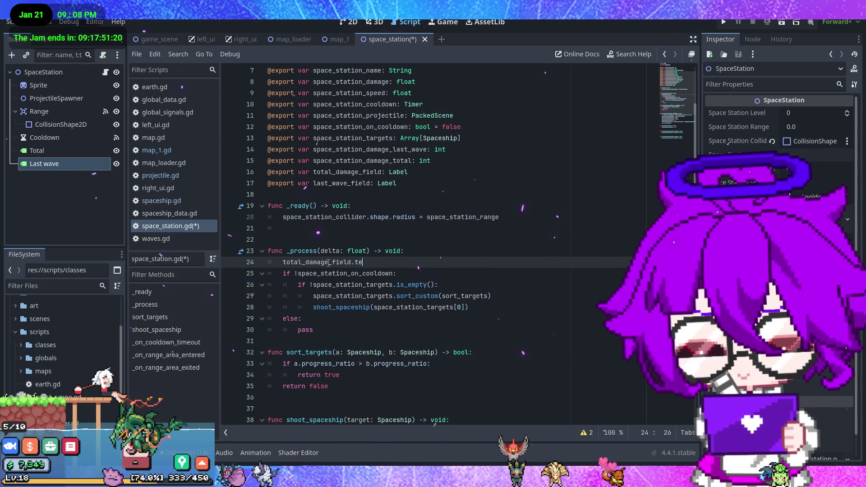
{"action": "type", "text": "xt = str"}
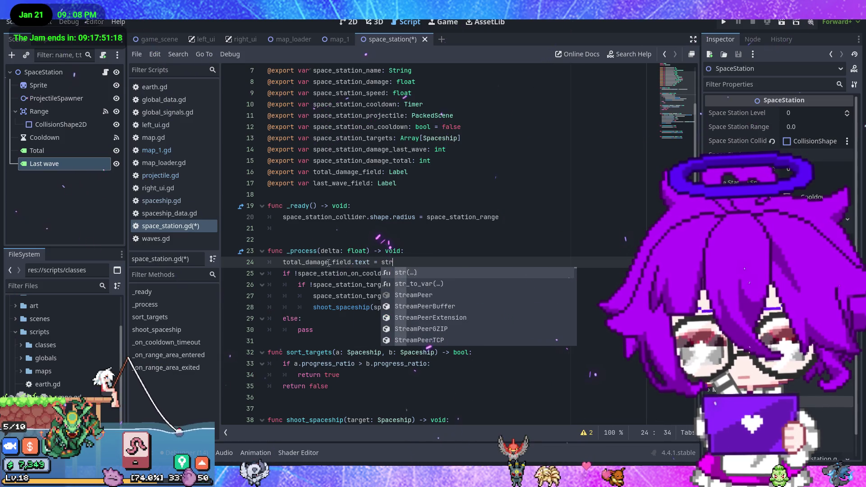
{"action": "key", "text": "Return"}
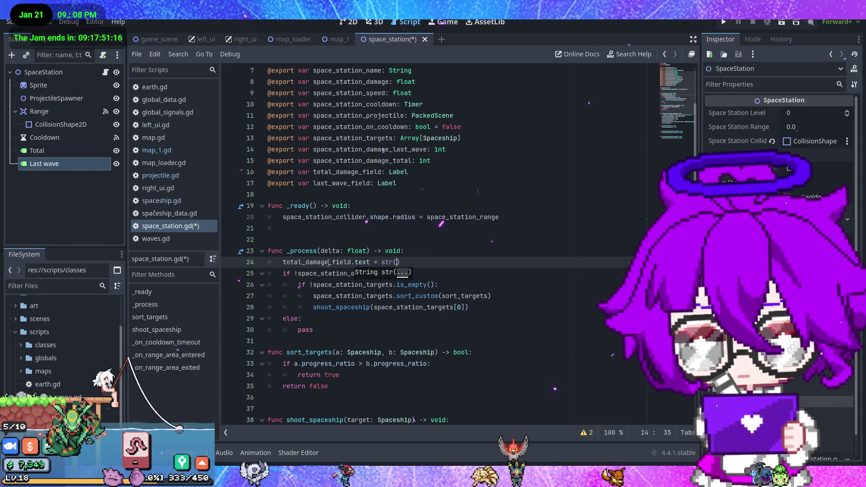
{"action": "type", "text": "_s"}
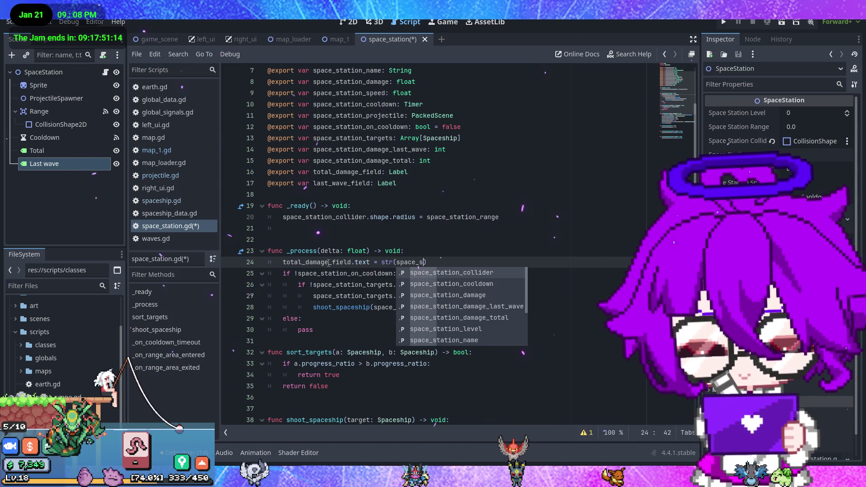
{"action": "key", "text": "Down"}
{"action": "key", "text": "Down"}
{"action": "key", "text": "Down"}
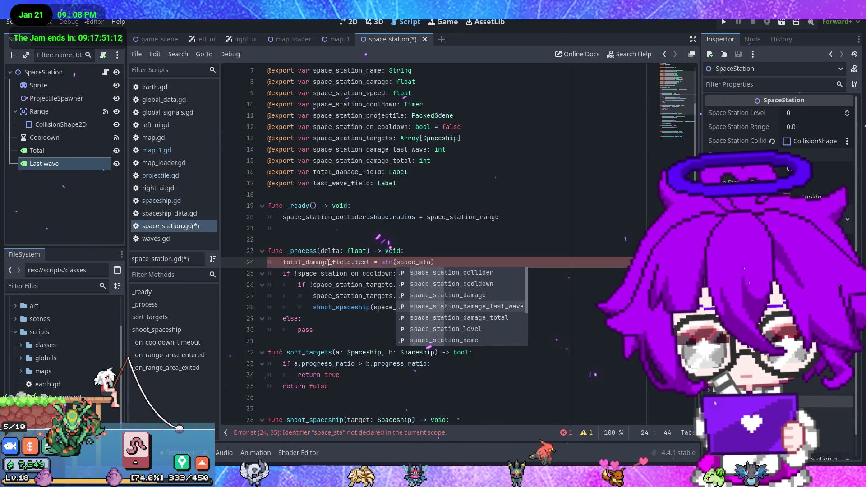
{"action": "key", "text": "Return"}
- Add a matching line for last_wave_field using space_station_damage_last_wave, then save the script
{"action": "left_click_drag", "start_coordinate": [499, 263], "coordinate": [281, 262]}
{"action": "left_click", "coordinate": [529, 263]}
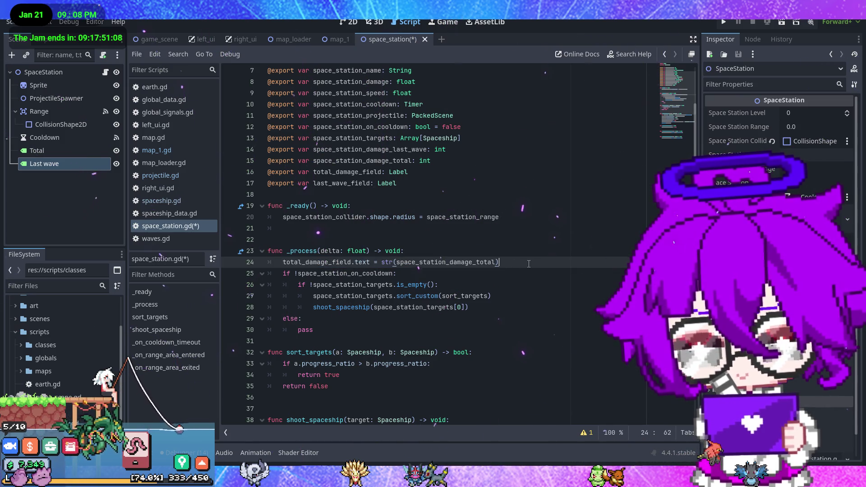
{"action": "key", "text": "Return"}
{"action": "left_click", "coordinate": [351, 273]}
{"action": "left_click", "coordinate": [302, 274]}
{"action": "key", "text": "shift+Home"}
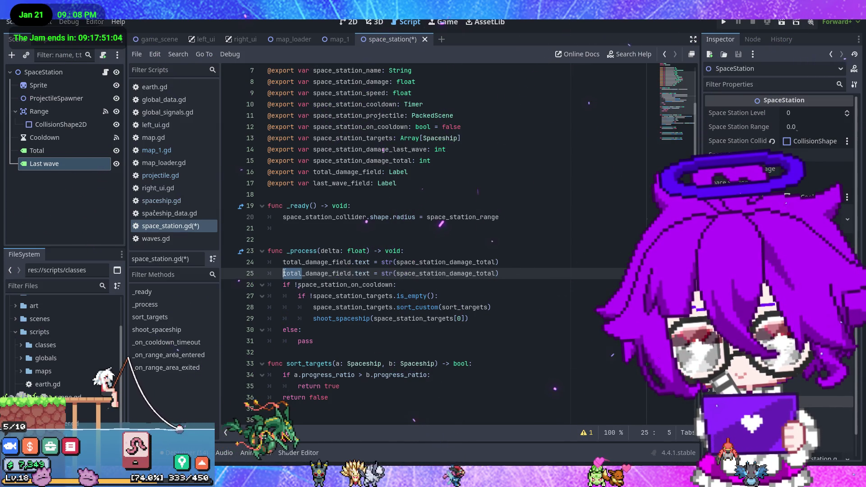
{"action": "type", "text": "last"}
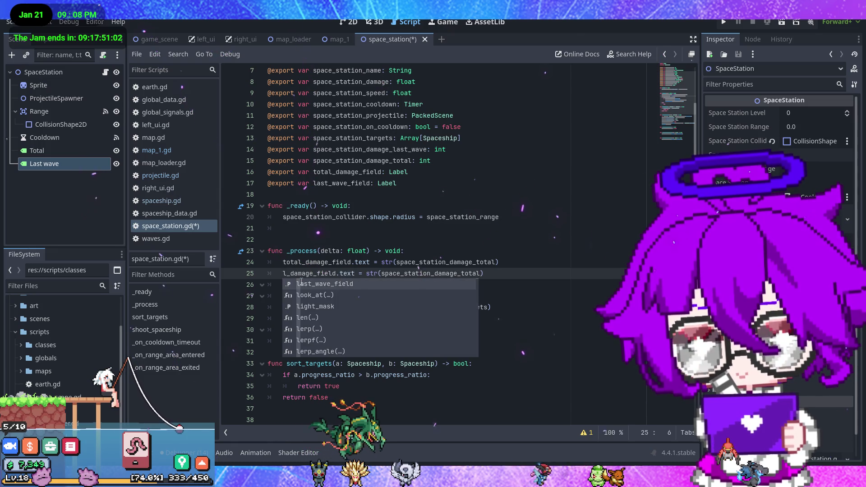
{"action": "key", "text": "Return"}
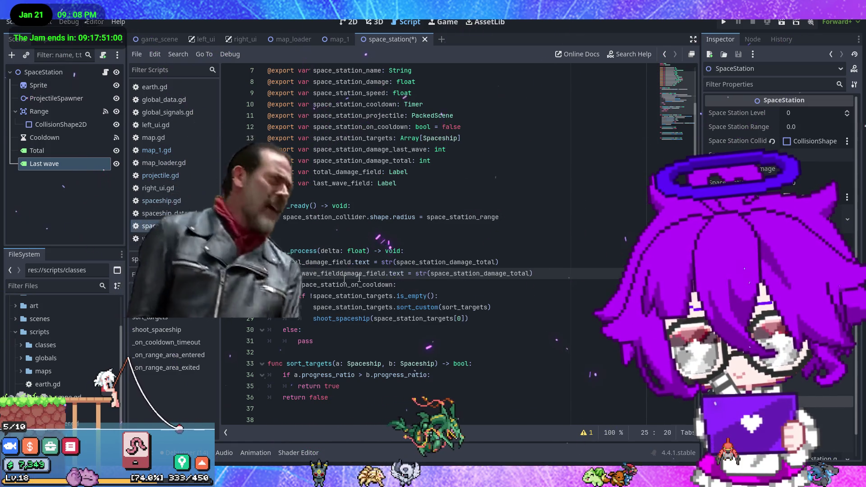
{"action": "left_click_drag", "start_coordinate": [386, 273], "coordinate": [339, 273]}
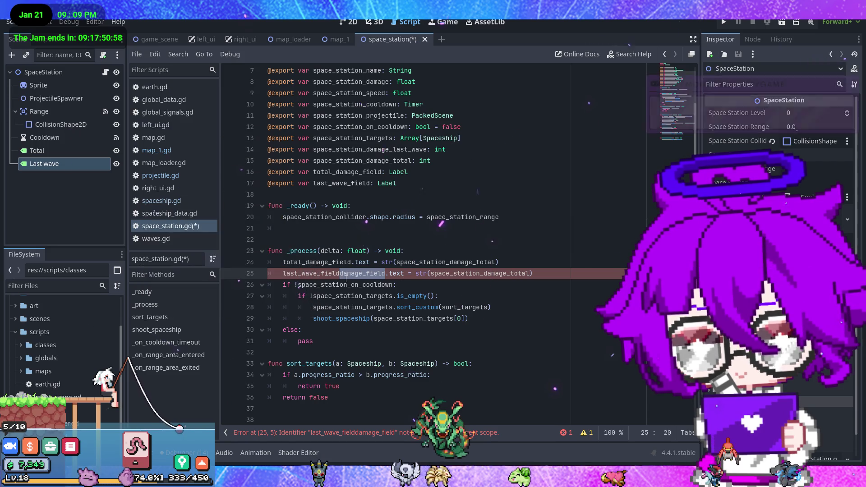
{"action": "key", "text": "BackSpace"}
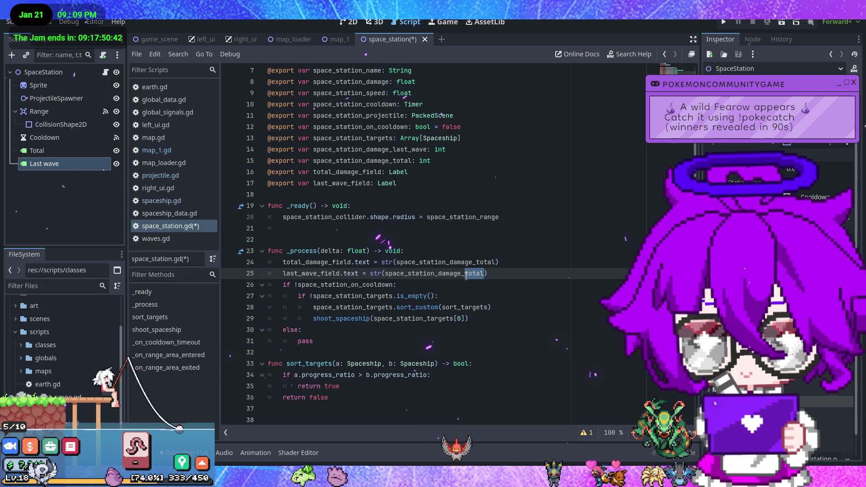
{"action": "type", "text": "t"}
{"action": "key", "text": "Return"}
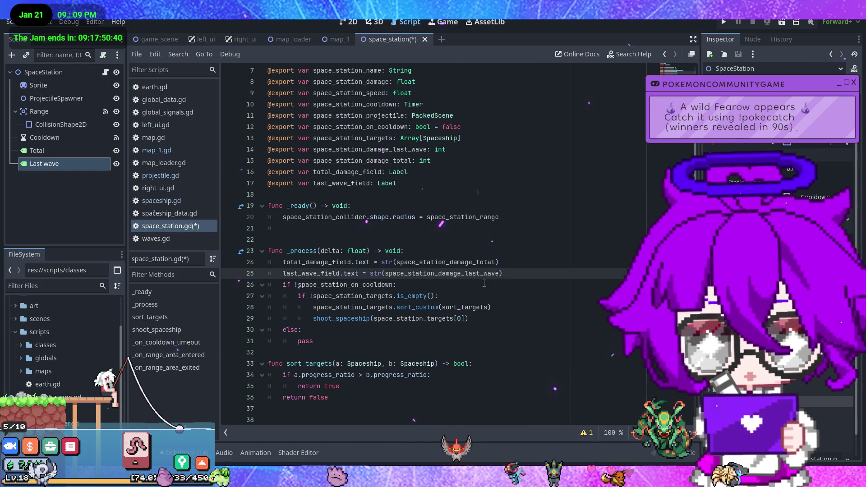
{"action": "key", "text": "ctrl+s"}
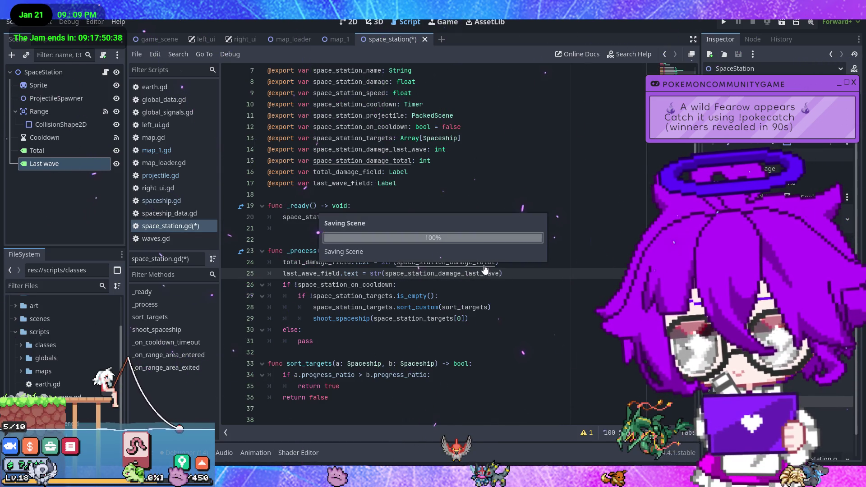
- Run the game and start the first wave to test the damage labels
{"action": "left_click", "coordinate": [728, 25]}
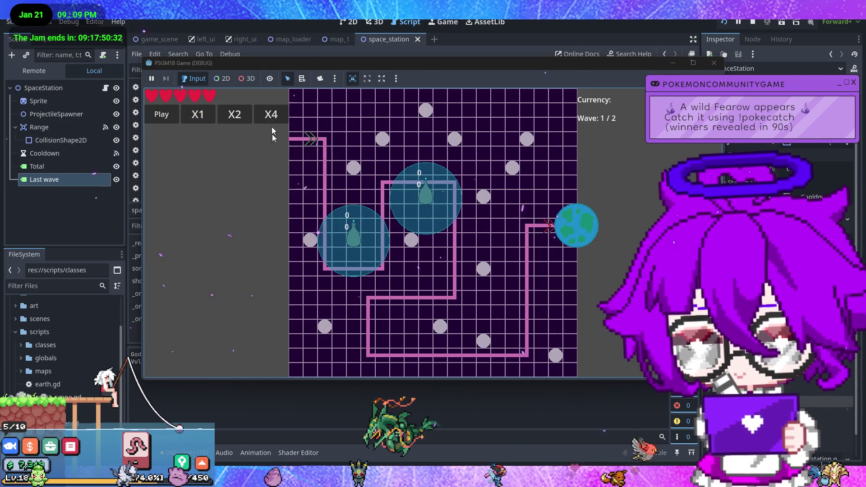
{"action": "left_click", "coordinate": [161, 114]}
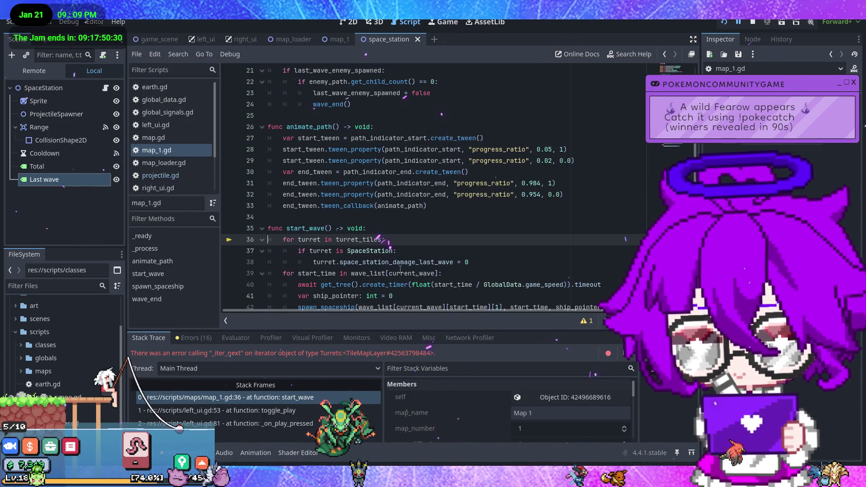
{"action": "mouse_move", "coordinate": [408, 273]}
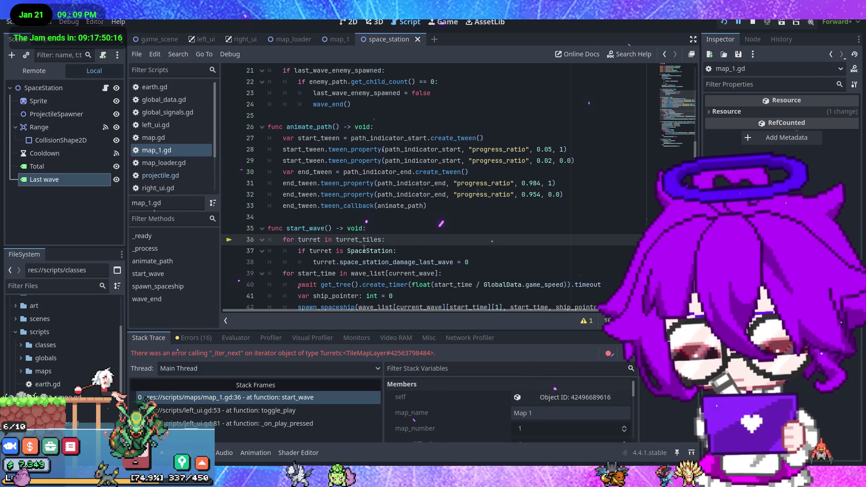
- Loop over turret_tiles.get_children(), then rerun and start a wave, hitting the projectile.gd Nil error
{"action": "type", "text": ".get"}
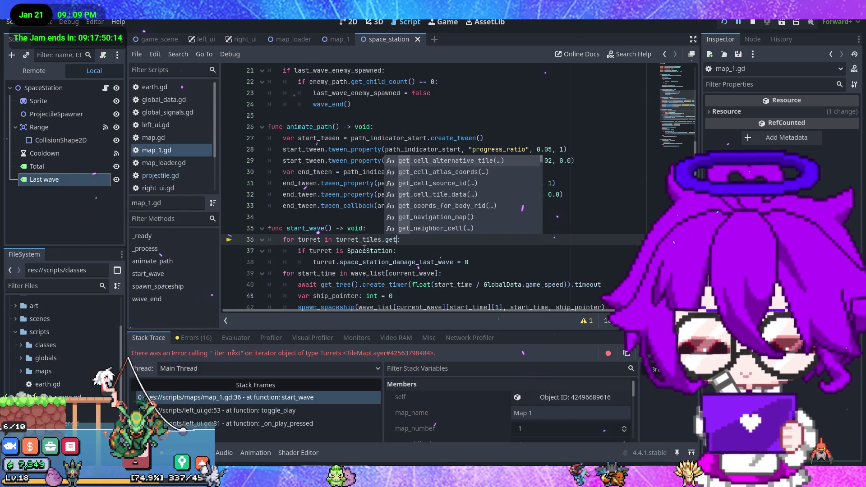
{"action": "type", "text": "_chi"}
{"action": "key", "text": "Down"}
{"action": "key", "text": "Return"}
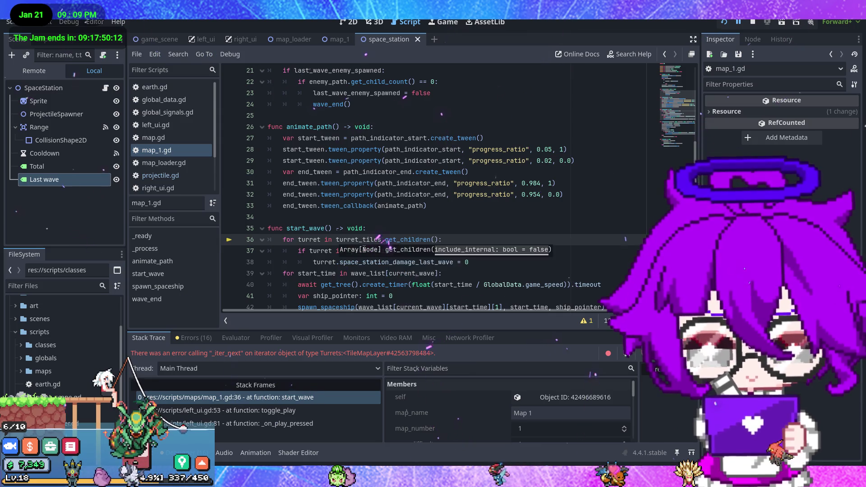
{"action": "left_click", "coordinate": [724, 22]}
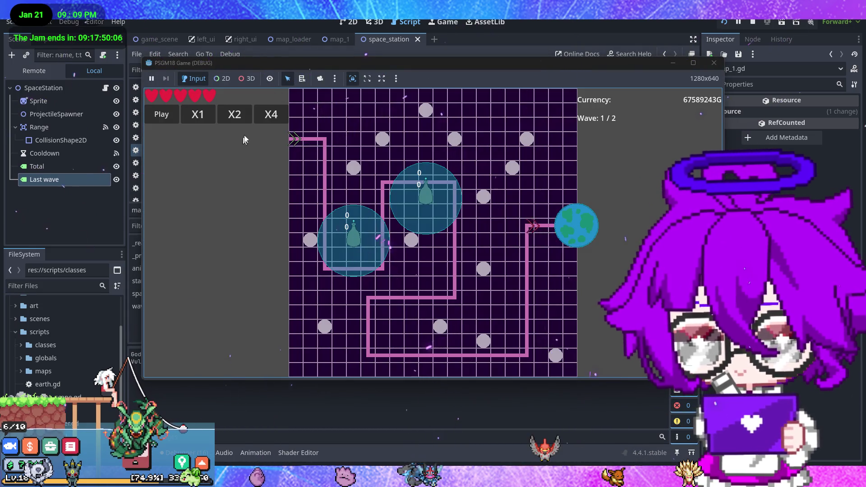
{"action": "left_click", "coordinate": [166, 116]}
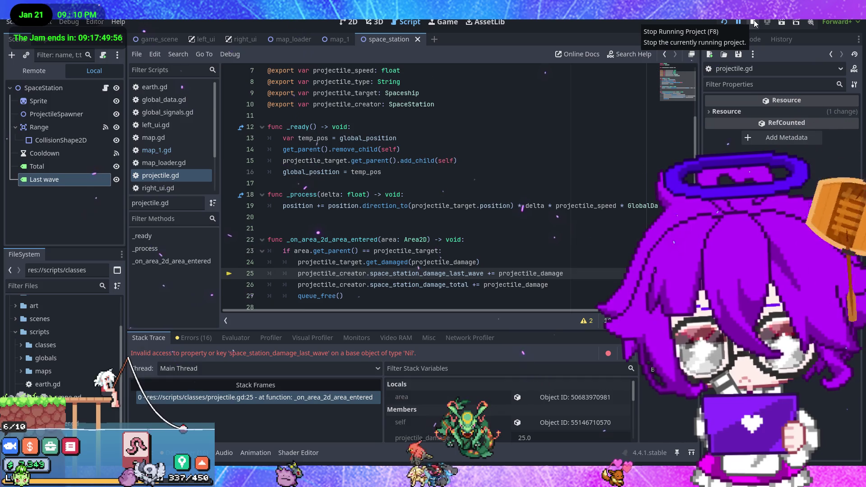
- Stop the running game and open space_station.gd at shoot_spaceship
{"action": "left_click", "coordinate": [754, 20]}
{"action": "scroll", "coordinate": [164, 174], "scroll_direction": "down", "scroll_amount": 2}
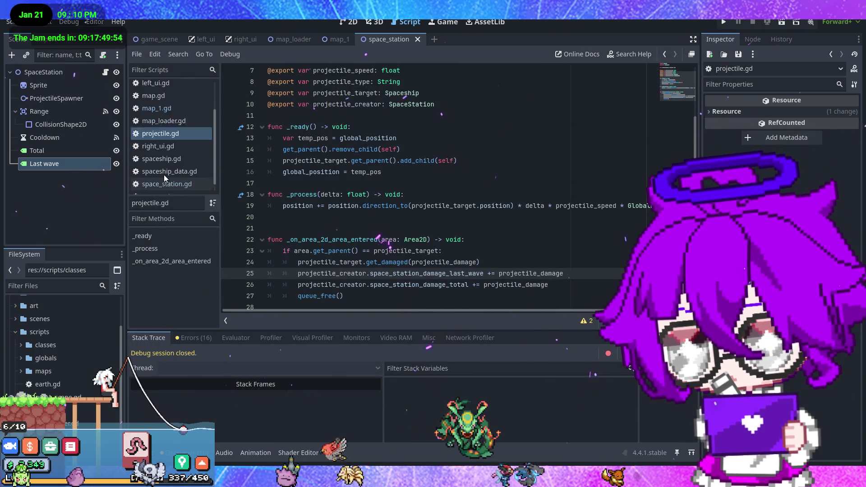
{"action": "left_click", "coordinate": [172, 175]}
{"action": "scroll", "coordinate": [373, 240], "scroll_direction": "down", "scroll_amount": 6}
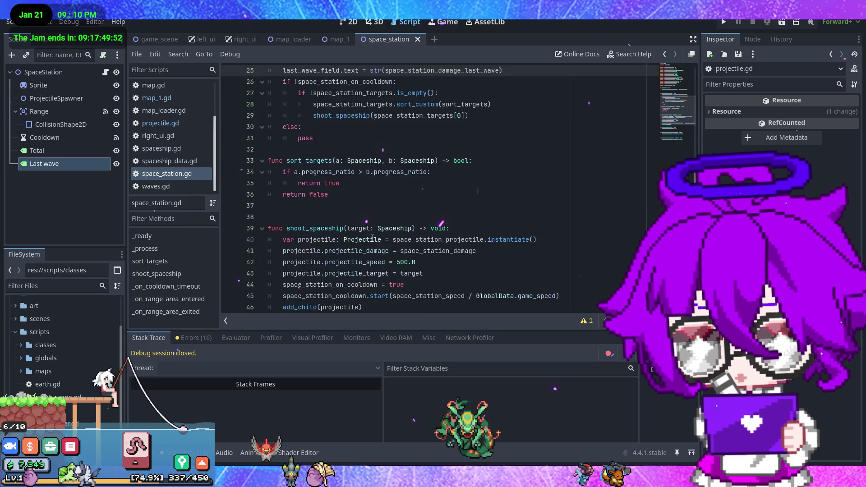
{"action": "scroll", "coordinate": [373, 239], "scroll_direction": "down", "scroll_amount": 2}
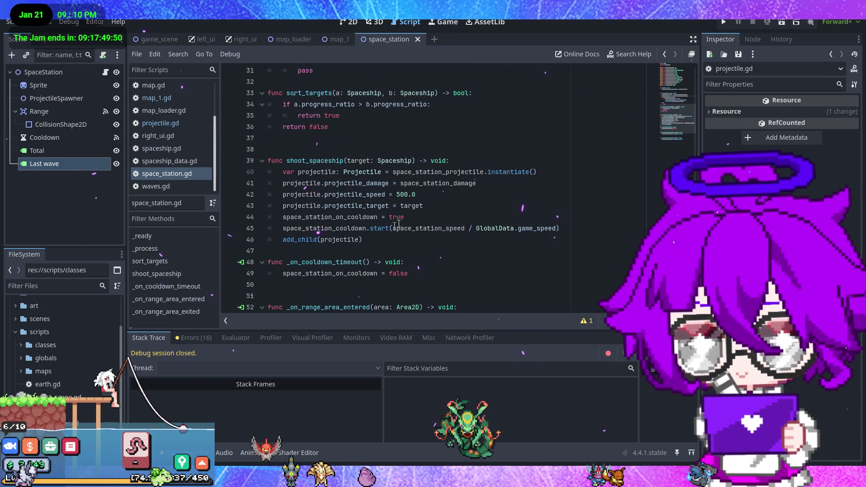
- Add projectile.projectile_creator = self after line 43 and save the script
{"action": "left_click", "coordinate": [447, 206]}
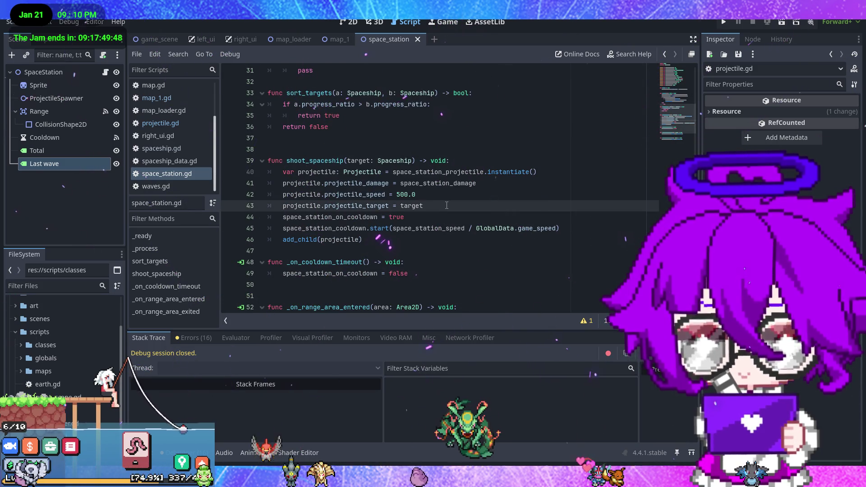
{"action": "key", "text": "Return"}
{"action": "type", "text": "proje"}
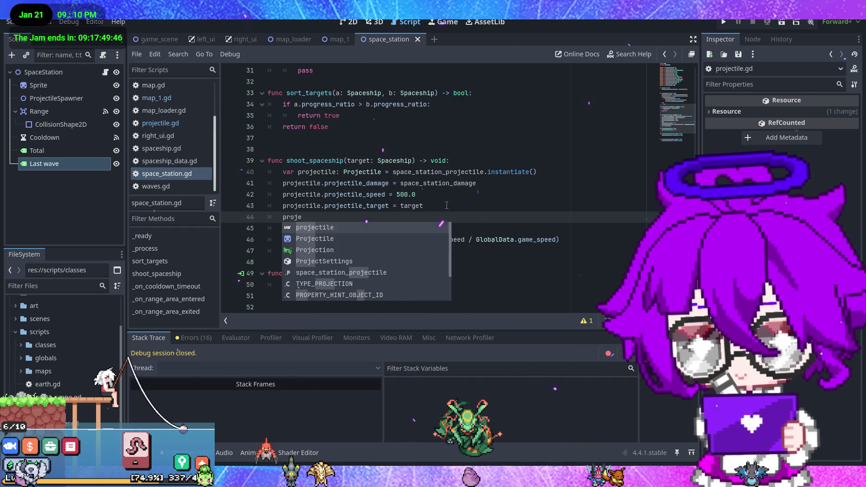
{"action": "key", "text": "Return"}
{"action": "type", "text": "ro"}
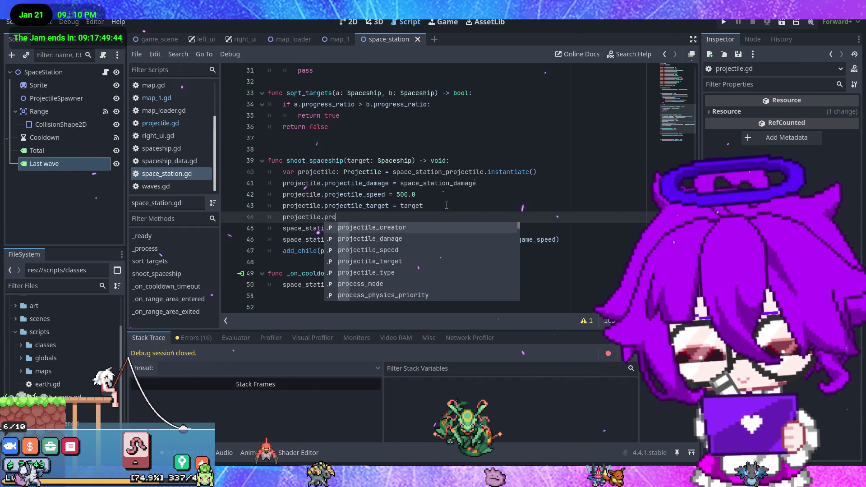
{"action": "key", "text": "Return"}
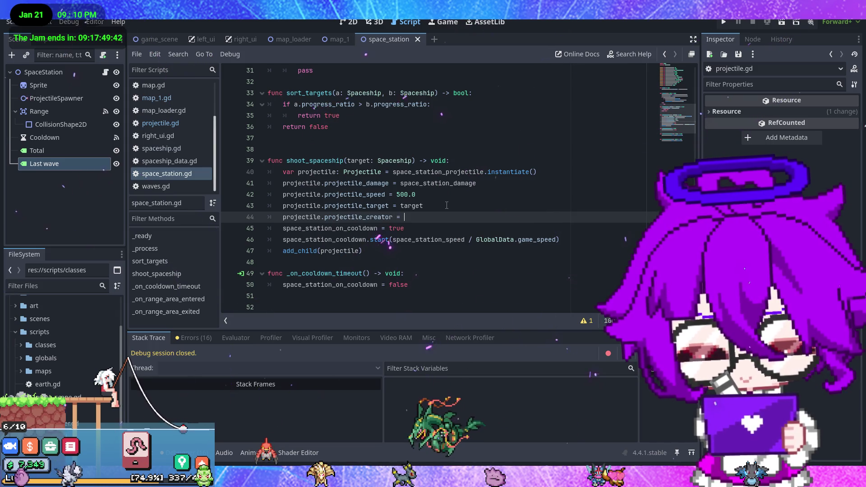
{"action": "type", "text": "self"}
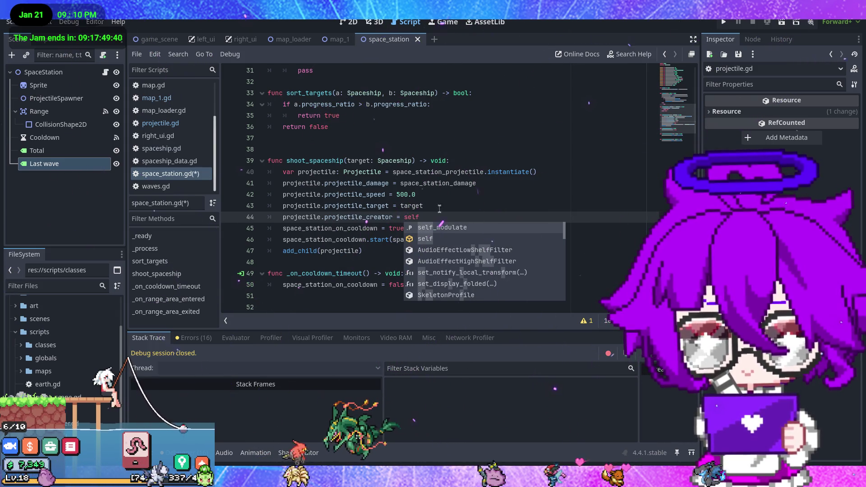
{"action": "key", "text": "ctrl+s"}
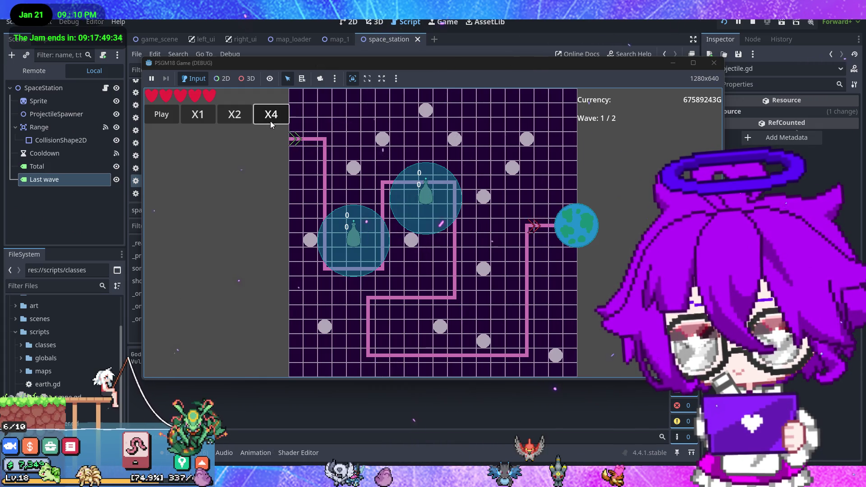
- Start a test wave, close the game with F8, and switch to the Obsidian Tasks Board
{"action": "left_click", "coordinate": [162, 114]}
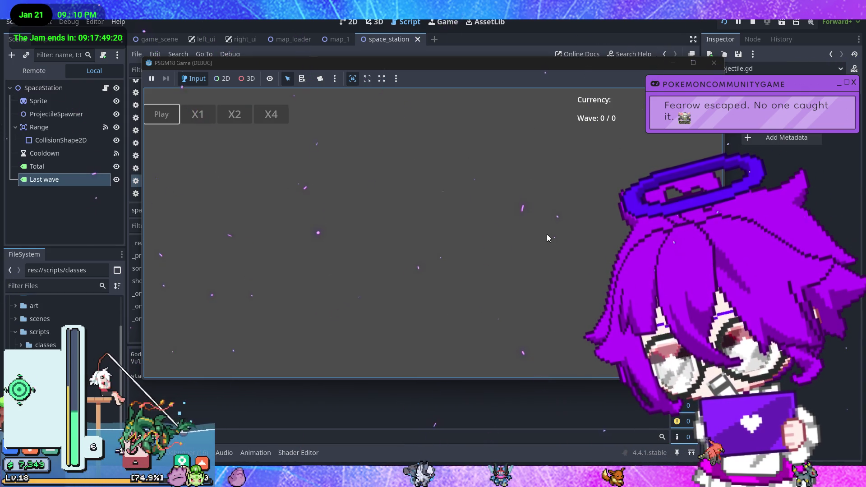
{"action": "key", "text": "F8"}
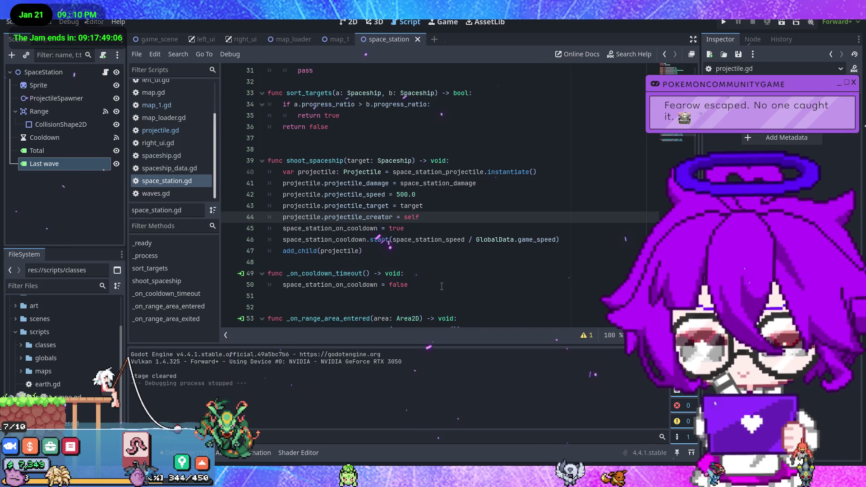
{"action": "key", "text": "alt+Tab"}
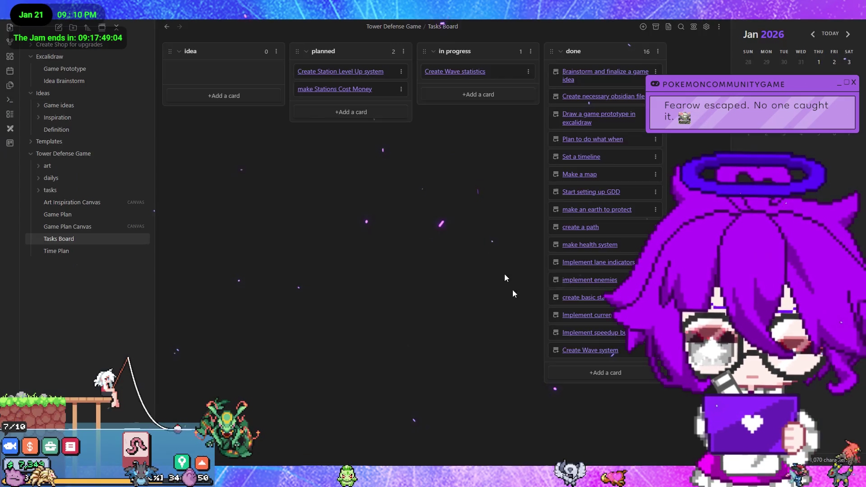
- Move the Create Wave statistics card from In progress to the bottom of Done, then return to Godot
{"action": "mouse_move", "coordinate": [598, 238]}
{"action": "left_mouse_down"}
{"action": "mouse_move", "coordinate": [632, 360]}
{"action": "mouse_move", "coordinate": [627, 373]}
{"action": "left_mouse_up"}
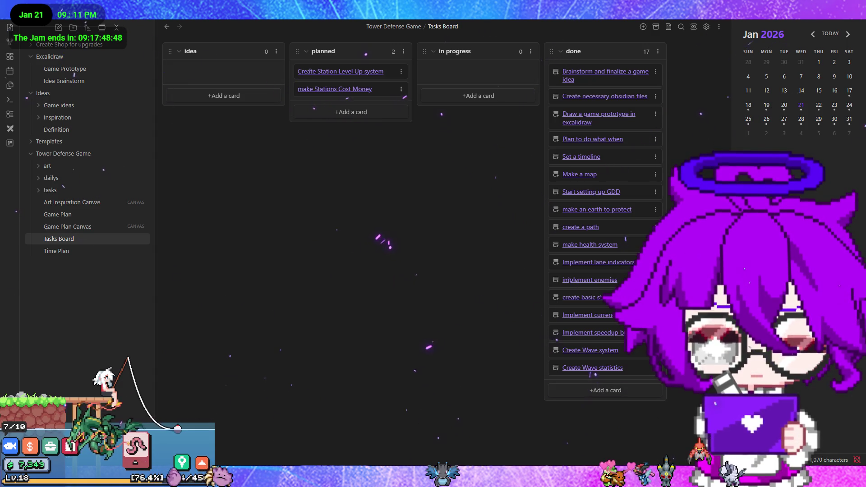
{"action": "key", "text": "alt+Tab"}
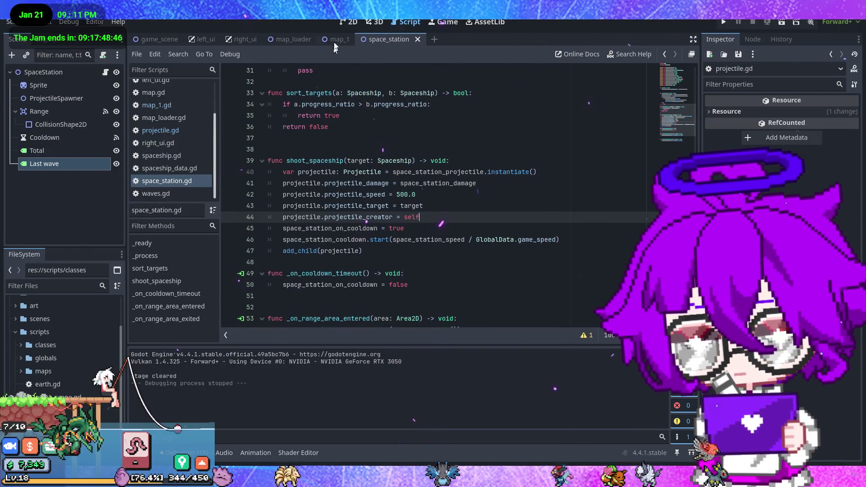
- Switch to the map_1 scene, select SpaceStation to show its properties, and save
{"action": "left_click", "coordinate": [336, 40]}
{"action": "left_click", "coordinate": [54, 137]}
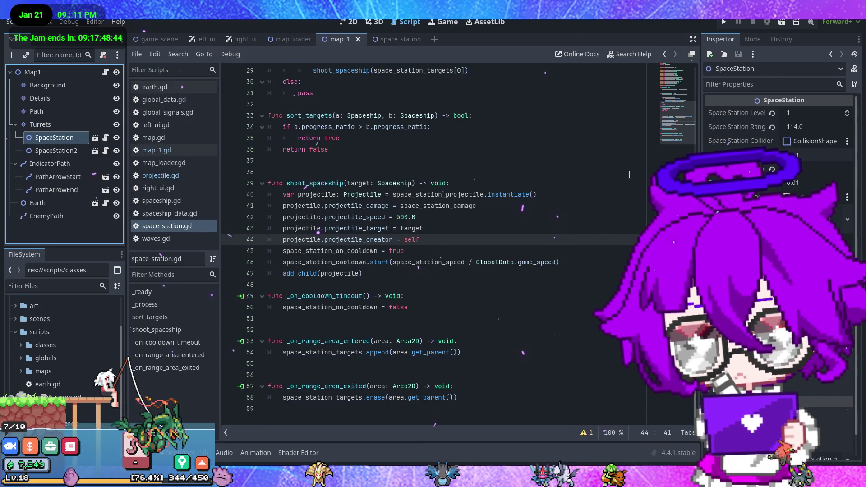
{"action": "left_click", "coordinate": [790, 183]}
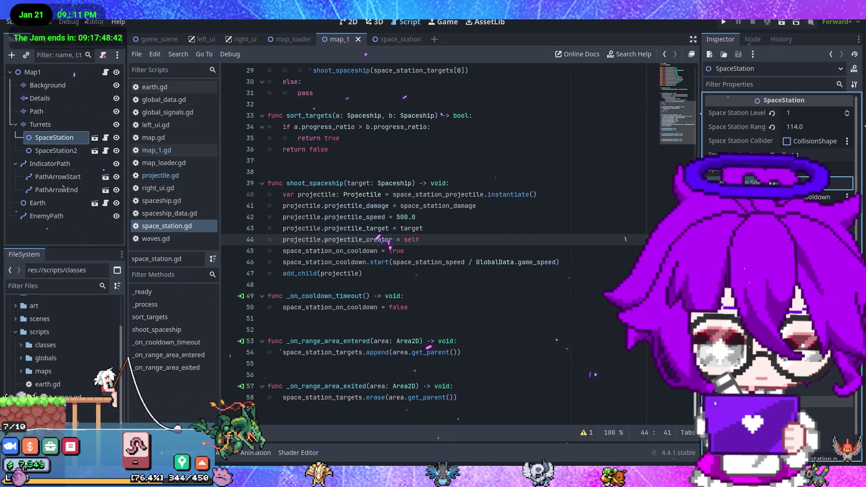
{"action": "left_click", "coordinate": [608, 200]}
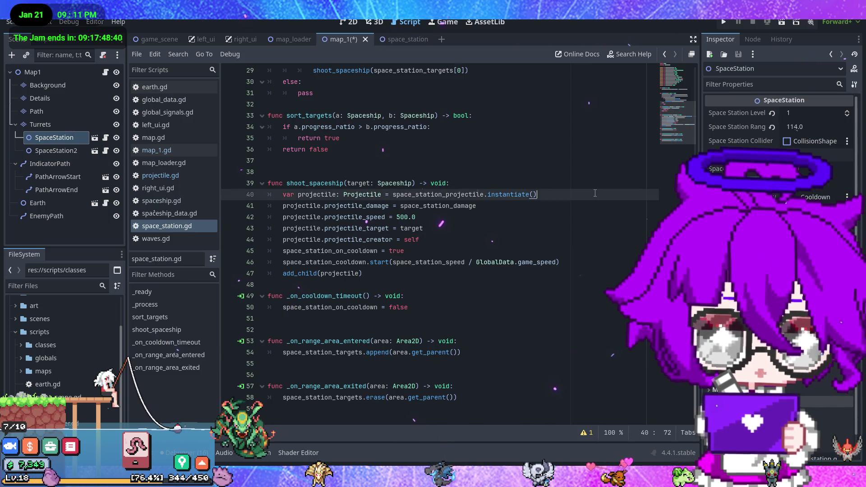
{"action": "key", "text": "ctrl+s"}
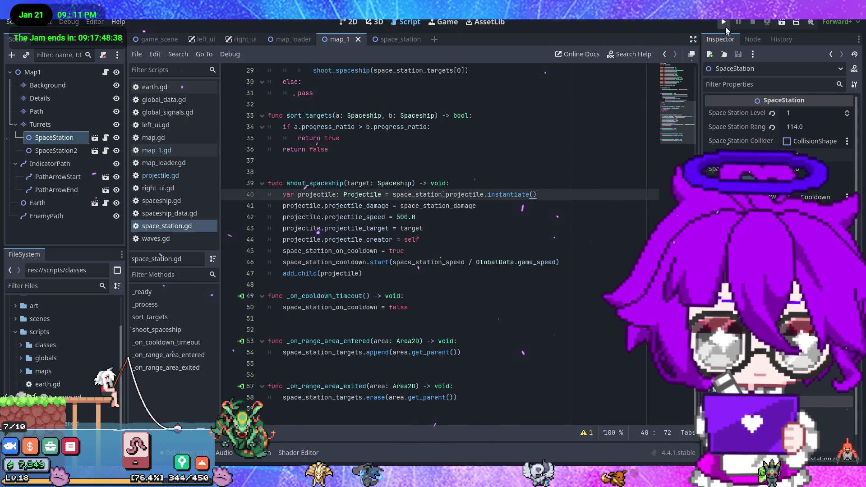
- Run the game twice, starting the first wave to watch the damage labels, then close it
{"action": "left_click", "coordinate": [724, 22]}
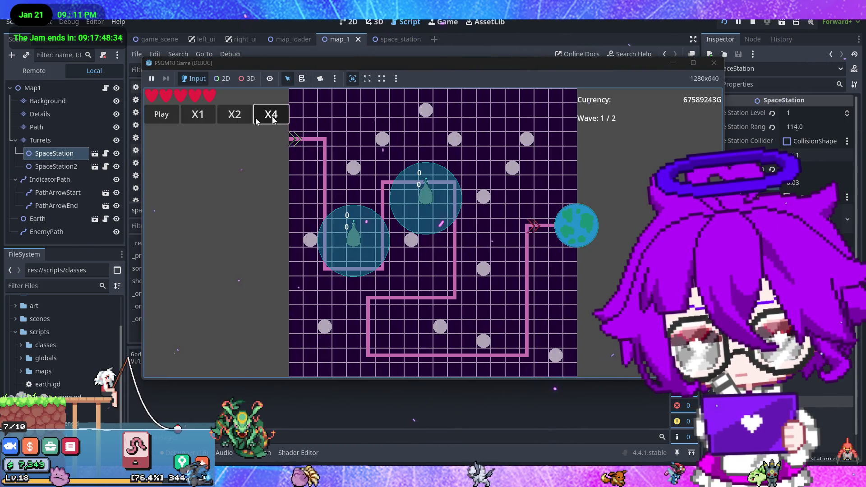
{"action": "left_click", "coordinate": [161, 117]}
{"action": "left_click", "coordinate": [161, 121]}
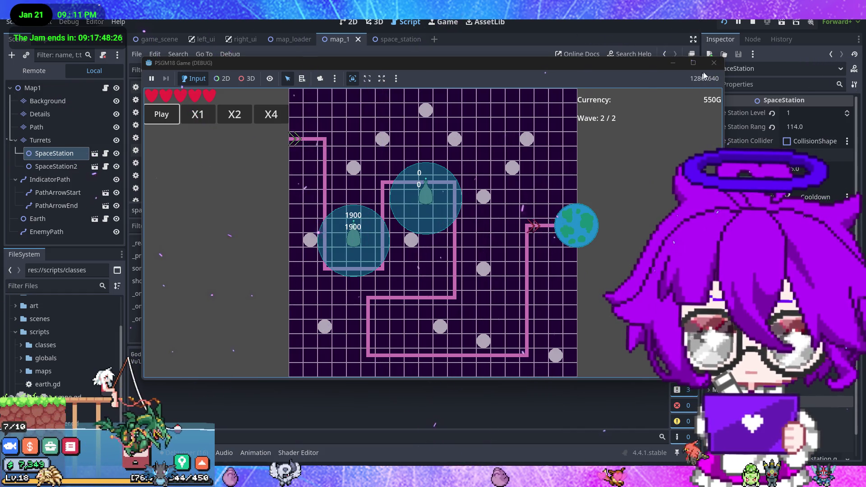
{"action": "left_click", "coordinate": [714, 63]}
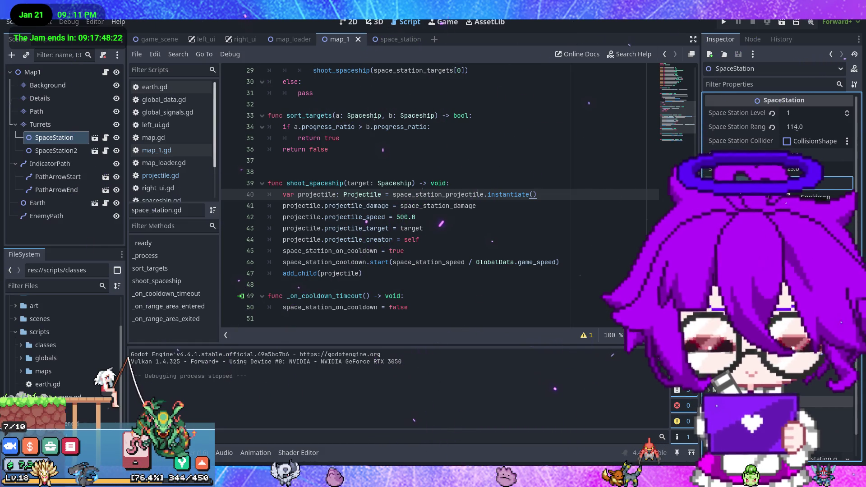
{"action": "left_click", "coordinate": [725, 22]}
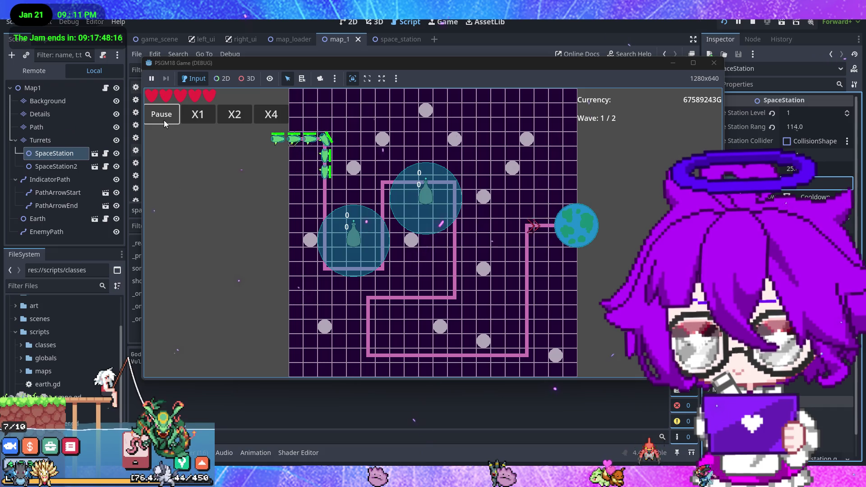
{"action": "left_click", "coordinate": [164, 120]}
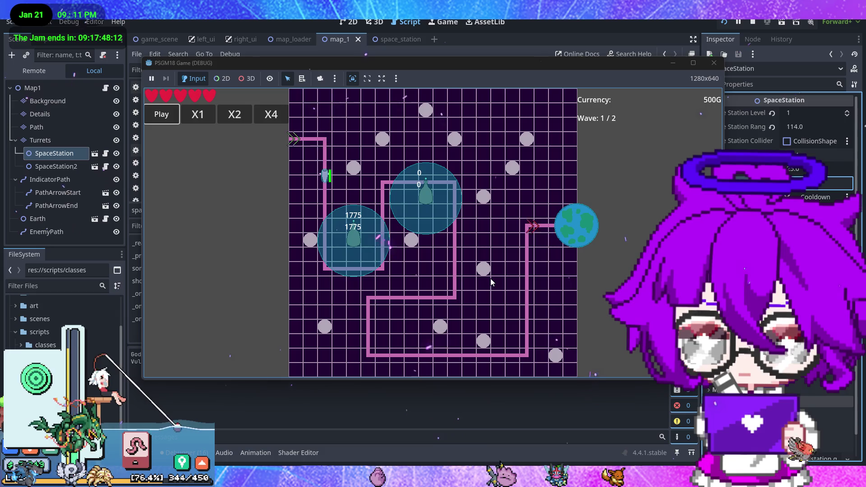
{"action": "left_click", "coordinate": [715, 63]}
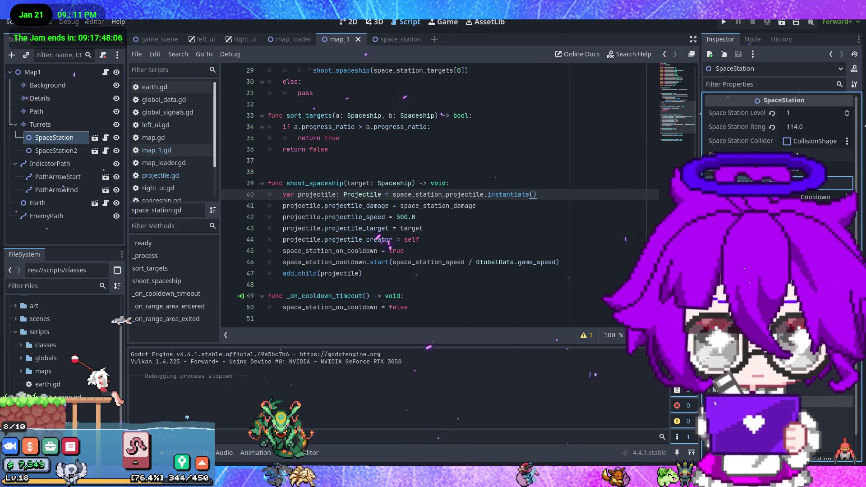
- Relaunch with F5 for another wave, then select SpaceStation2 and run one more test
{"action": "key", "text": "F5"}
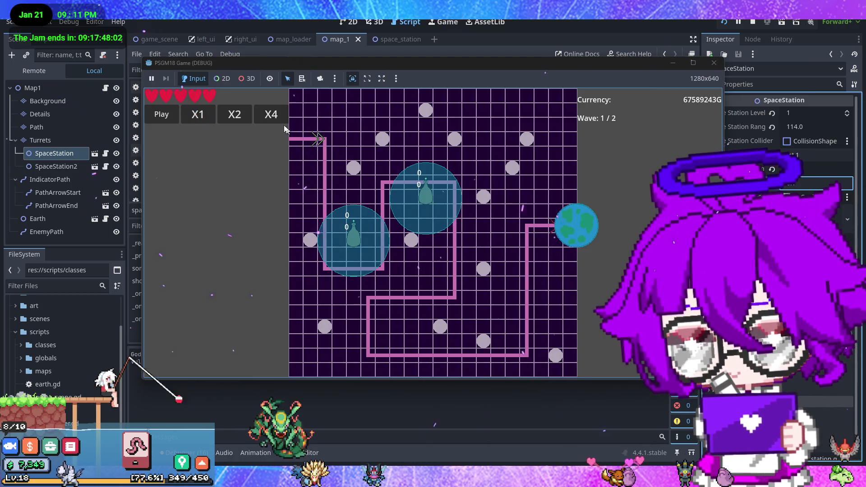
{"action": "left_click", "coordinate": [162, 114]}
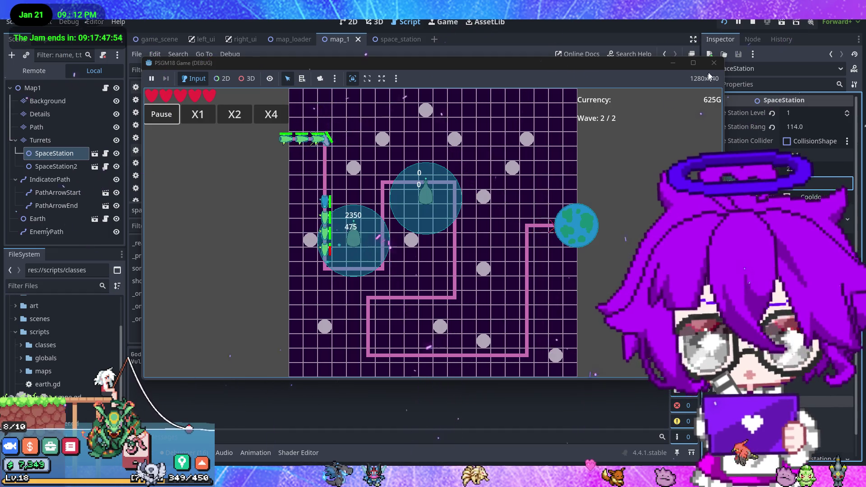
{"action": "key", "text": "F8"}
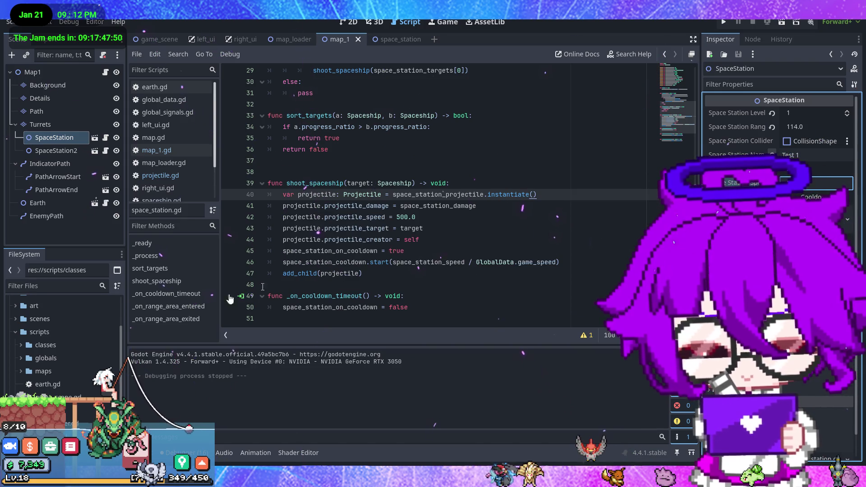
{"action": "left_click", "coordinate": [81, 152]}
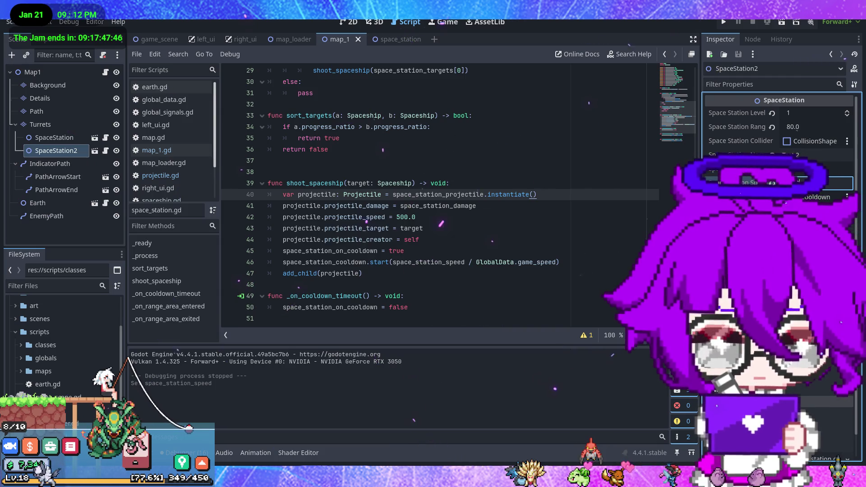
{"action": "left_click", "coordinate": [725, 22]}
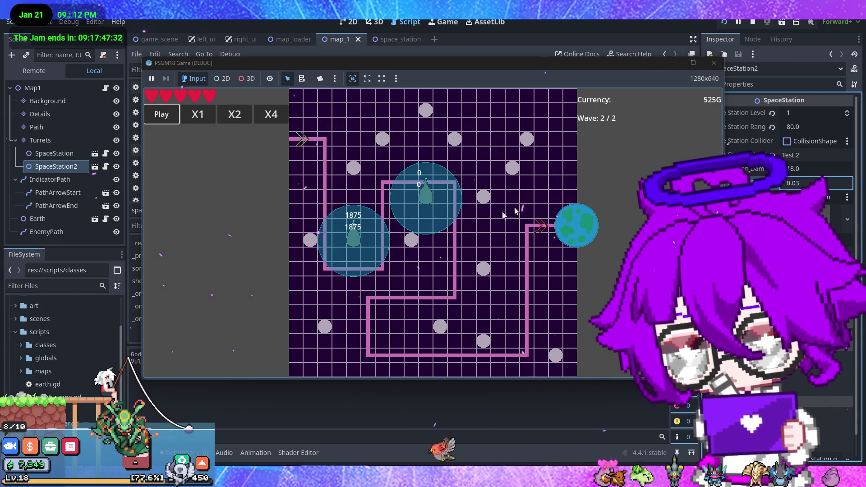
{"action": "left_click", "coordinate": [713, 62]}
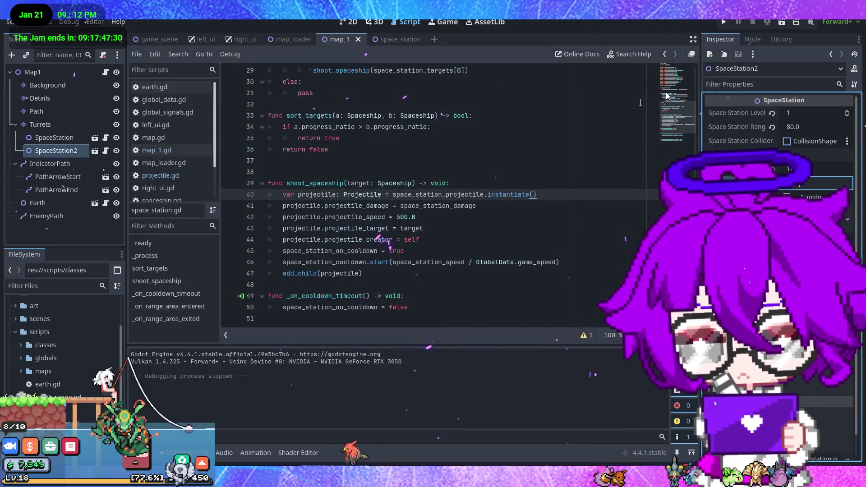
- In the 2D view, edit the first SpaceStation's Space Station Speed and save the scene
{"action": "left_click", "coordinate": [351, 23]}
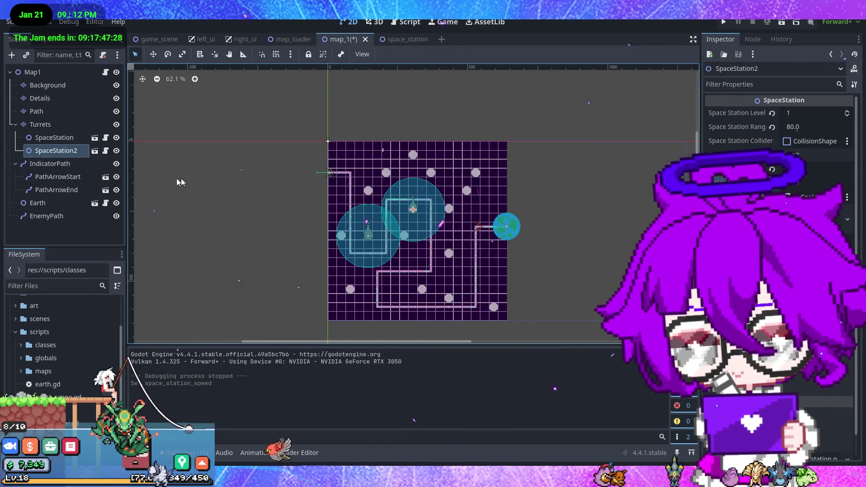
{"action": "left_click", "coordinate": [71, 138]}
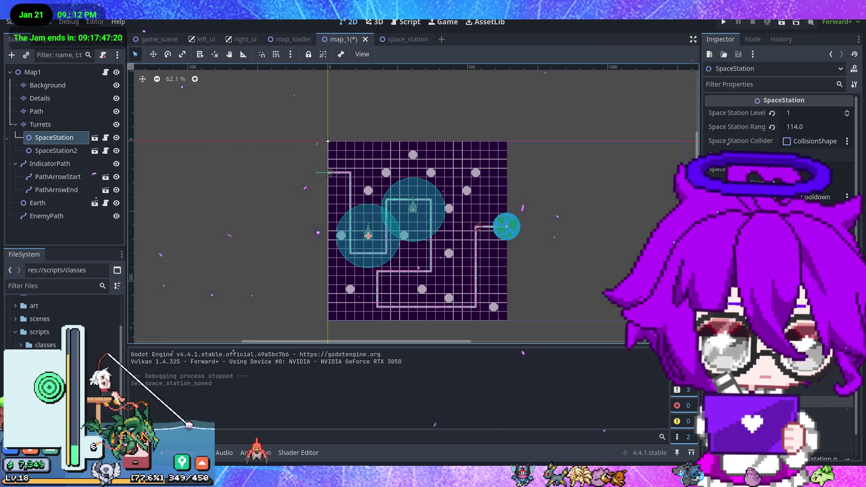
{"action": "left_click", "coordinate": [812, 184]}
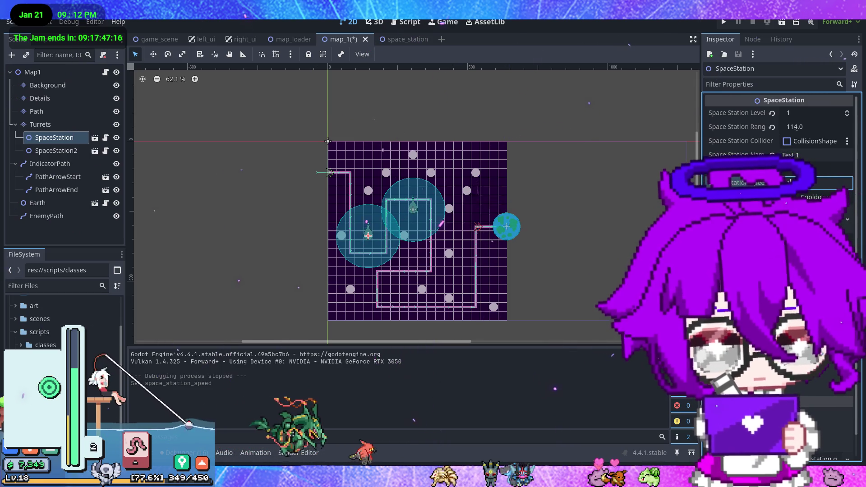
{"action": "key", "text": "ctrl+s"}
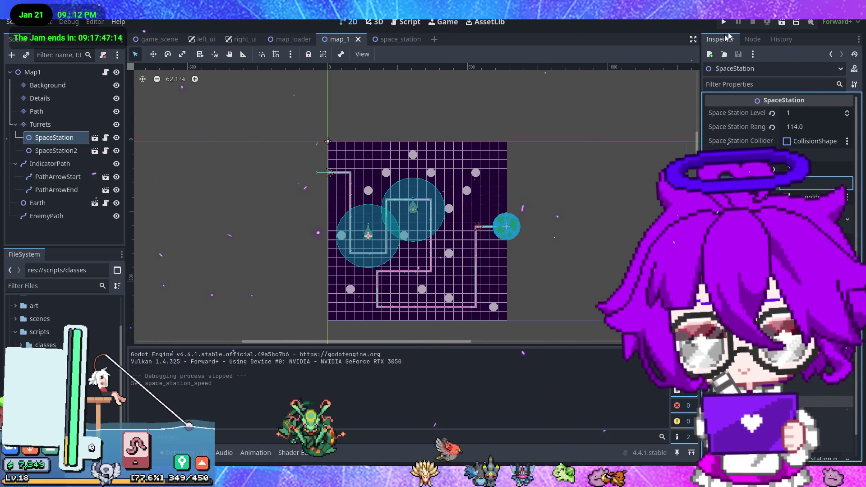
- Run a test wave, stop the game, and reopen space_station.gd
{"action": "left_click", "coordinate": [727, 22]}
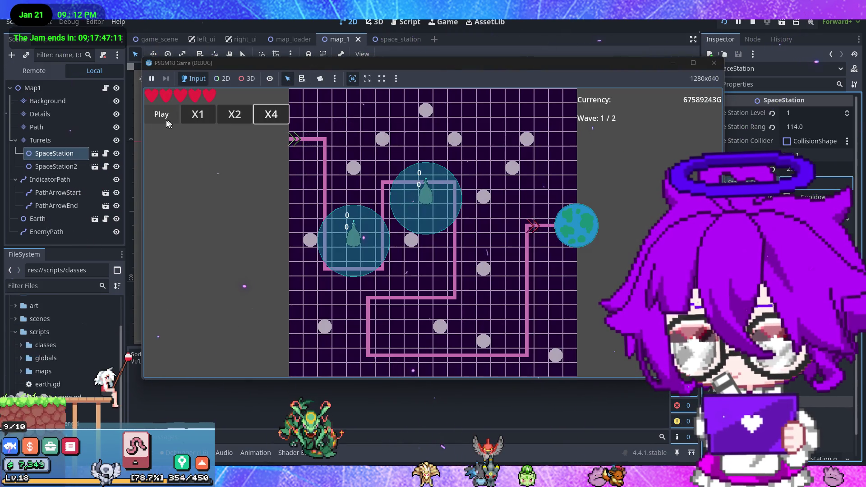
{"action": "left_click", "coordinate": [162, 114]}
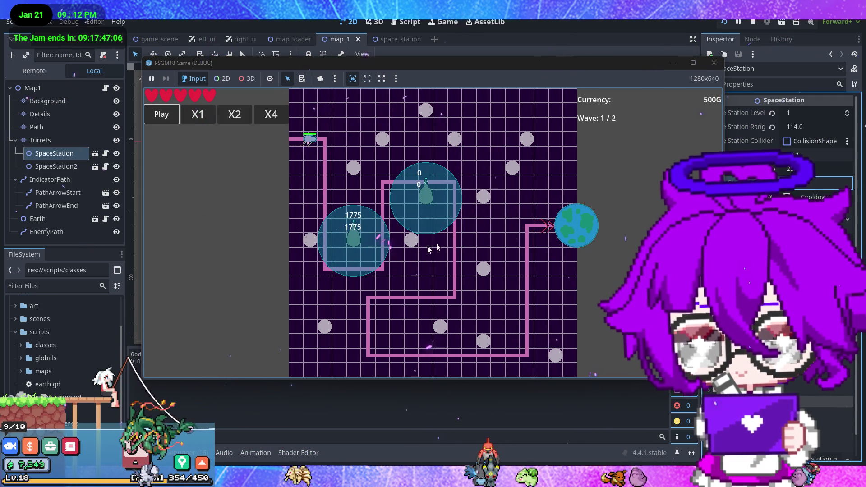
{"action": "left_click", "coordinate": [714, 63]}
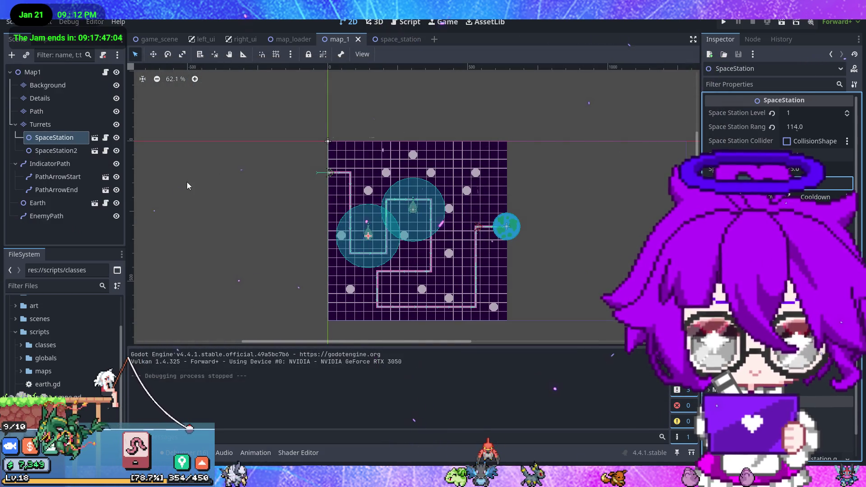
{"action": "left_click", "coordinate": [101, 141]}
{"action": "left_click", "coordinate": [105, 140]}
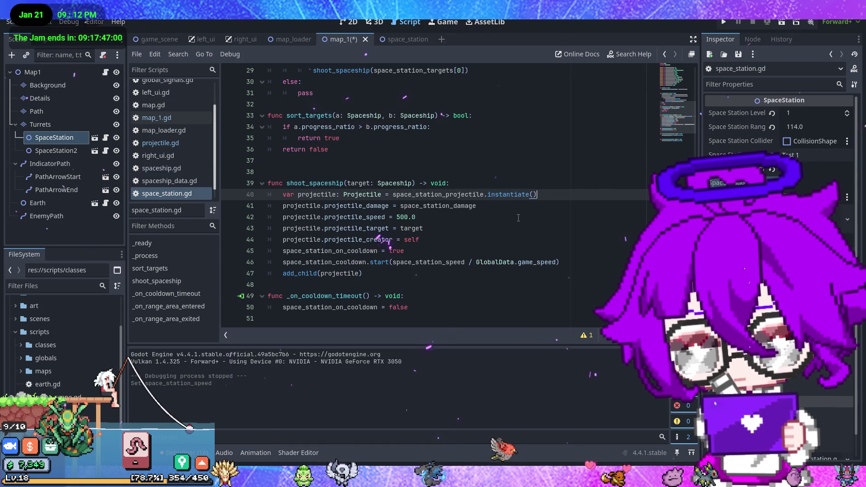
- Review the cooldown code, then set Space Station Speed to 4.0 and save map_1
{"action": "scroll", "coordinate": [455, 224], "scroll_direction": "up", "scroll_amount": 7}
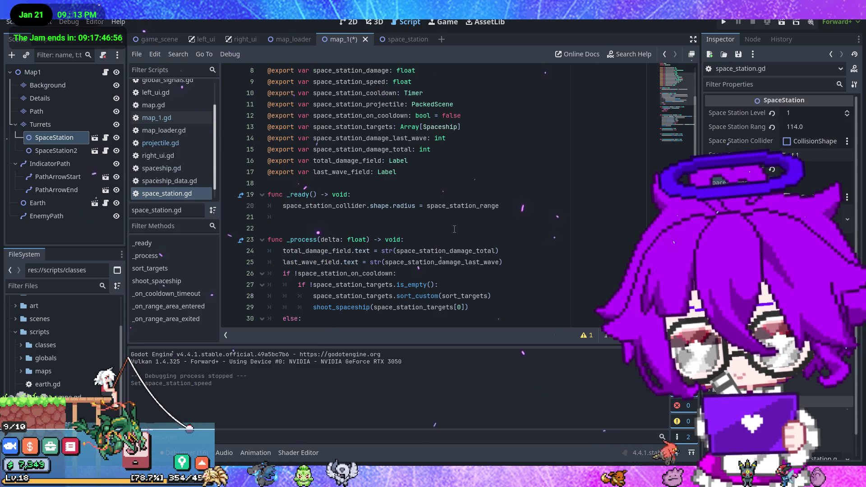
{"action": "scroll", "coordinate": [455, 229], "scroll_direction": "down", "scroll_amount": 1}
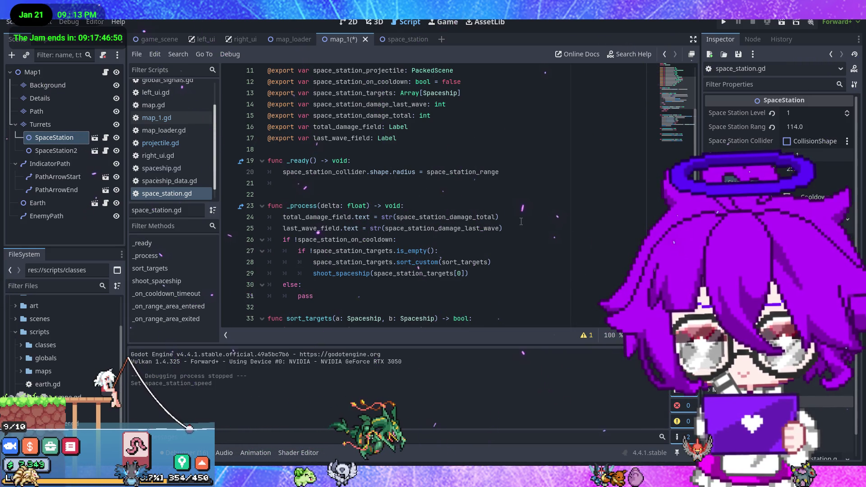
{"action": "scroll", "coordinate": [514, 218], "scroll_direction": "up", "scroll_amount": 1}
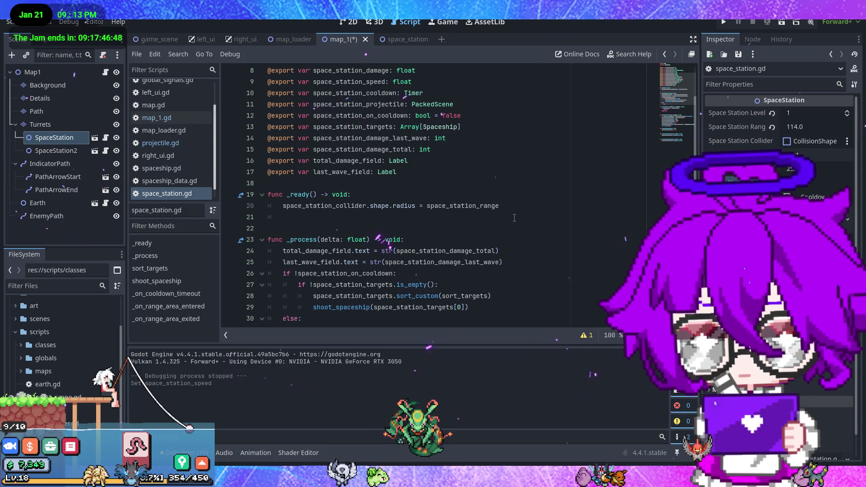
{"action": "scroll", "coordinate": [514, 218], "scroll_direction": "down", "scroll_amount": 3}
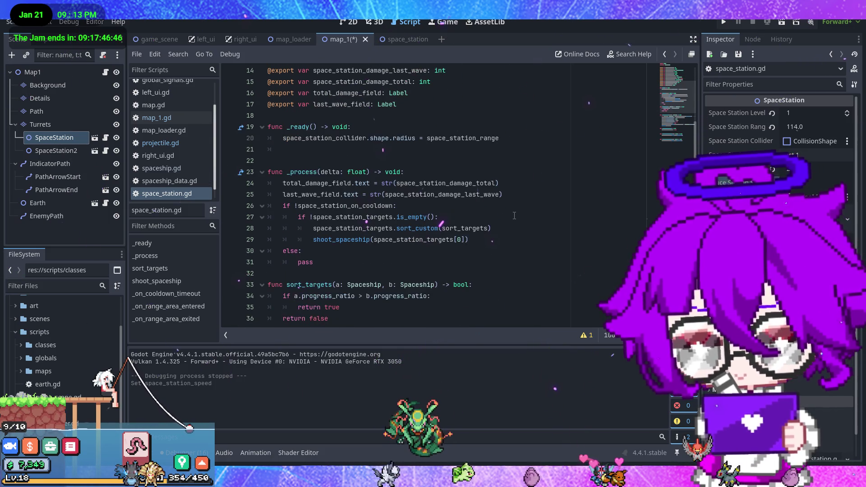
{"action": "scroll", "coordinate": [514, 216], "scroll_direction": "down", "scroll_amount": 3}
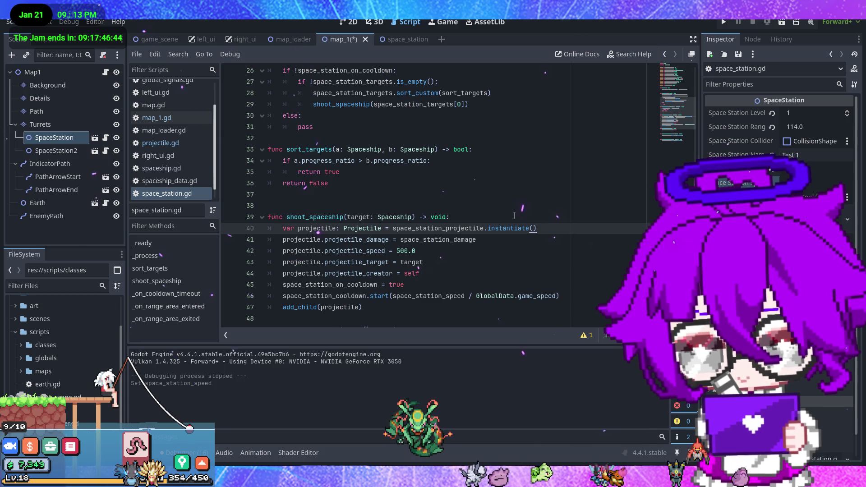
{"action": "scroll", "coordinate": [515, 216], "scroll_direction": "down", "scroll_amount": 1}
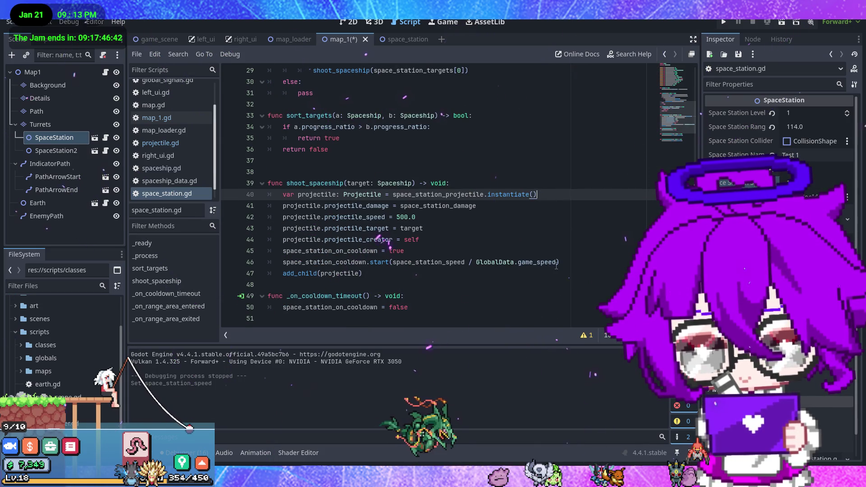
{"action": "left_click", "coordinate": [780, 182]}
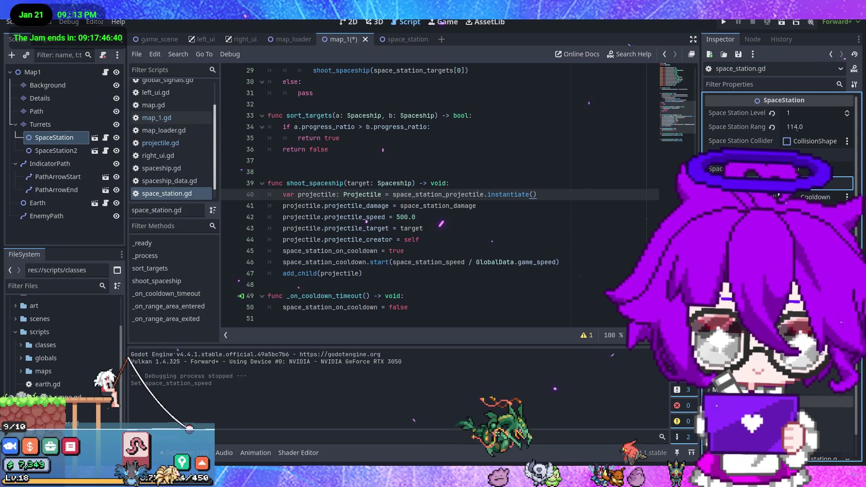
{"action": "key", "text": "ctrl+s"}
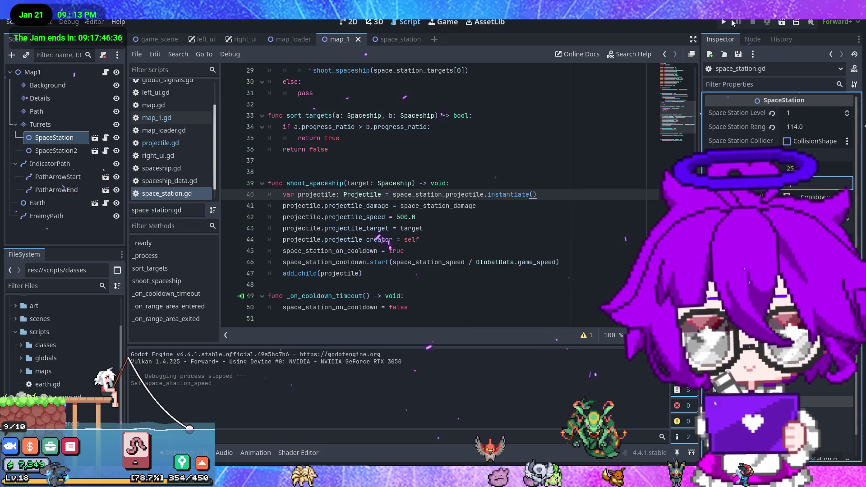
- Run a test wave and stop the game
{"action": "left_click", "coordinate": [725, 21]}
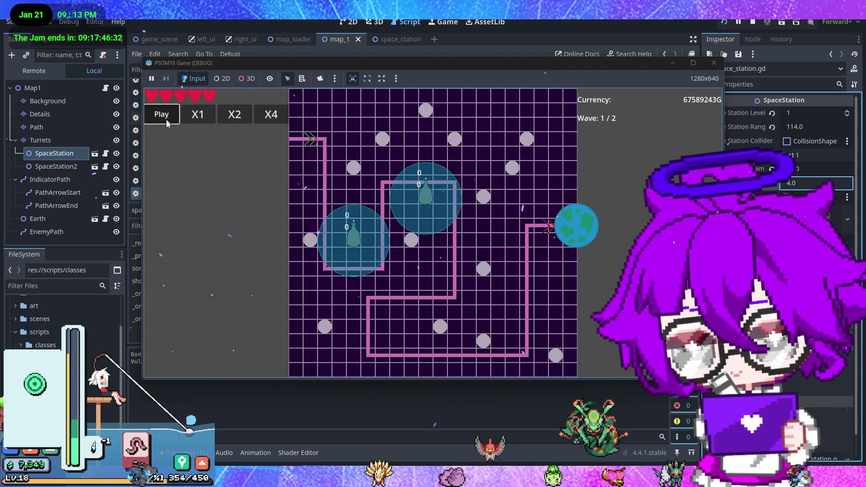
{"action": "left_click", "coordinate": [162, 114]}
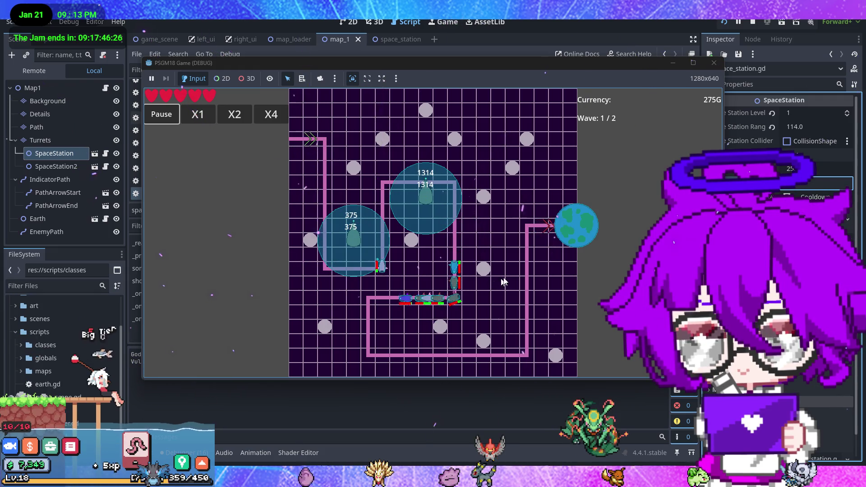
{"action": "left_click", "coordinate": [714, 63]}
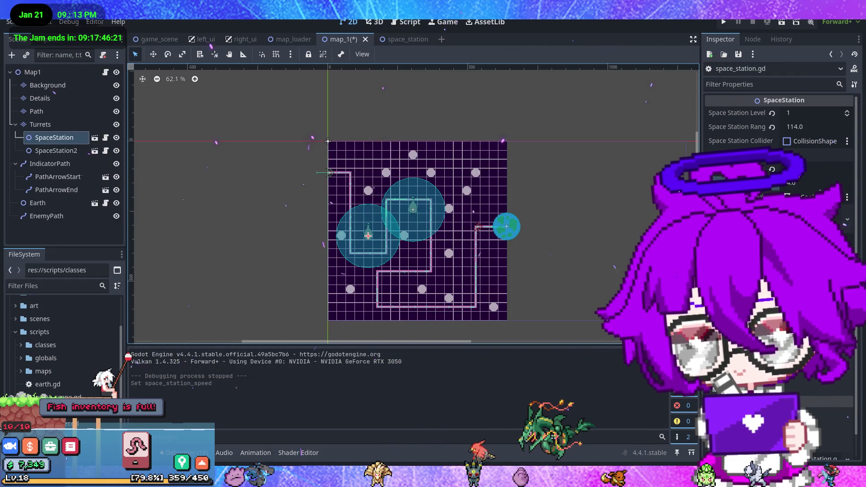
- Edit a station property value, relaunch with F5 and watch another wave before stopping
{"action": "left_click", "coordinate": [776, 182]}
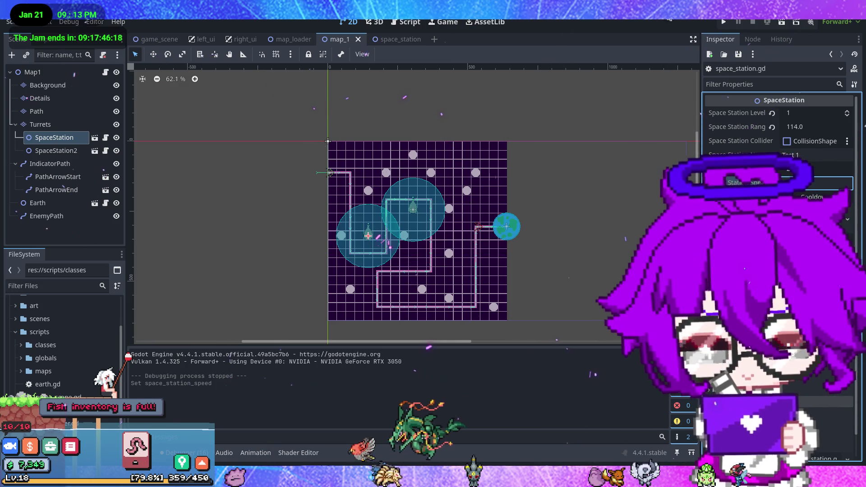
{"action": "key", "text": "F5"}
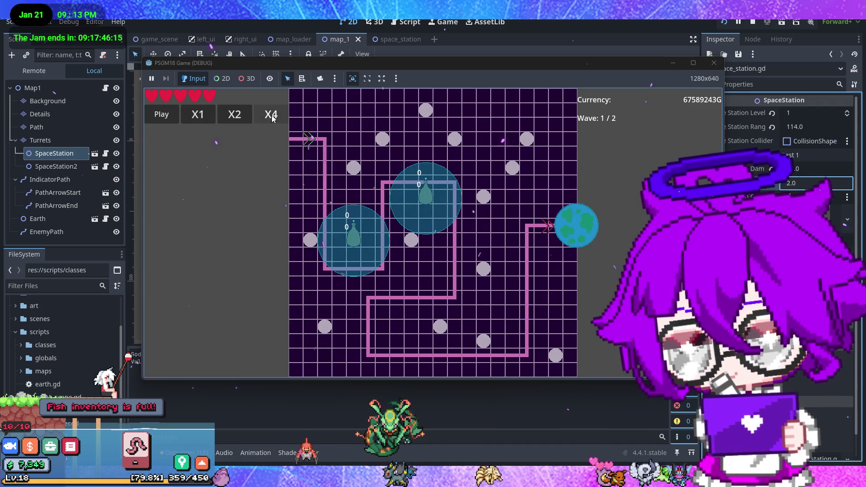
{"action": "left_click", "coordinate": [162, 114]}
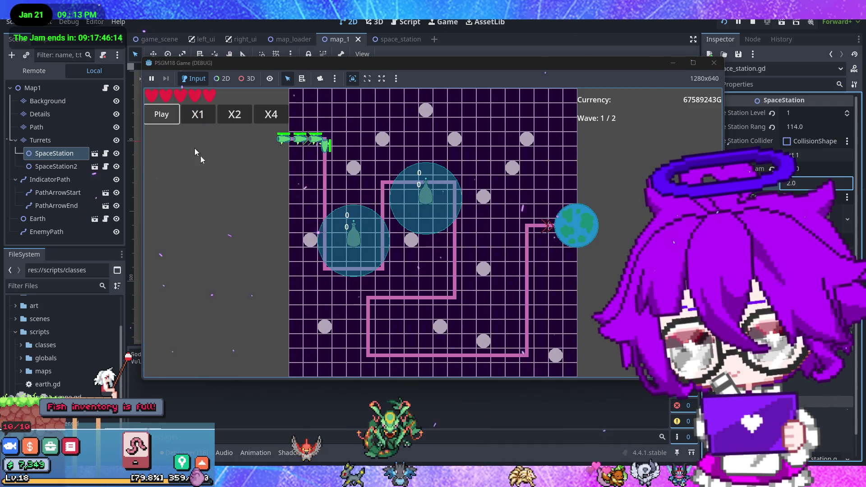
{"action": "left_click", "coordinate": [10, 446]}
{"action": "left_click", "coordinate": [159, 355]}
{"action": "left_click", "coordinate": [192, 349]}
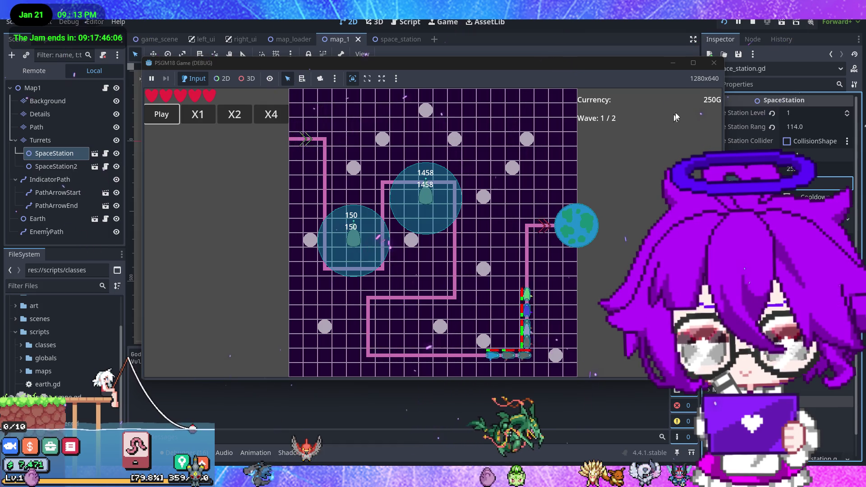
{"action": "left_click", "coordinate": [715, 63]}
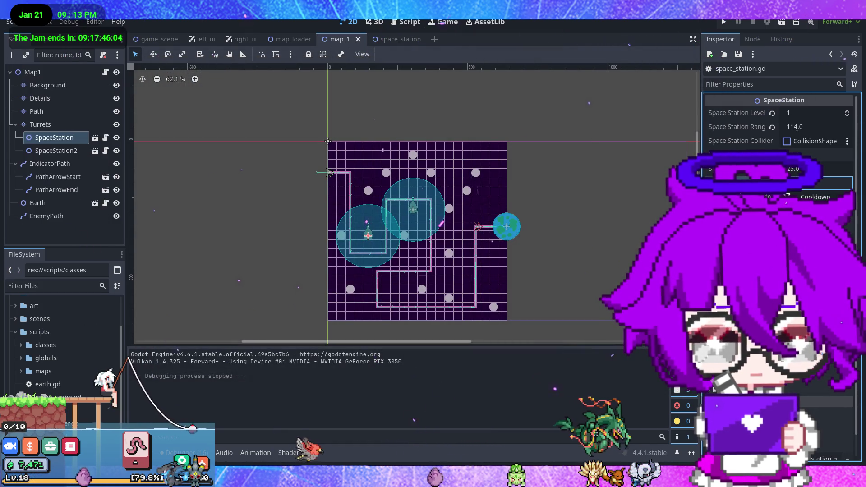
- Save map_1 with SpaceStation selected, test a wave reaching 1314 and 400 damage, then edit its range
{"action": "left_click", "coordinate": [613, 168]}
{"action": "left_click", "coordinate": [58, 137]}
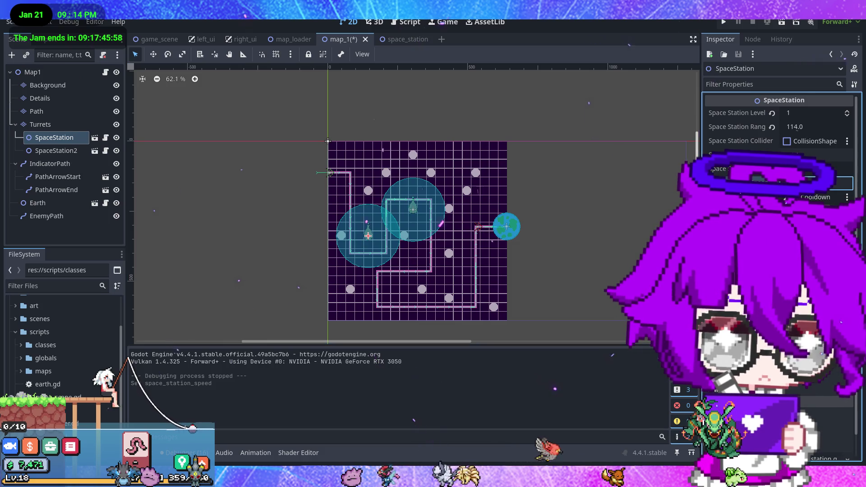
{"action": "key", "text": "ctrl+s"}
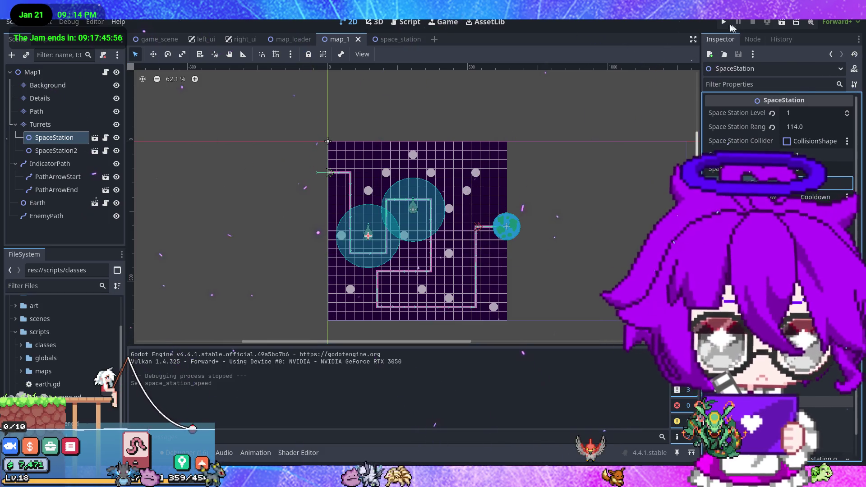
{"action": "left_click", "coordinate": [725, 22]}
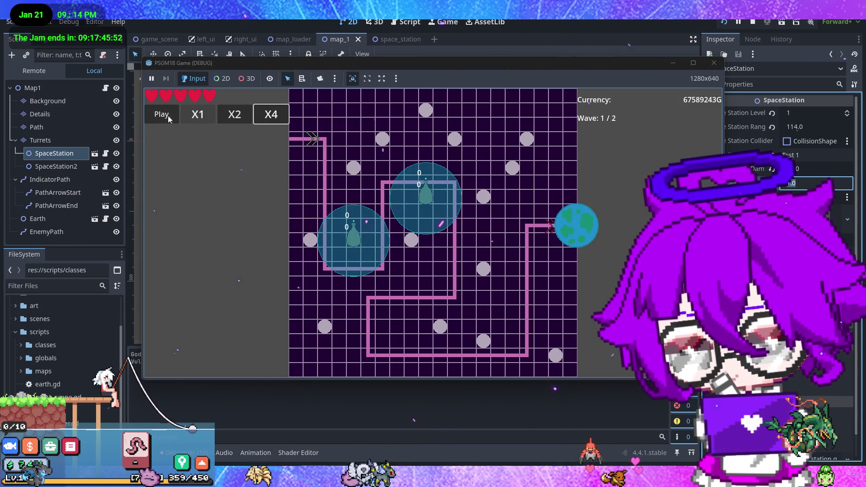
{"action": "left_click", "coordinate": [167, 115]}
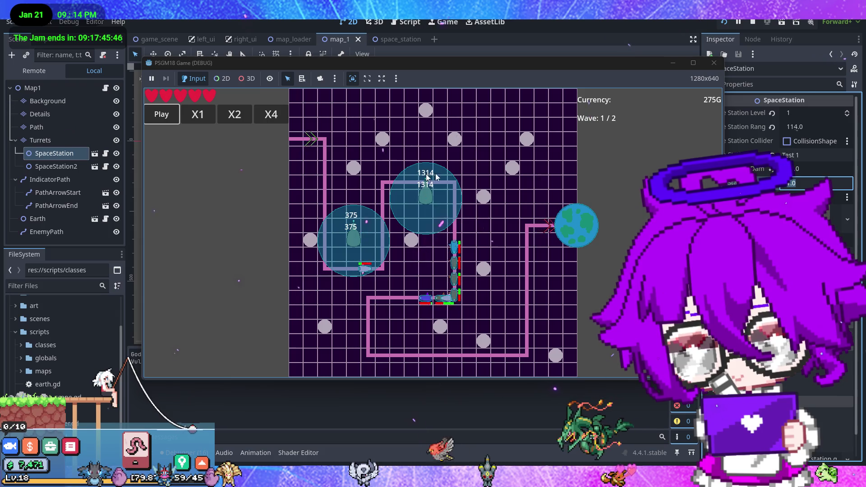
{"action": "left_click", "coordinate": [714, 63]}
{"action": "left_click", "coordinate": [806, 127]}
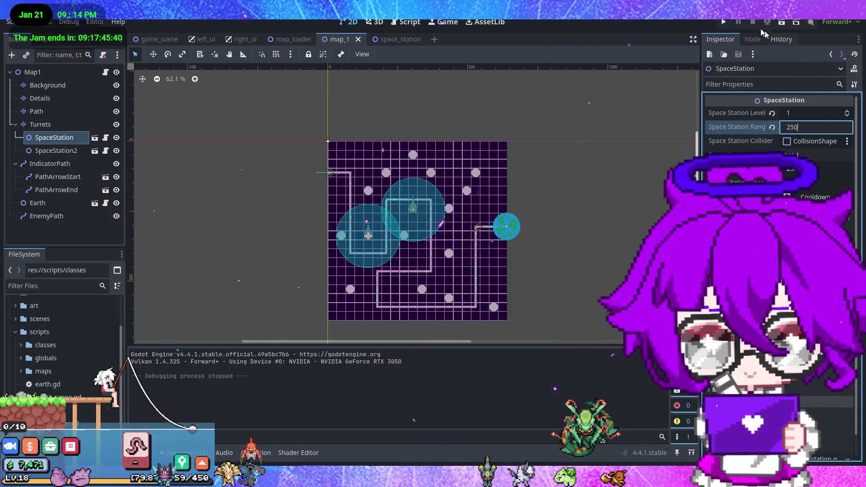
- Run the game to test the 250 station range, then stop it
{"action": "left_click", "coordinate": [723, 22]}
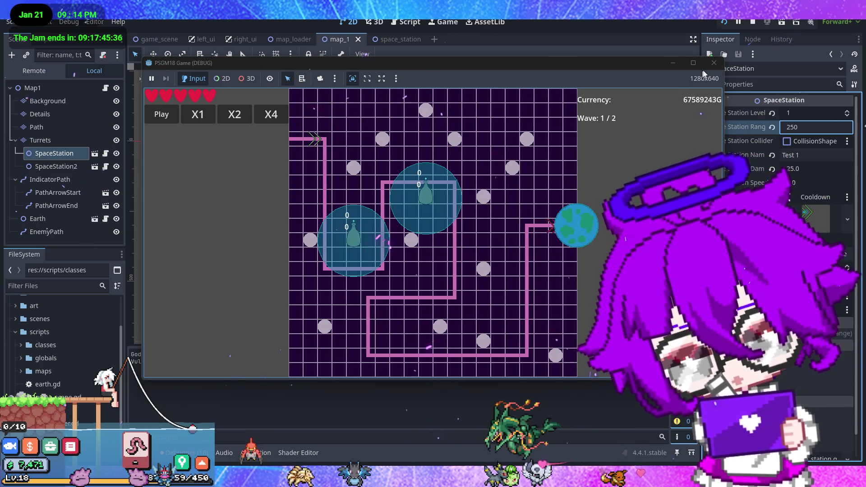
{"action": "left_click", "coordinate": [67, 156]}
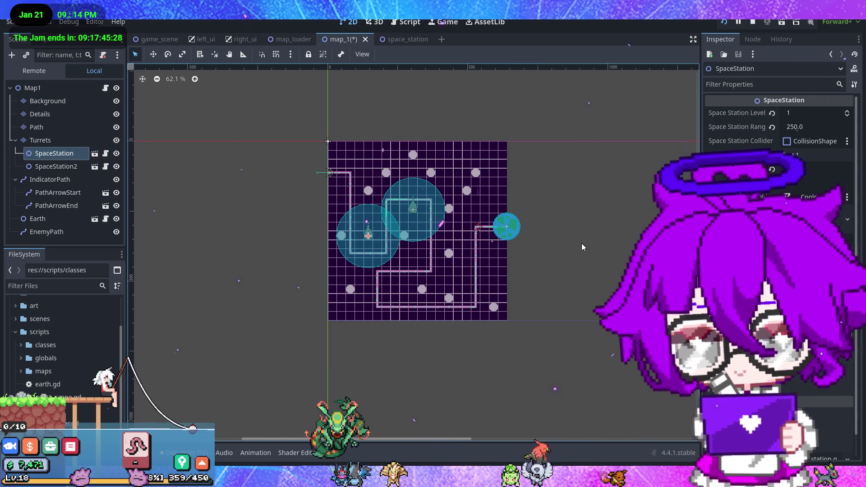
{"action": "key", "text": "ctrl+s"}
- Open space_station.gd and jump to the space_station_collider declaration from the radius line in _ready
{"action": "left_click", "coordinate": [753, 22]}
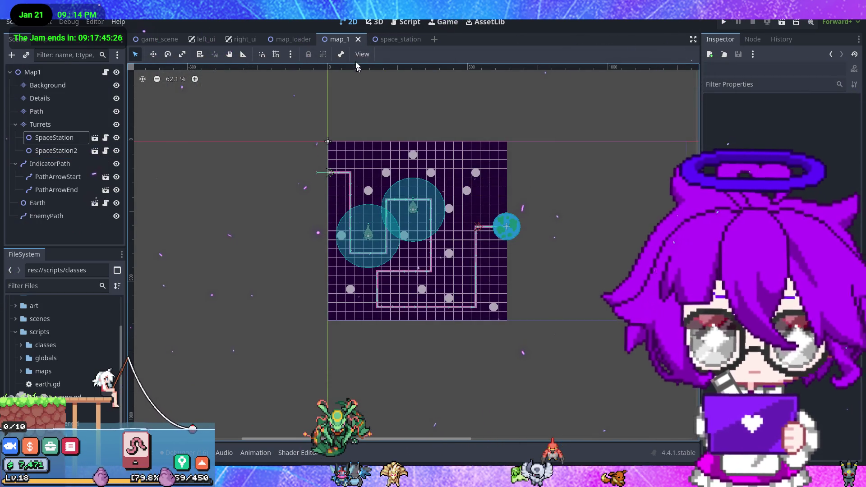
{"action": "left_click", "coordinate": [405, 21]}
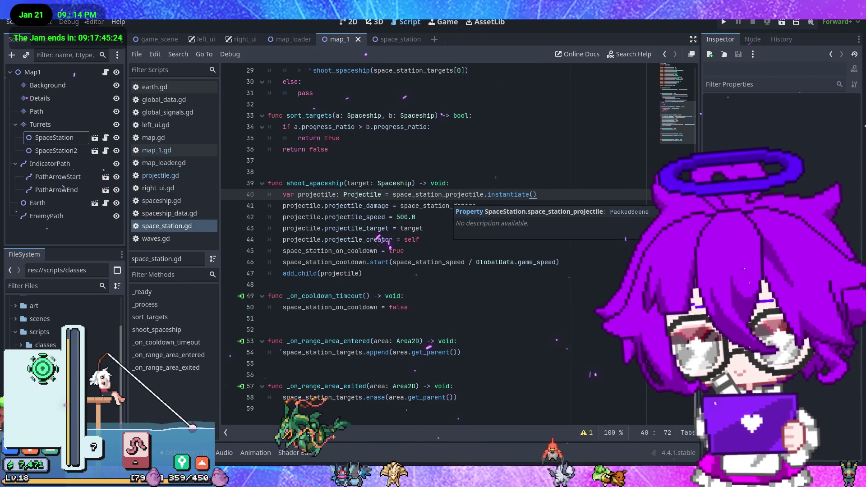
{"action": "scroll", "coordinate": [452, 196], "scroll_direction": "up", "scroll_amount": 1}
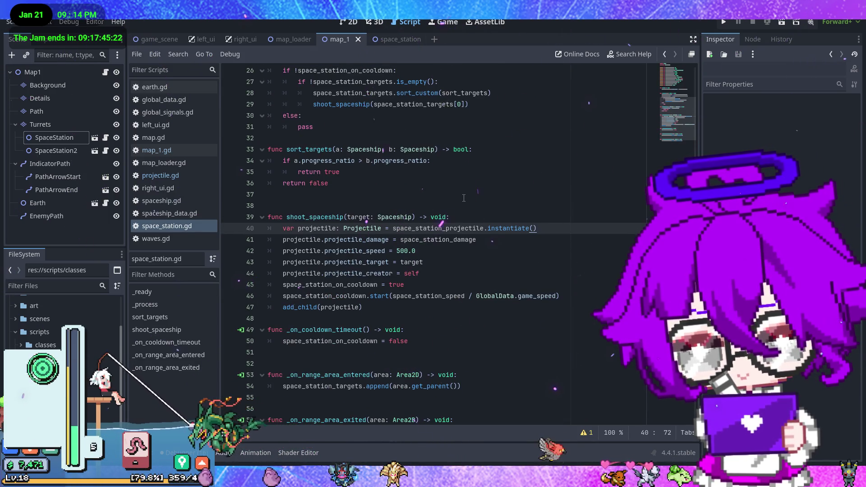
{"action": "scroll", "coordinate": [464, 198], "scroll_direction": "up", "scroll_amount": 4}
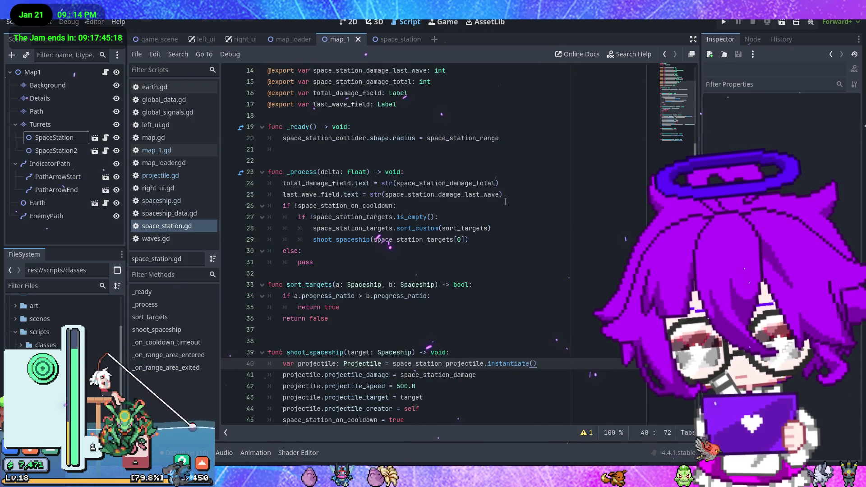
{"action": "left_click", "coordinate": [519, 137]}
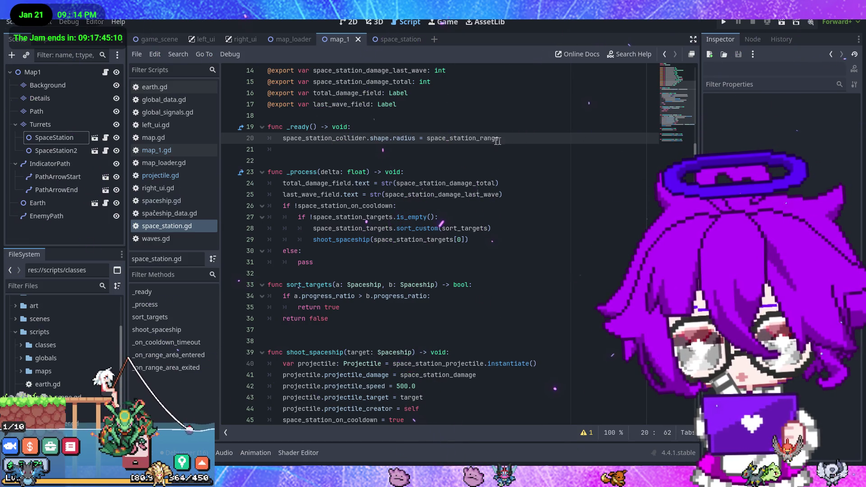
{"action": "left_click", "coordinate": [348, 142], "text": "ctrl"}
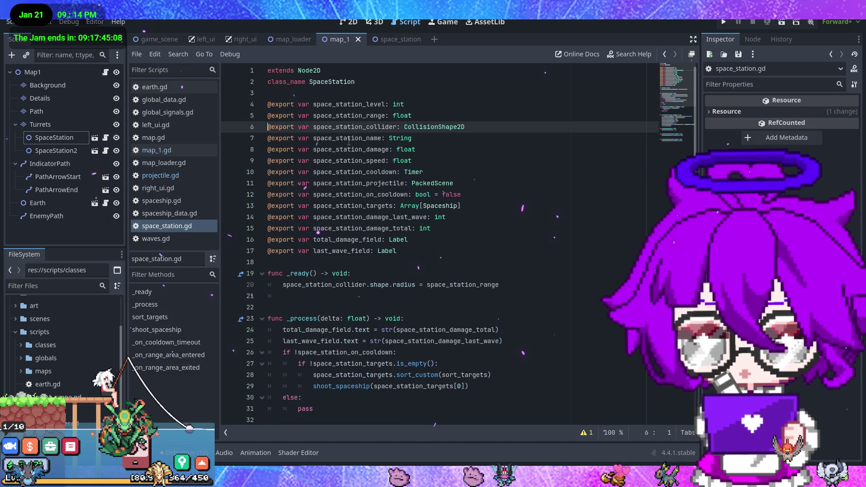
- Look up the shape property in the CollisionShape2D reference page
{"action": "left_click", "coordinate": [430, 130], "text": "ctrl"}
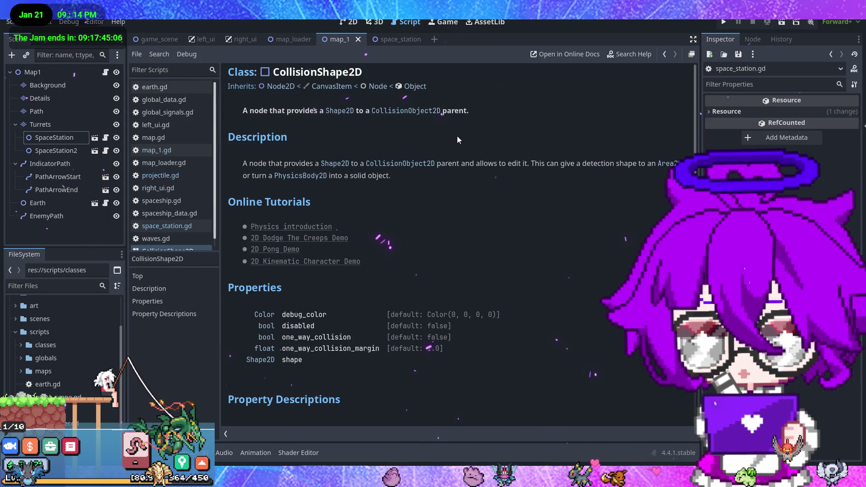
{"action": "scroll", "coordinate": [447, 164], "scroll_direction": "down", "scroll_amount": 2}
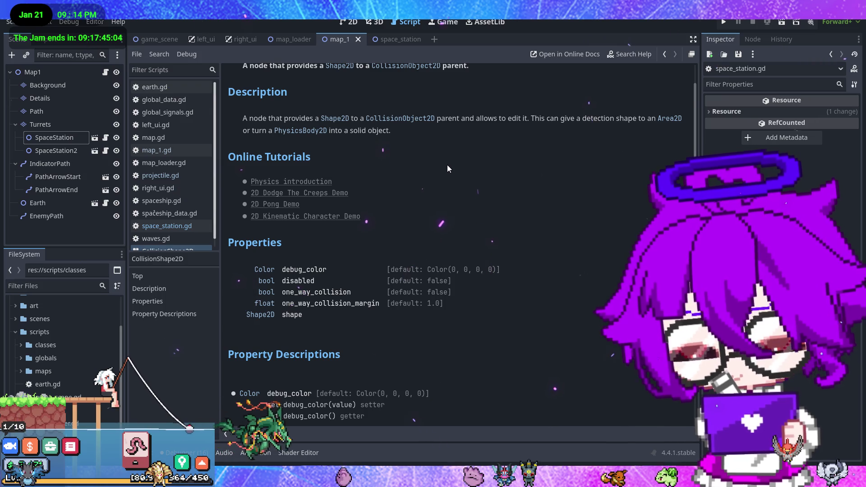
{"action": "scroll", "coordinate": [397, 212], "scroll_direction": "down", "scroll_amount": 2}
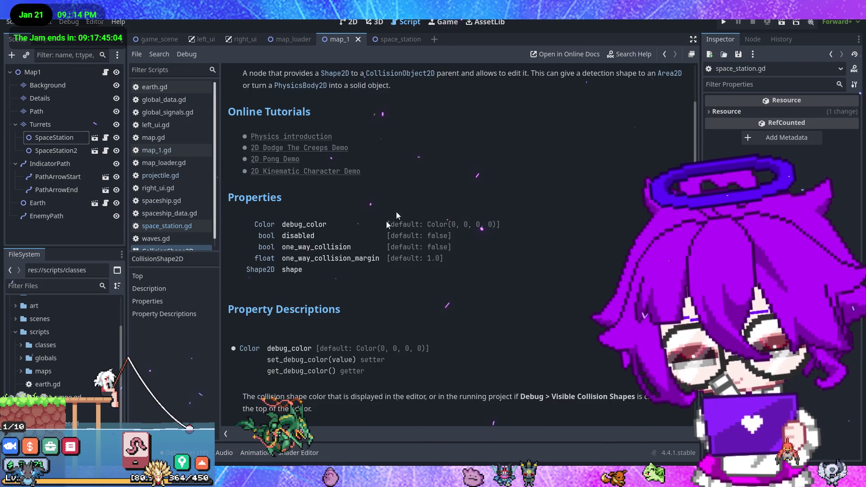
{"action": "left_click", "coordinate": [297, 270]}
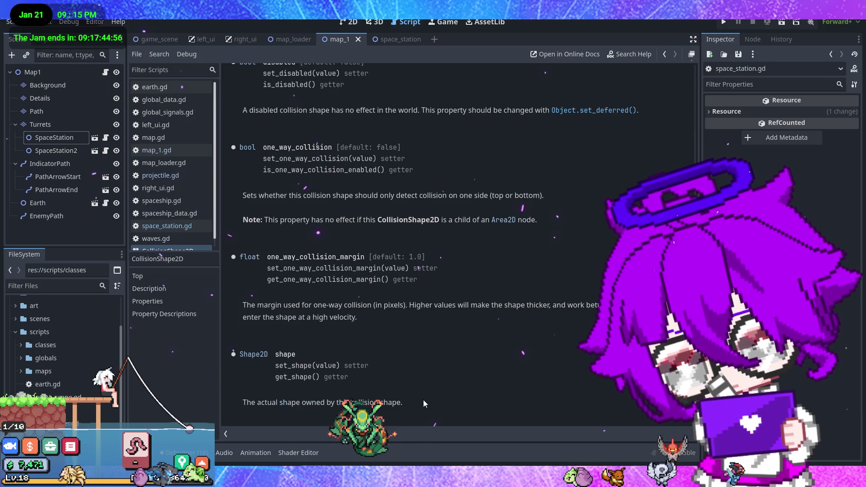
- Open map_1.gd in the script editor
{"action": "scroll", "coordinate": [399, 373], "scroll_direction": "up", "scroll_amount": 5}
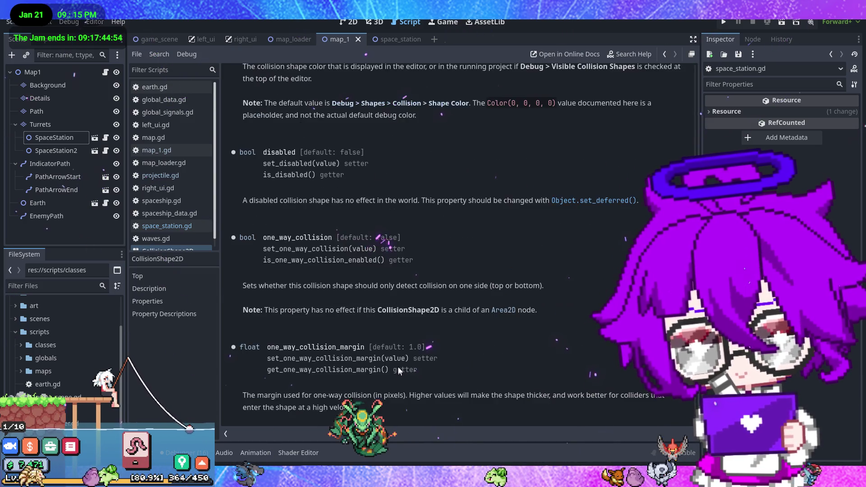
{"action": "left_click", "coordinate": [173, 151]}
{"action": "scroll", "coordinate": [342, 202], "scroll_direction": "up", "scroll_amount": 6}
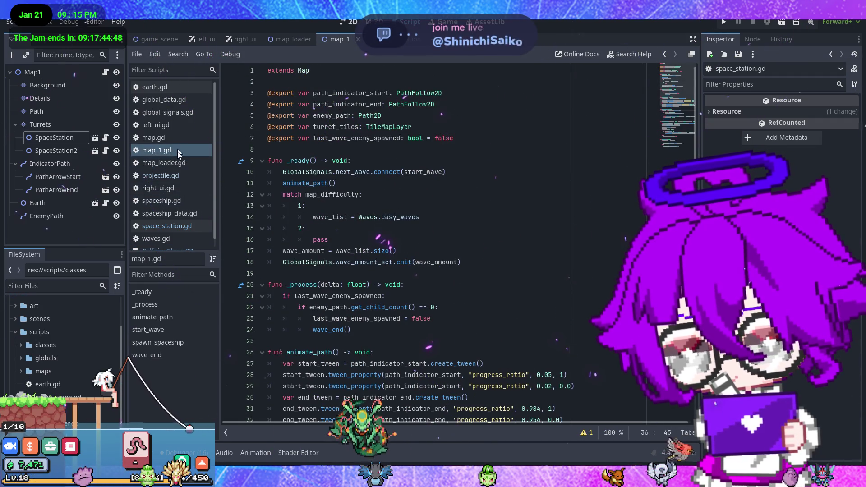
- In space_station.gd's _ready, add a new area_collider variable typed Shape2D
{"action": "left_click", "coordinate": [209, 227]}
{"action": "scroll", "coordinate": [316, 235], "scroll_direction": "down", "scroll_amount": 1}
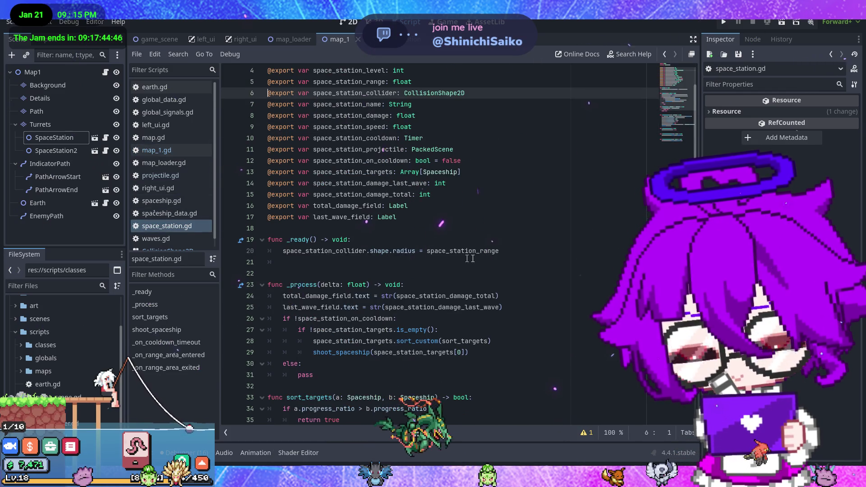
{"action": "left_click", "coordinate": [392, 253]}
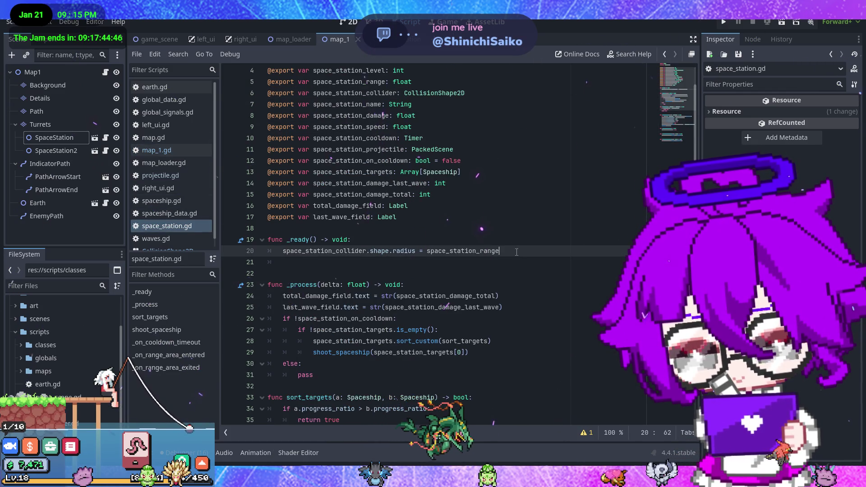
{"action": "left_click", "coordinate": [404, 244]}
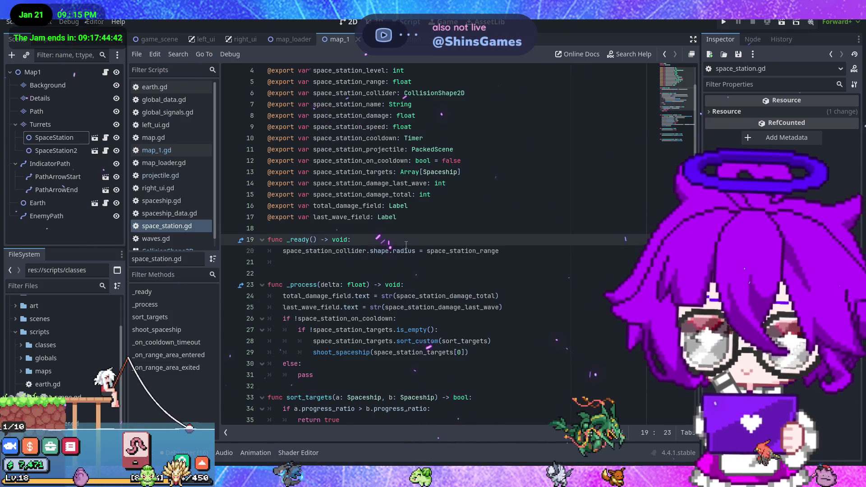
{"action": "key", "text": "Return"}
{"action": "type", "text": "var c"}
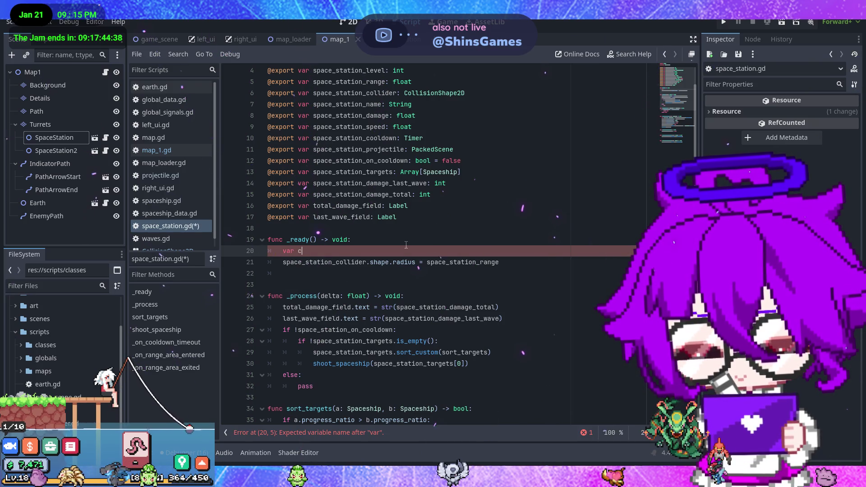
{"action": "key", "text": "BackSpace"}
{"action": "key", "text": "BackSpace"}
{"action": "type", "text": "area_collider: Shape"}
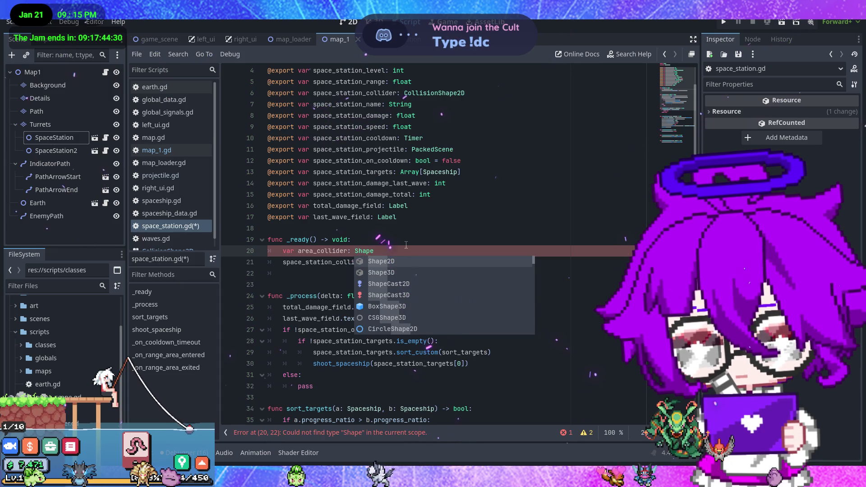
{"action": "left_click", "coordinate": [387, 261]}
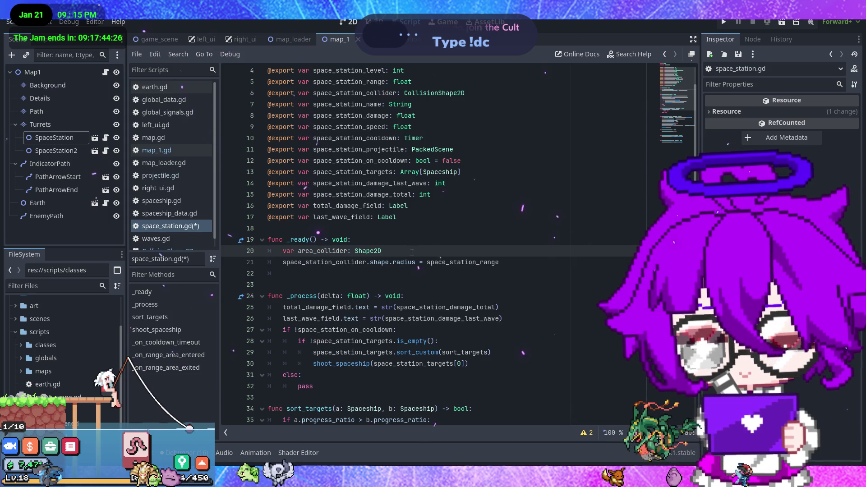
- Assign space_station_collider.get_shape() to area_collider on line 20 and save the script
{"action": "left_click_drag", "start_coordinate": [366, 262], "coordinate": [276, 263]}
{"action": "key", "text": "ctrl+x"}
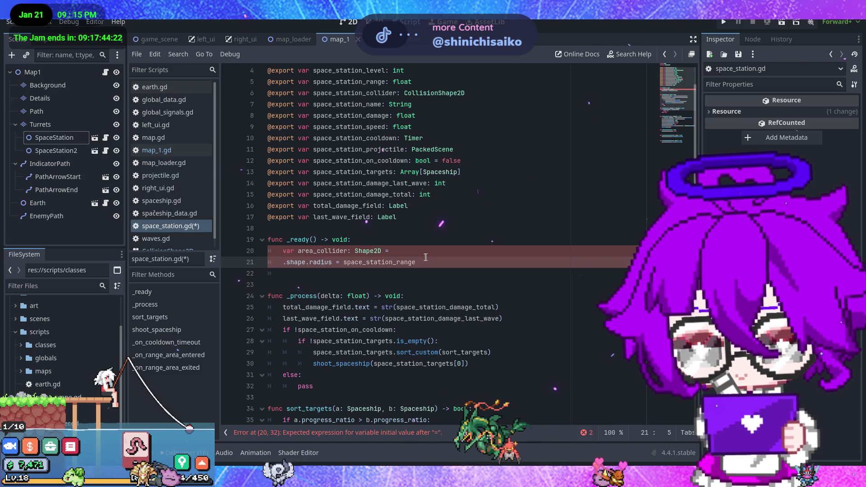
{"action": "left_click", "coordinate": [429, 253]}
{"action": "key", "text": "ctrl+v"}
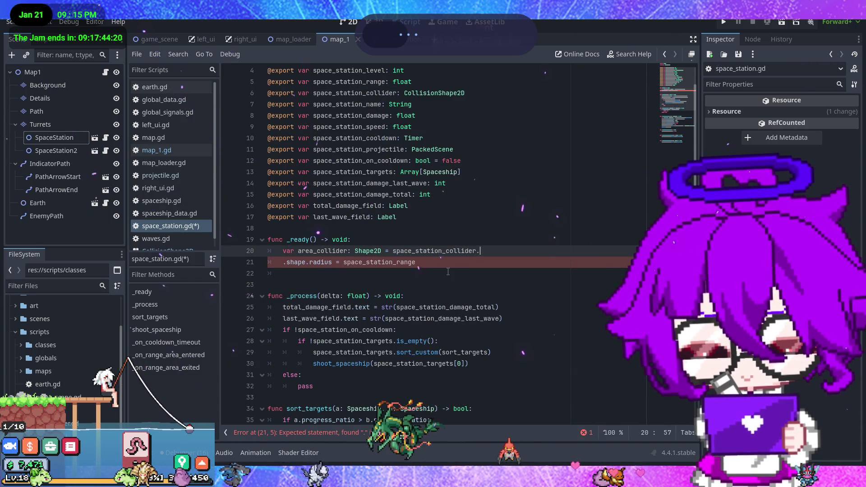
{"action": "type", "text": ".get"}
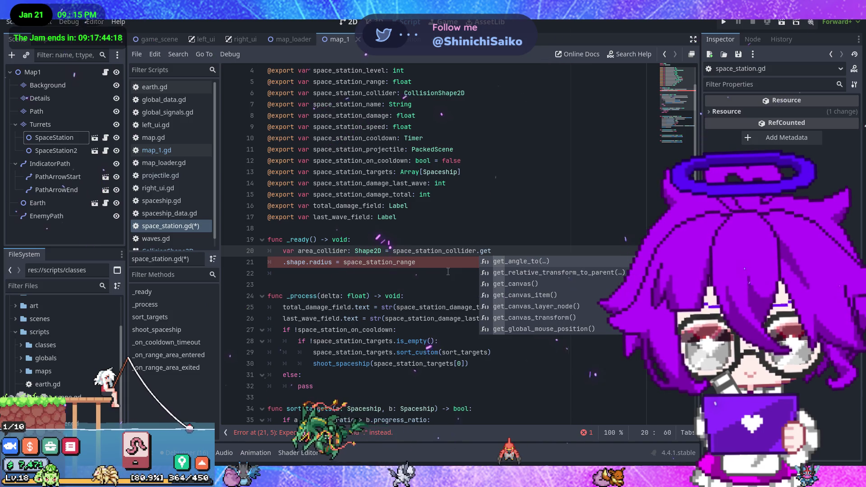
{"action": "type", "text": "_sh"}
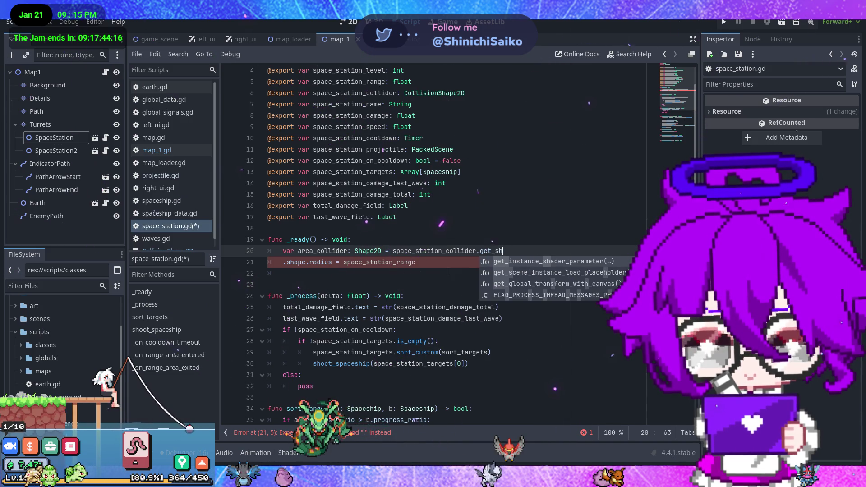
{"action": "type", "text": "ape("}
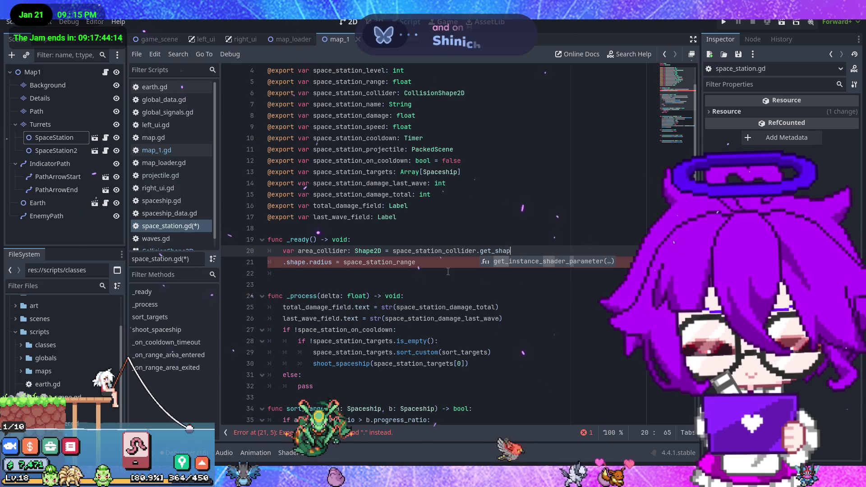
{"action": "key", "text": "Escape"}
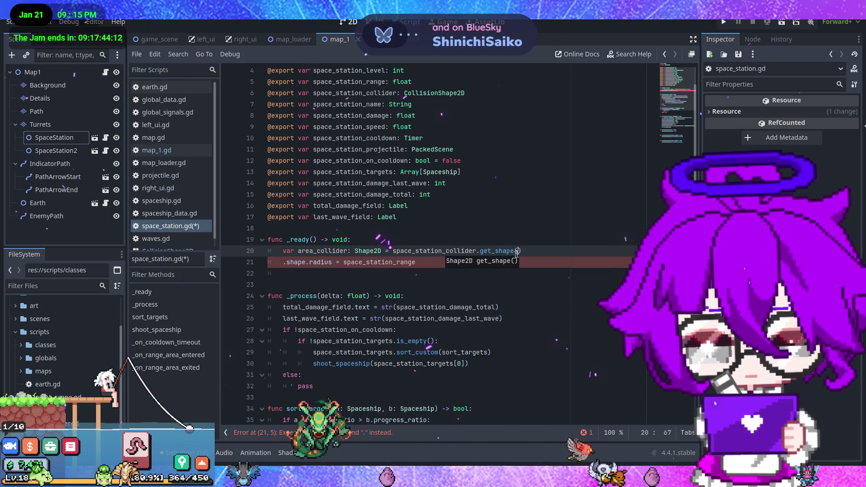
{"action": "left_click", "coordinate": [503, 251]}
{"action": "left_click", "coordinate": [529, 249]}
{"action": "key", "text": "ctrl+s"}
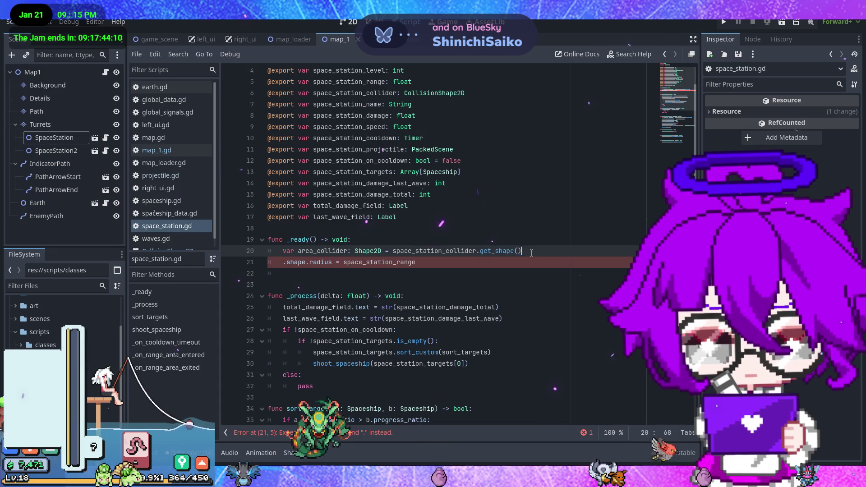
- Open the CollisionShape2D documentation from the type on line 6
{"action": "left_click", "coordinate": [444, 252]}
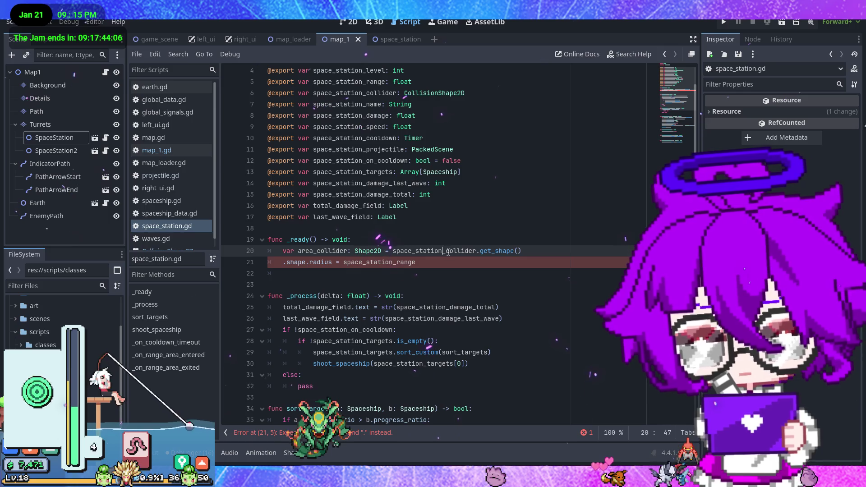
{"action": "left_click", "coordinate": [458, 94]}
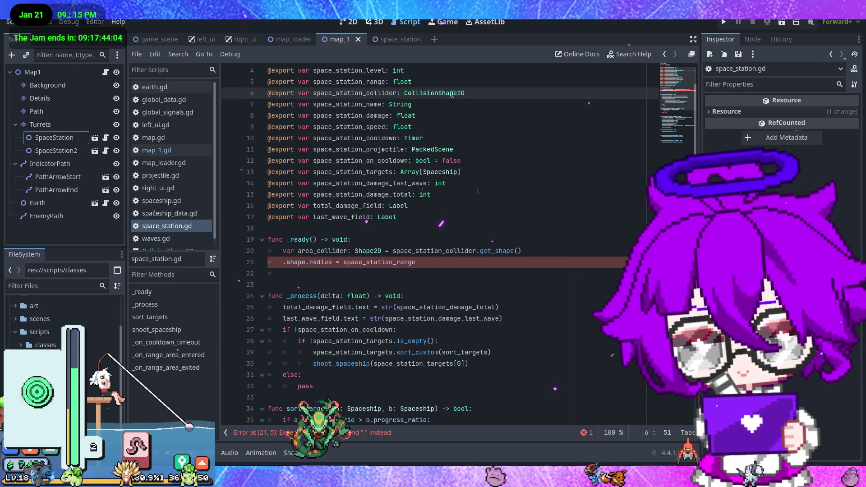
{"action": "left_click", "coordinate": [178, 243]}
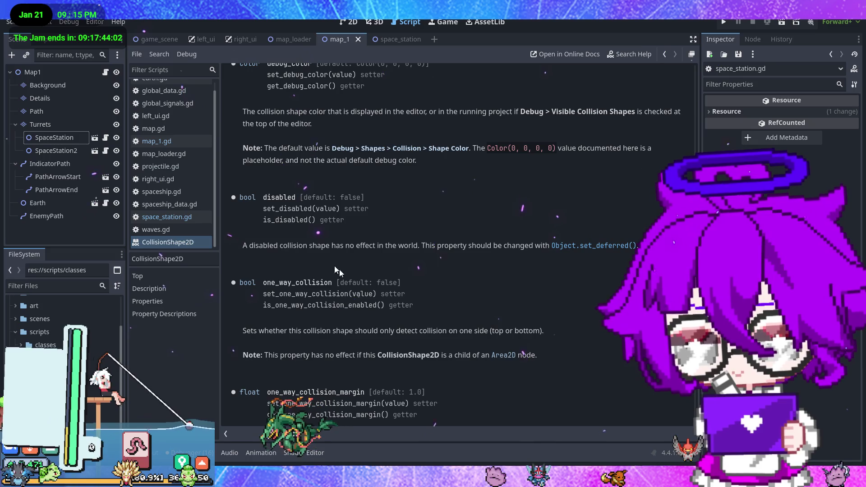
- Review the shape property's get_shape() entry in the CollisionShape2D docs
{"action": "scroll", "coordinate": [374, 292], "scroll_direction": "down", "scroll_amount": 5}
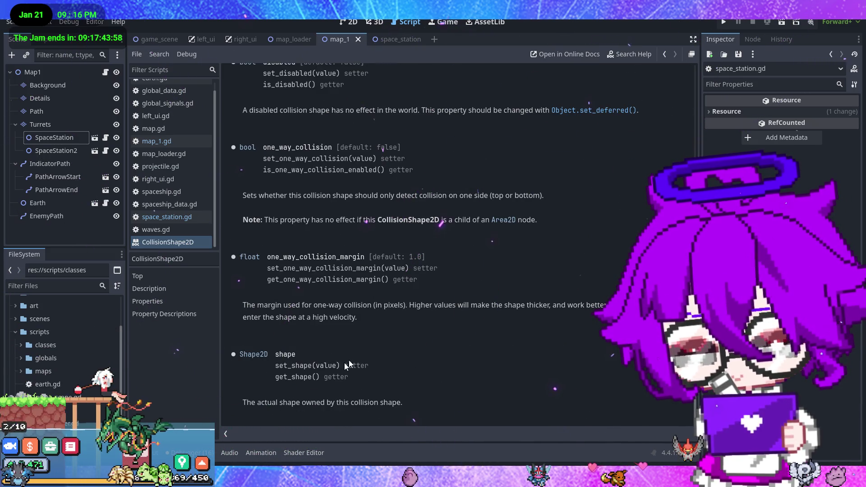
{"action": "left_click_drag", "start_coordinate": [319, 378], "coordinate": [285, 380]}
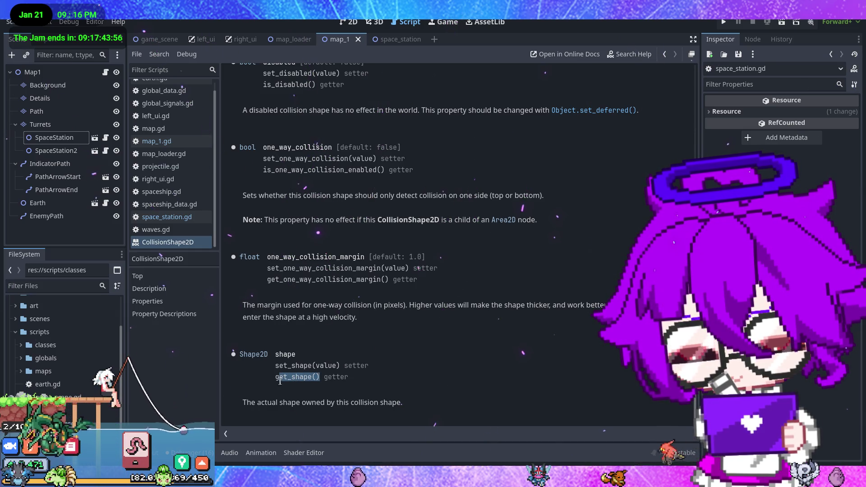
{"action": "left_click", "coordinate": [328, 403]}
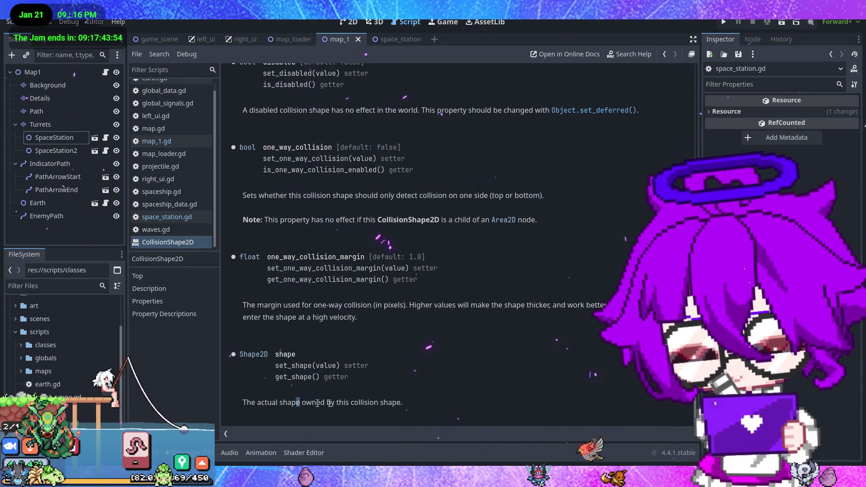
- Change line 21 of space_station.gd to set area_collider.radius
{"action": "left_click", "coordinate": [182, 218]}
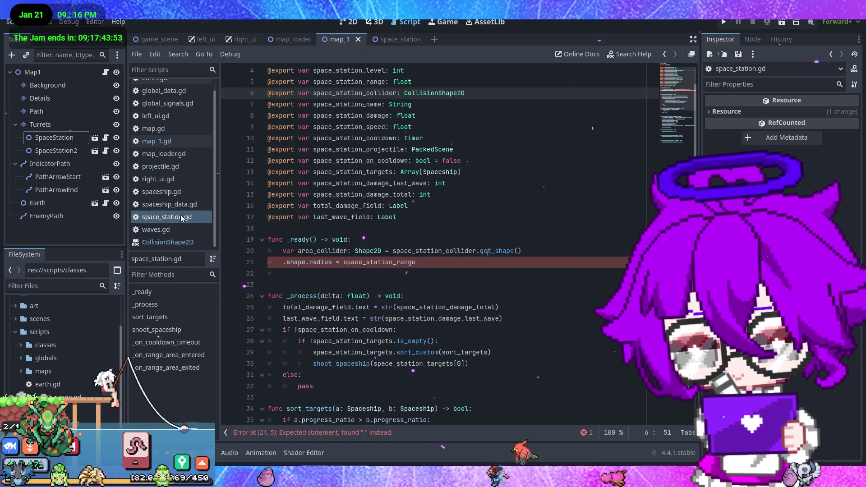
{"action": "left_click", "coordinate": [464, 267]}
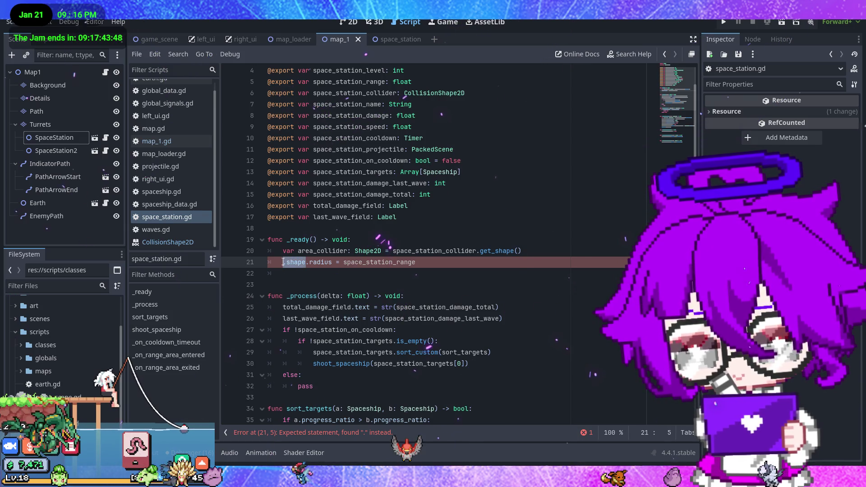
{"action": "type", "text": "rea"}
{"action": "key", "text": "Return"}
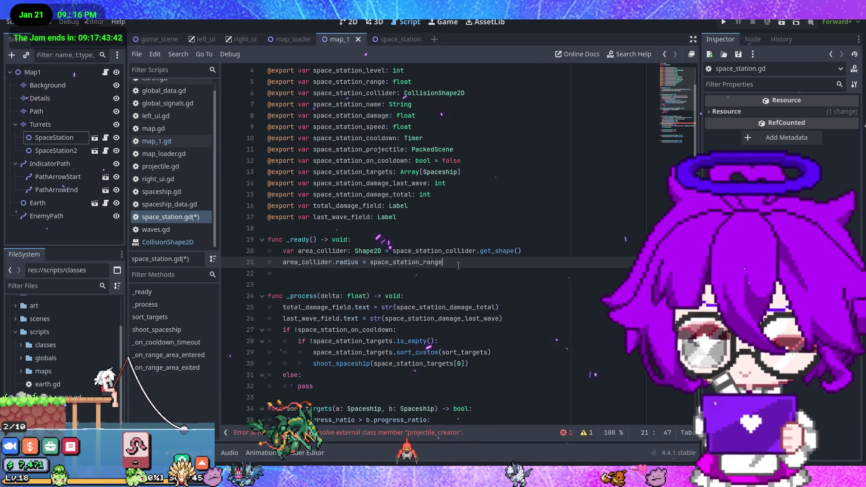
{"action": "key", "text": "Return"}
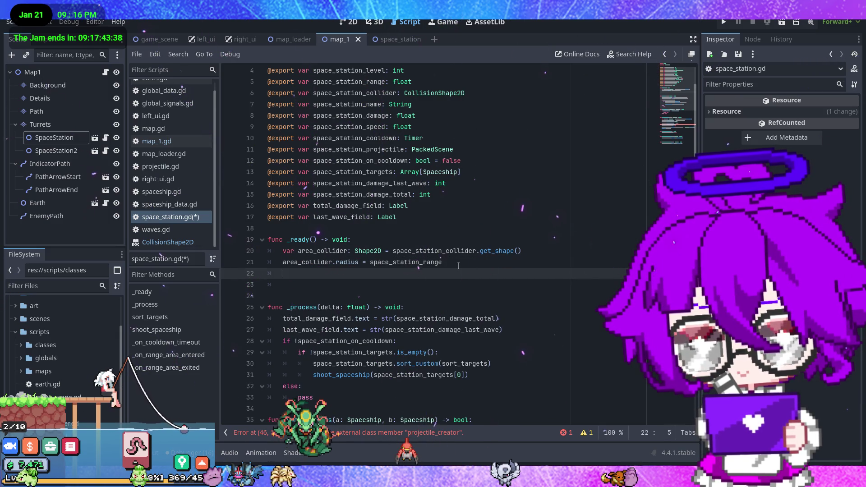
- Add space_station_collider.set_shape(area_collider) on the next line and save the script
{"action": "type", "text": "o"}
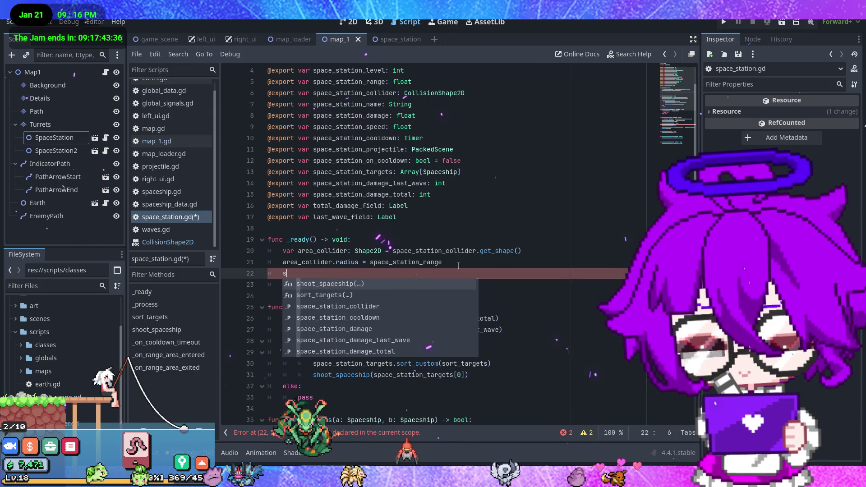
{"action": "key", "text": "Return"}
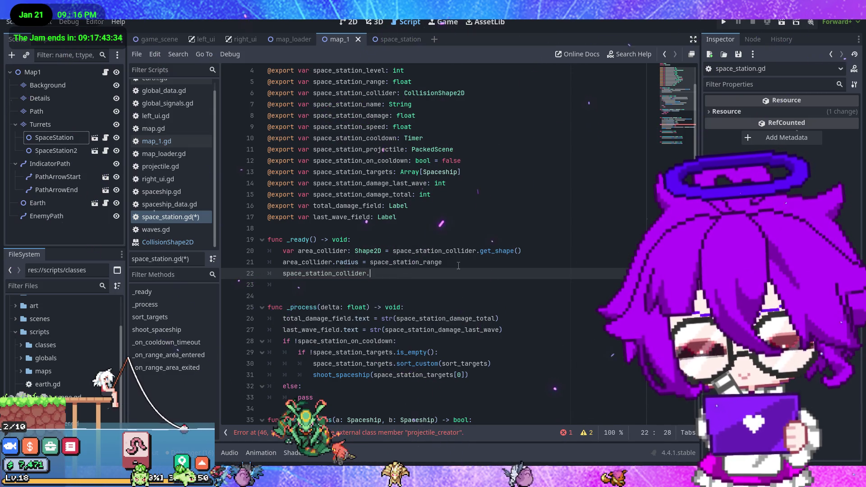
{"action": "type", "text": ".set_"}
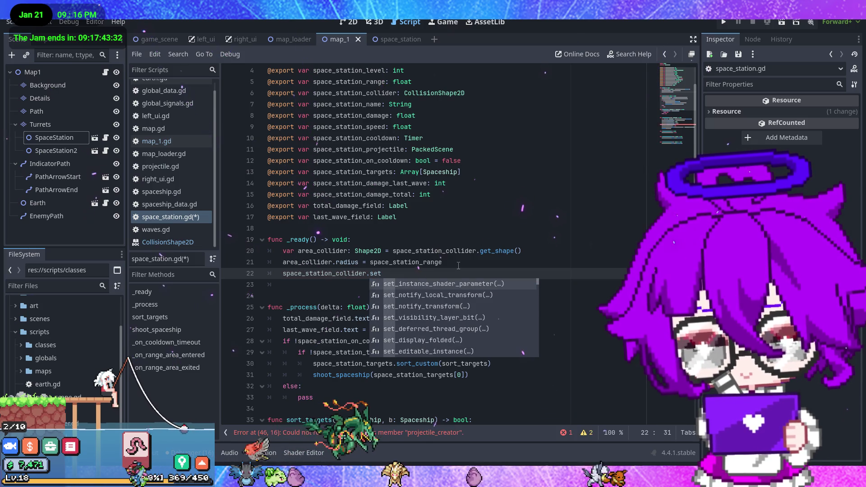
{"action": "type", "text": "shape"}
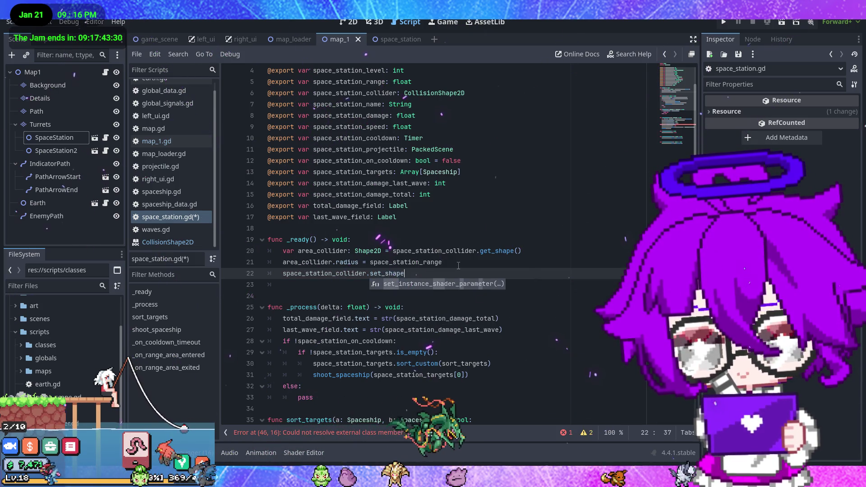
{"action": "key", "text": "Return"}
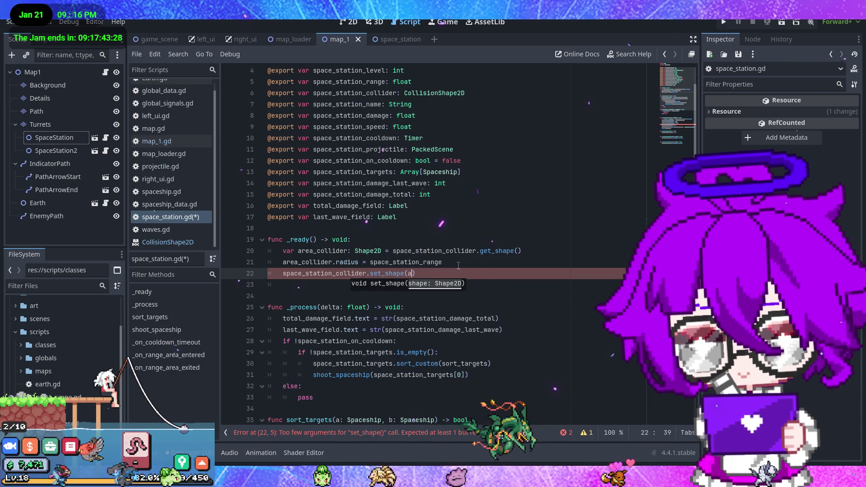
{"action": "type", "text": "are"}
{"action": "key", "text": "Return"}
{"action": "key", "text": "ctrl+s"}
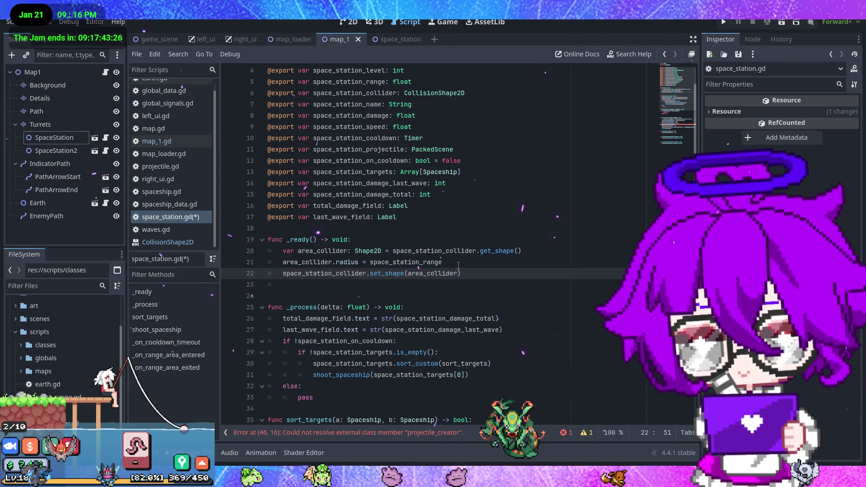
{"action": "left_click", "coordinate": [402, 434]}
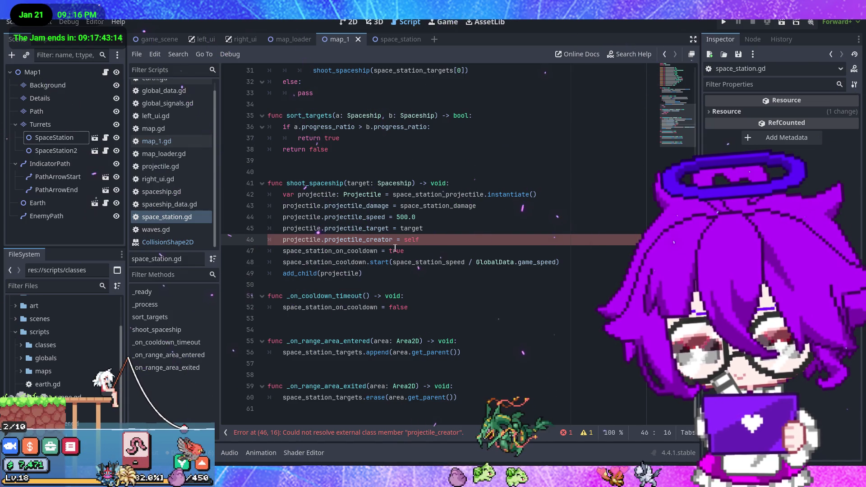
- Check projectile_creator at line 46 and in projectile.gd, then run the game again
{"action": "scroll", "coordinate": [388, 247], "scroll_direction": "up", "scroll_amount": 3}
{"action": "scroll", "coordinate": [389, 247], "scroll_direction": "up", "scroll_amount": 6}
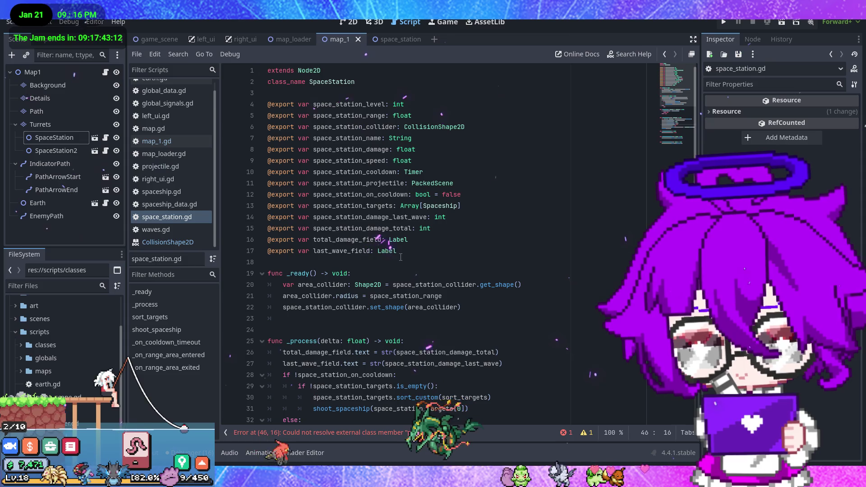
{"action": "scroll", "coordinate": [400, 257], "scroll_direction": "down", "scroll_amount": 9}
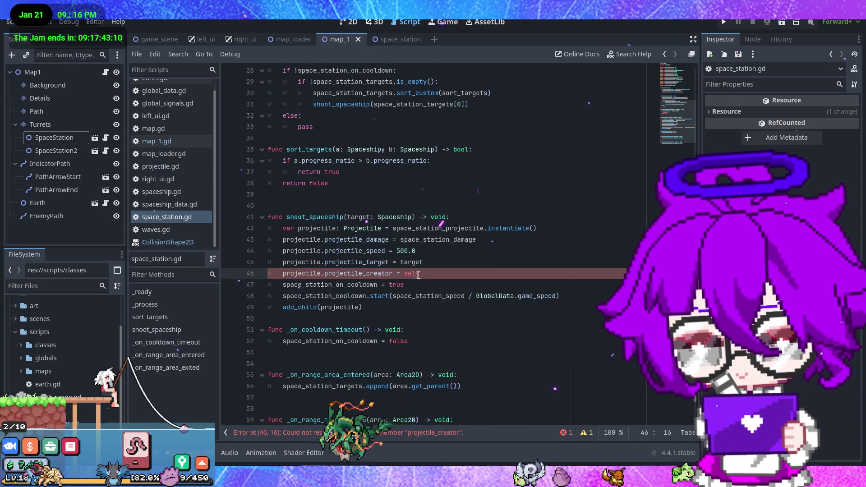
{"action": "left_click", "coordinate": [457, 273]}
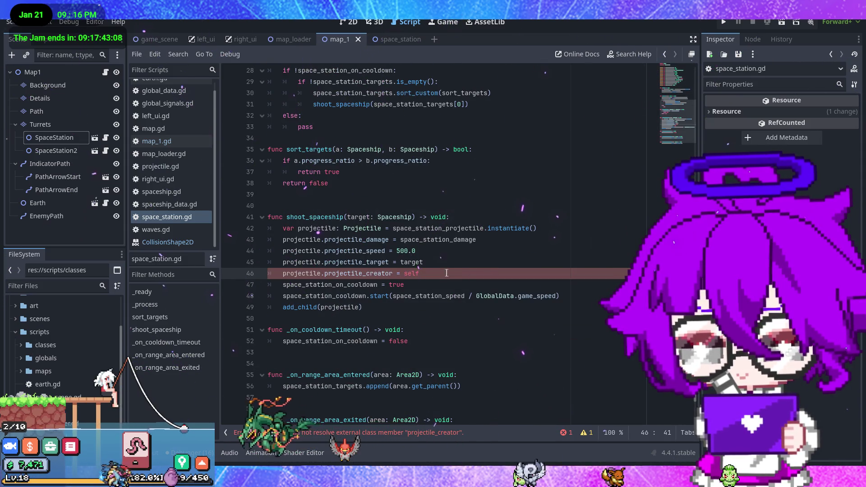
{"action": "left_click", "coordinate": [364, 229], "text": "ctrl"}
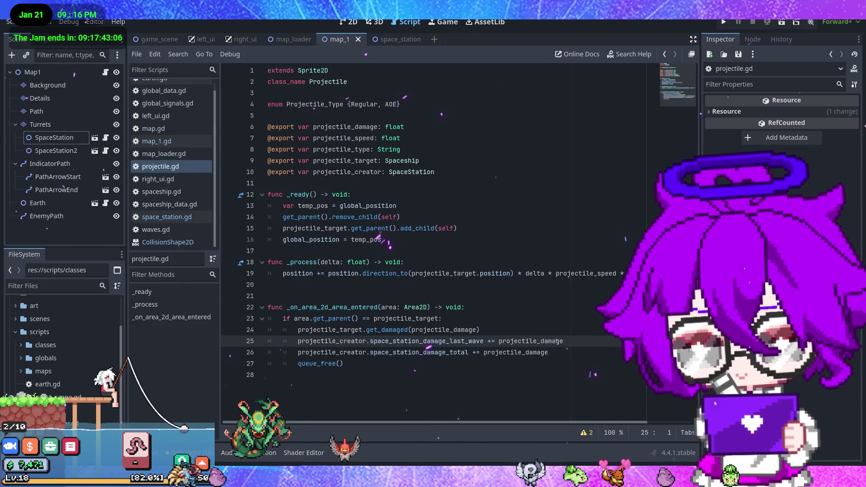
{"action": "left_click", "coordinate": [491, 176]}
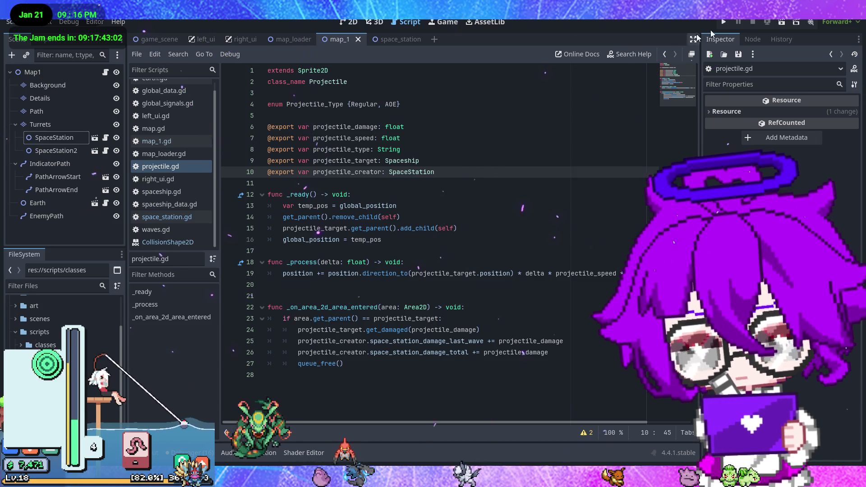
{"action": "left_click", "coordinate": [723, 22]}
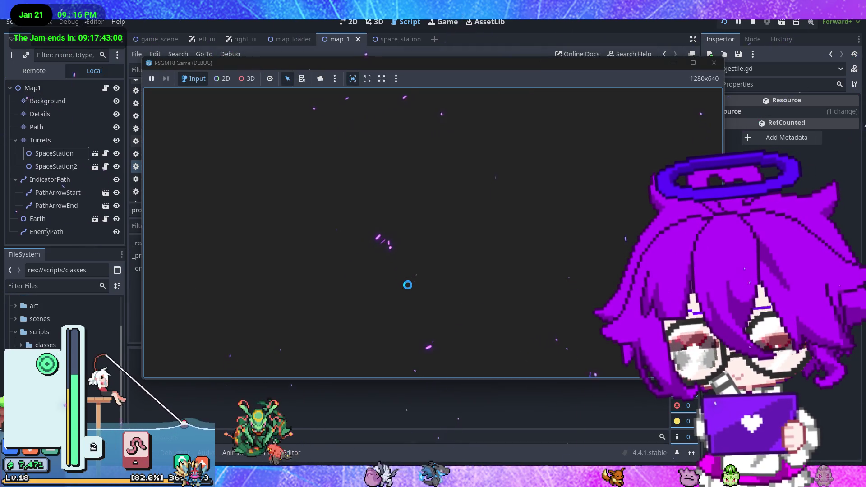
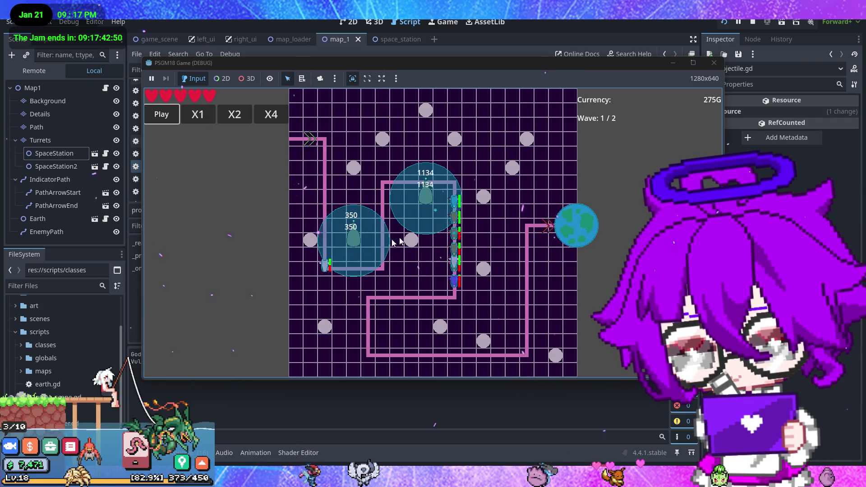
- Stop the game, select SpaceStation, then save and test-run the scene again before stopping it
{"action": "key", "text": "F8"}
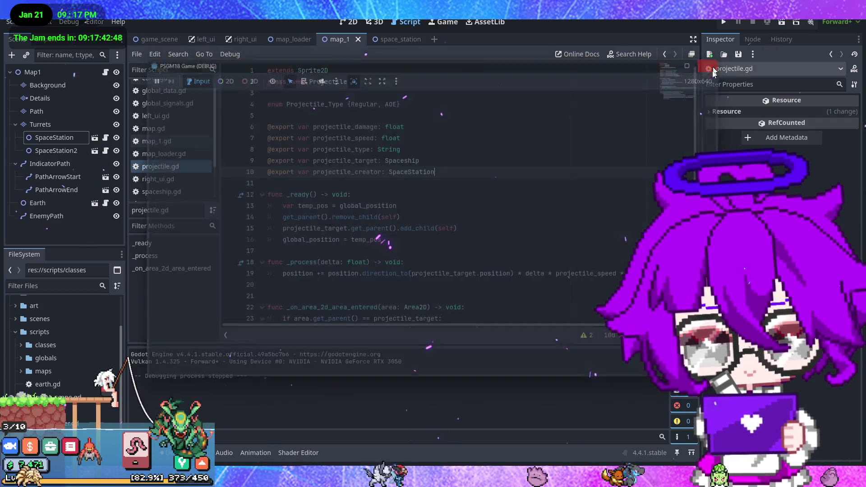
{"action": "left_click", "coordinate": [70, 137]}
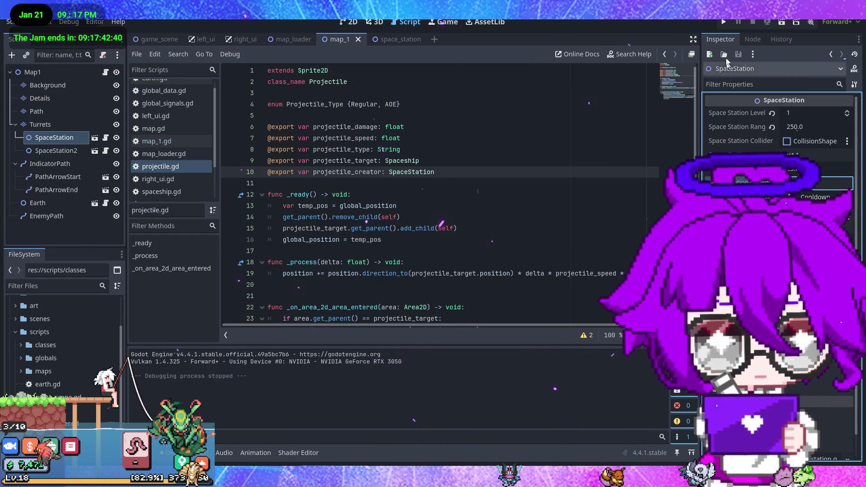
{"action": "key", "text": "F5"}
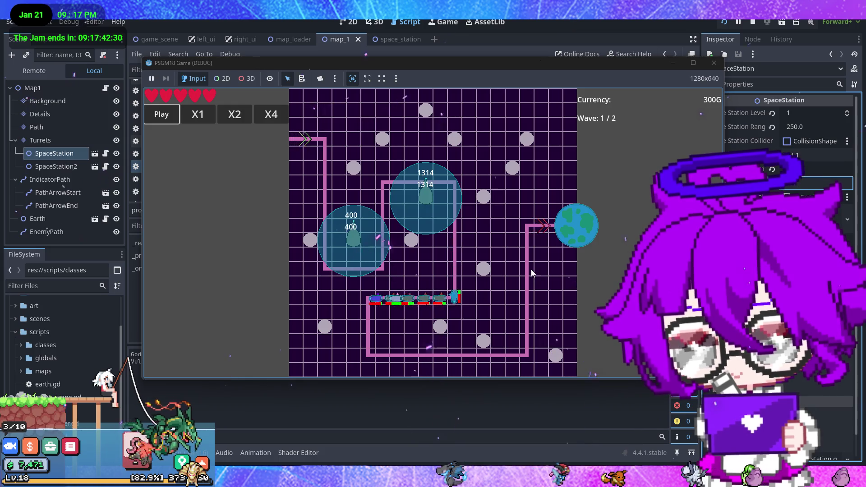
{"action": "left_click", "coordinate": [712, 63]}
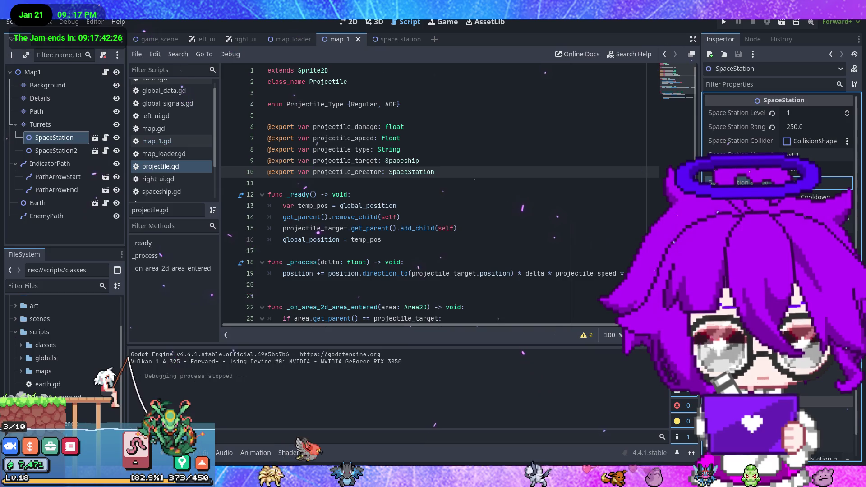
- Compare the two space stations' properties, undo the speed edit, and open space_station.gd
{"action": "left_click", "coordinate": [68, 137]}
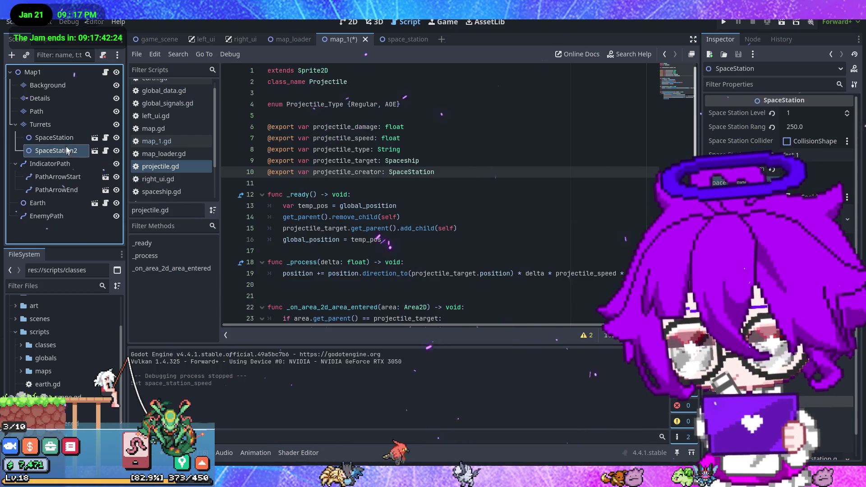
{"action": "key", "text": "ctrl+z"}
{"action": "left_click", "coordinate": [69, 137]}
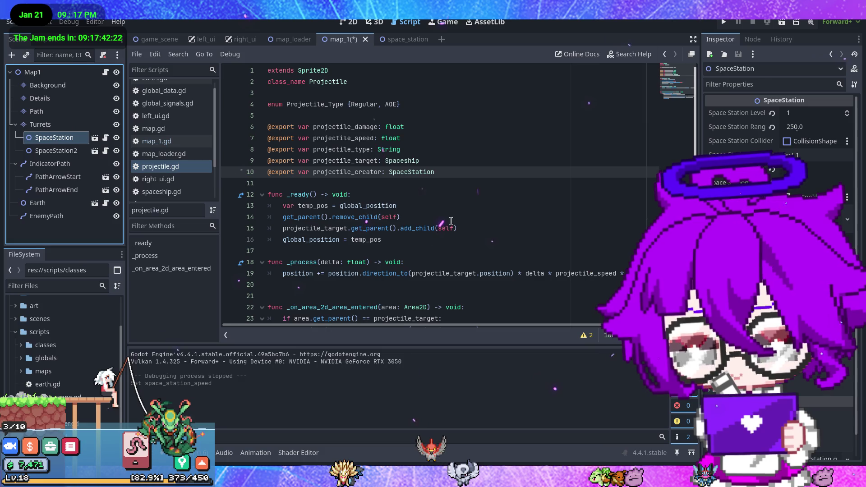
{"action": "left_click", "coordinate": [105, 139]}
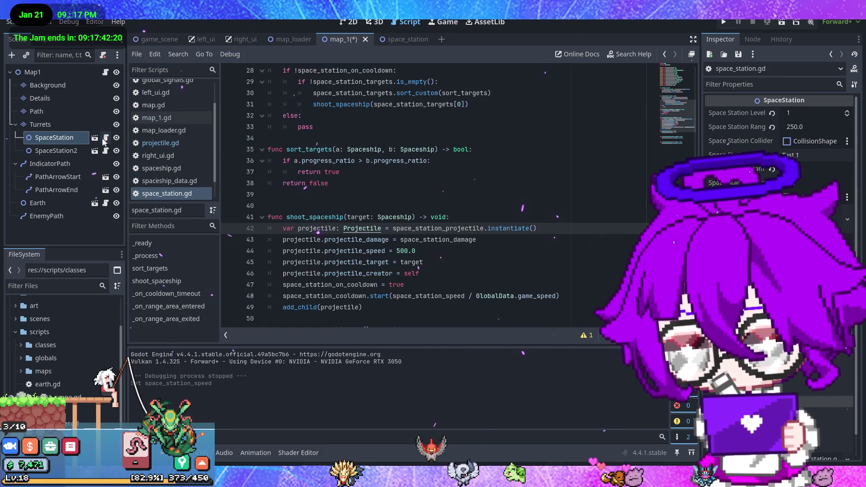
- Open the space_station scene and inspect the Sprite and ProjectileSpawner transforms
{"action": "left_click", "coordinate": [98, 139]}
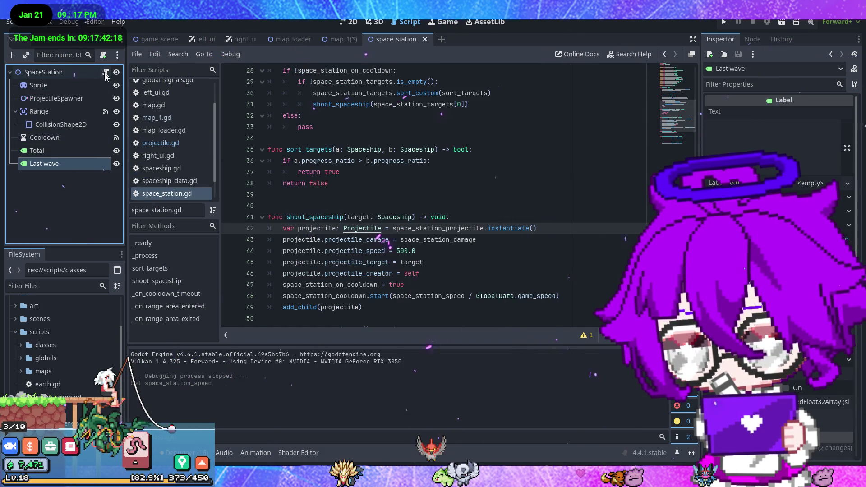
{"action": "left_click", "coordinate": [80, 84]}
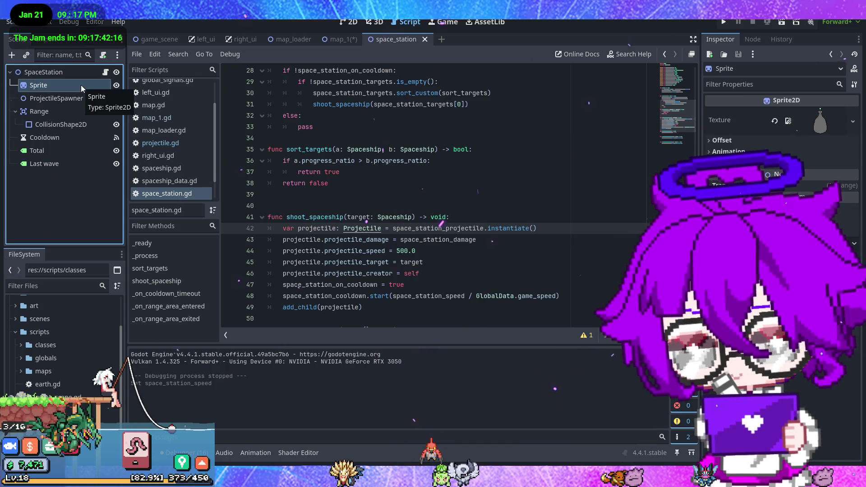
{"action": "left_click", "coordinate": [68, 98]}
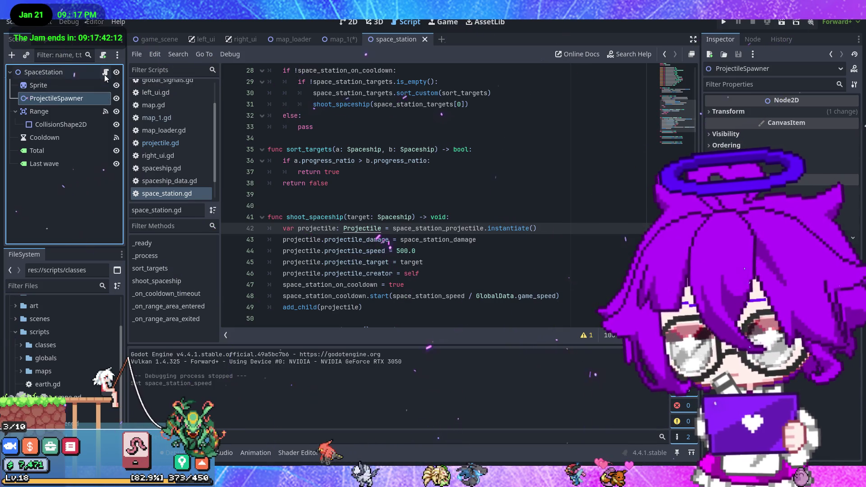
{"action": "left_click", "coordinate": [720, 112]}
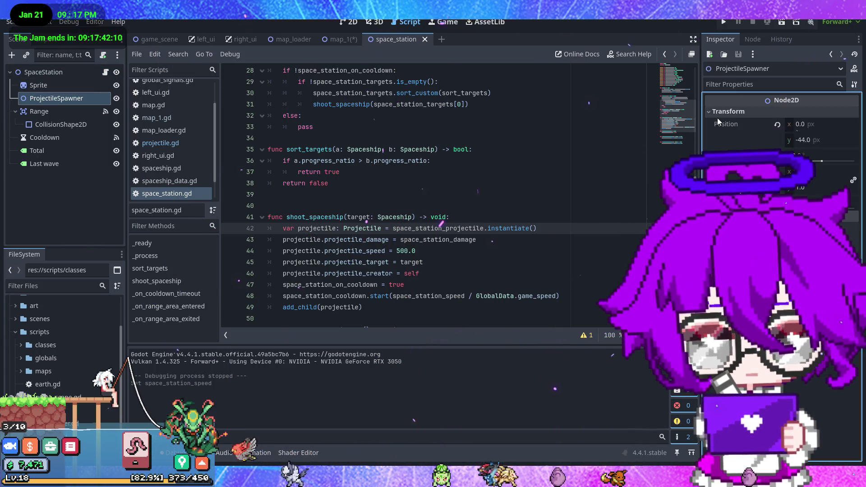
{"action": "left_click", "coordinate": [727, 114]}
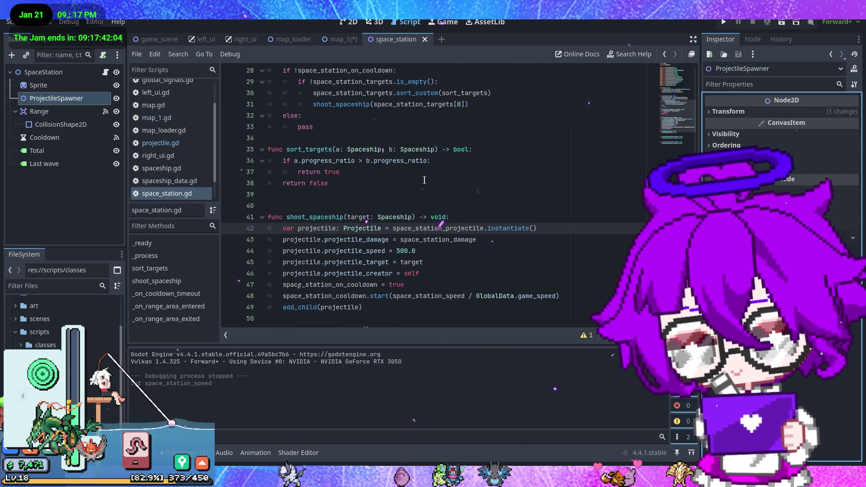
- Scroll the script up and place the cursor after the last export variable on line 17
{"action": "scroll", "coordinate": [416, 181], "scroll_direction": "up", "scroll_amount": 1}
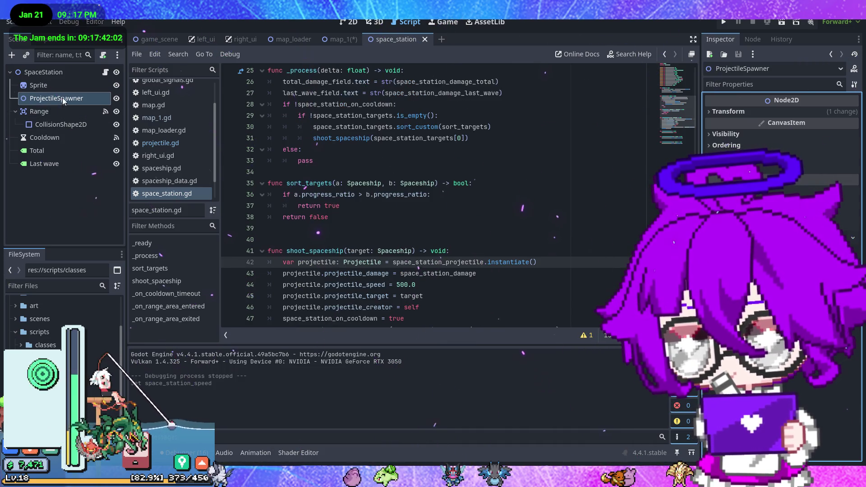
{"action": "scroll", "coordinate": [436, 182], "scroll_direction": "up", "scroll_amount": 2}
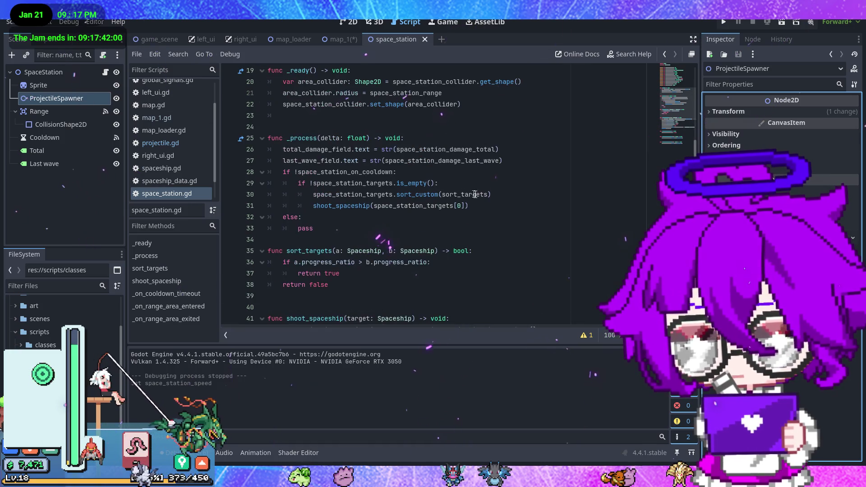
{"action": "scroll", "coordinate": [482, 197], "scroll_direction": "down", "scroll_amount": 3}
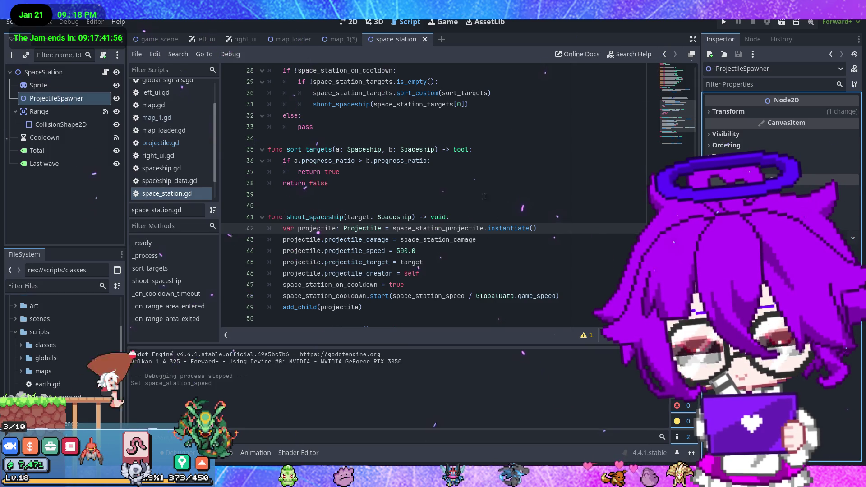
{"action": "scroll", "coordinate": [556, 228], "scroll_direction": "up", "scroll_amount": 10}
{"action": "left_click", "coordinate": [420, 250]}
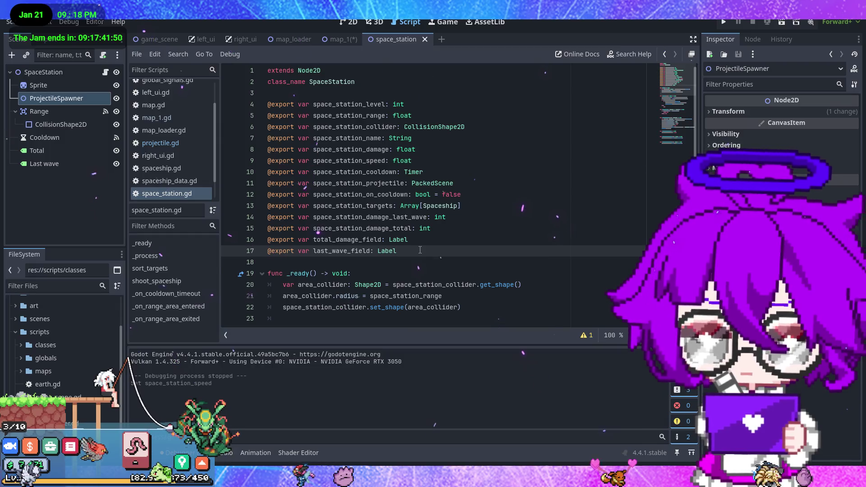
{"action": "key", "text": "Return"}
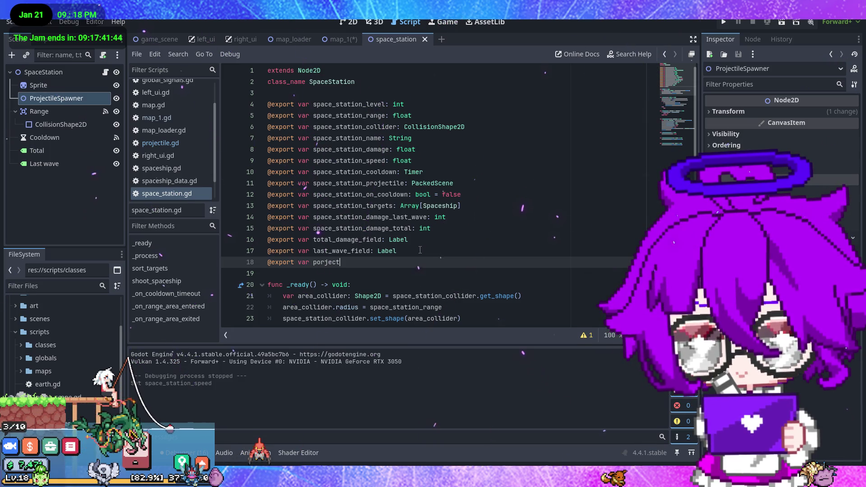
{"action": "type", "text": "ile_spawner: Node"}
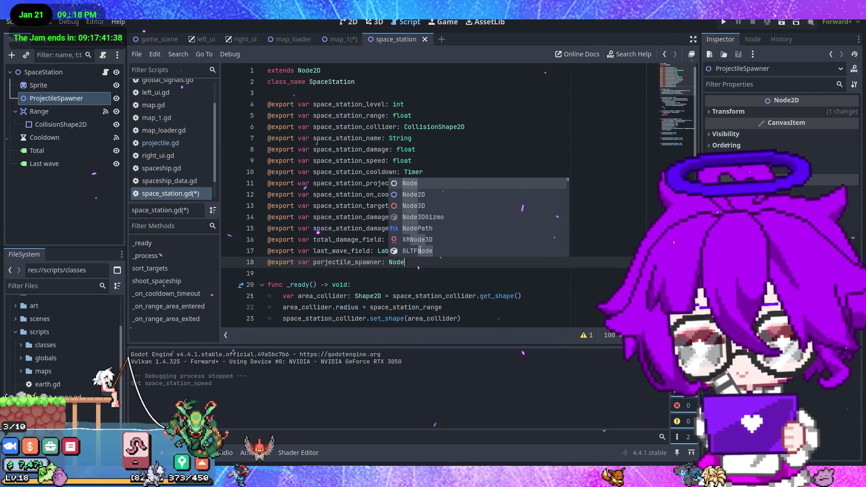
{"action": "key", "text": "Down"}
{"action": "key", "text": "Return"}
{"action": "key", "text": "ctrl+s"}
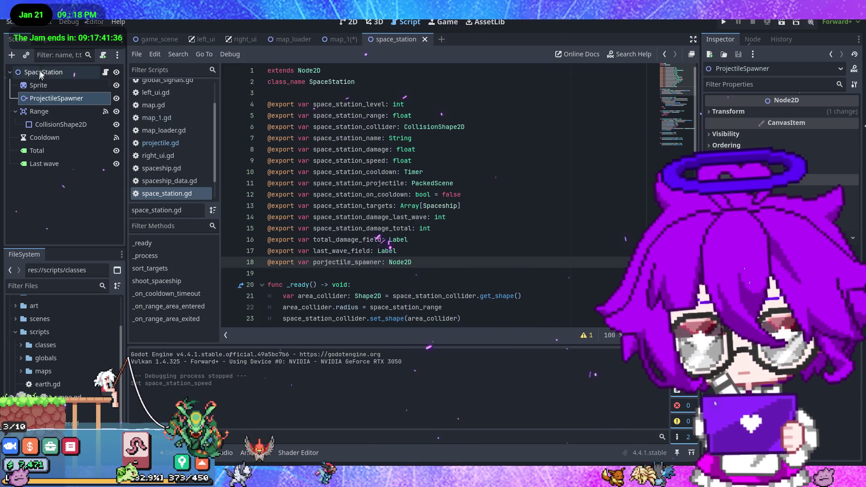
{"action": "left_click", "coordinate": [45, 72]}
{"action": "left_click_drag", "start_coordinate": [53, 99], "coordinate": [520, 166]}
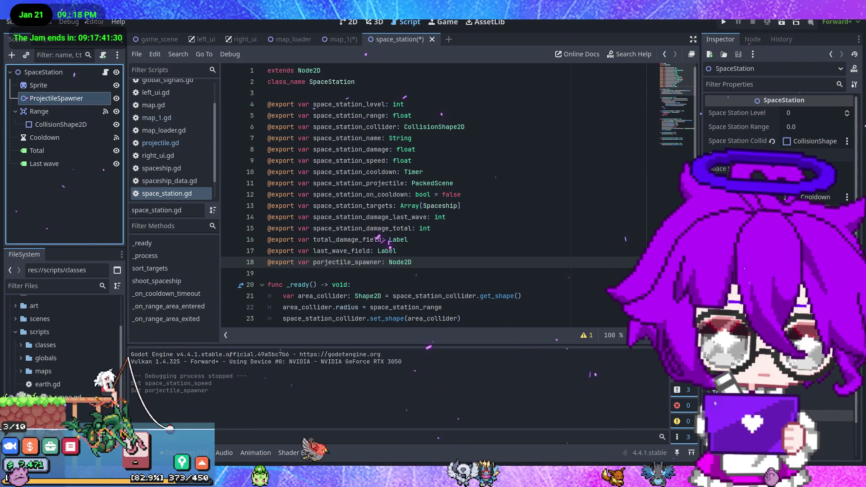
- Insert 'projectile.position = porjectile_spawner.position' after the instantiate line, save, and run the game
{"action": "scroll", "coordinate": [454, 240], "scroll_direction": "down", "scroll_amount": 7}
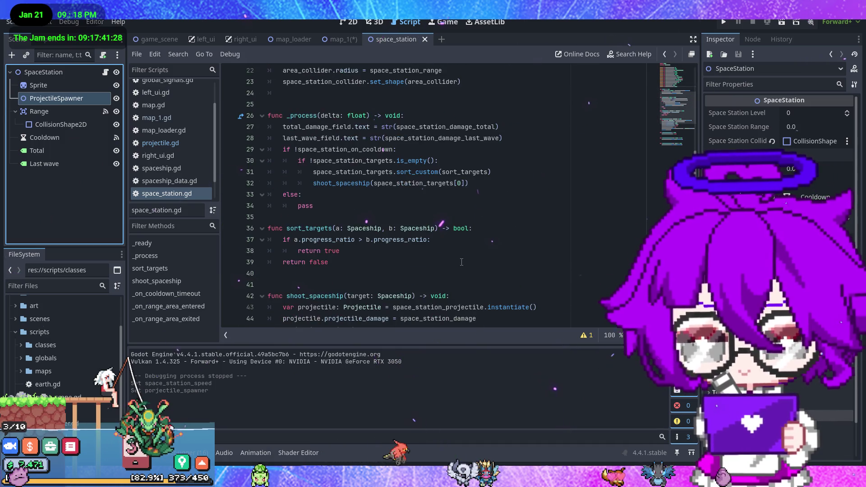
{"action": "scroll", "coordinate": [463, 255], "scroll_direction": "down", "scroll_amount": 2}
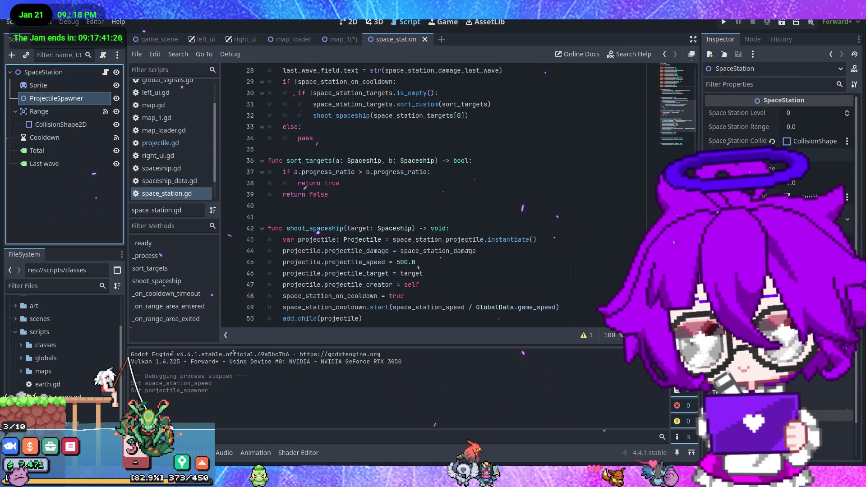
{"action": "left_click", "coordinate": [551, 239]}
{"action": "key", "text": "Return"}
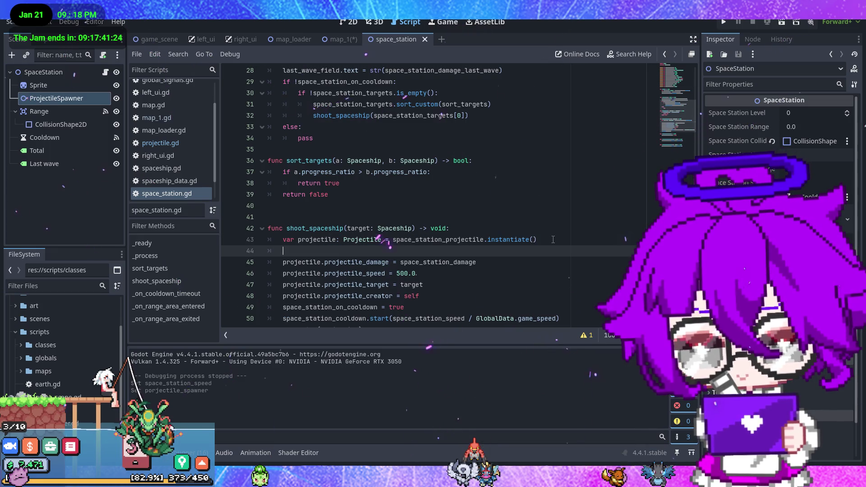
{"action": "type", "text": "projectile"}
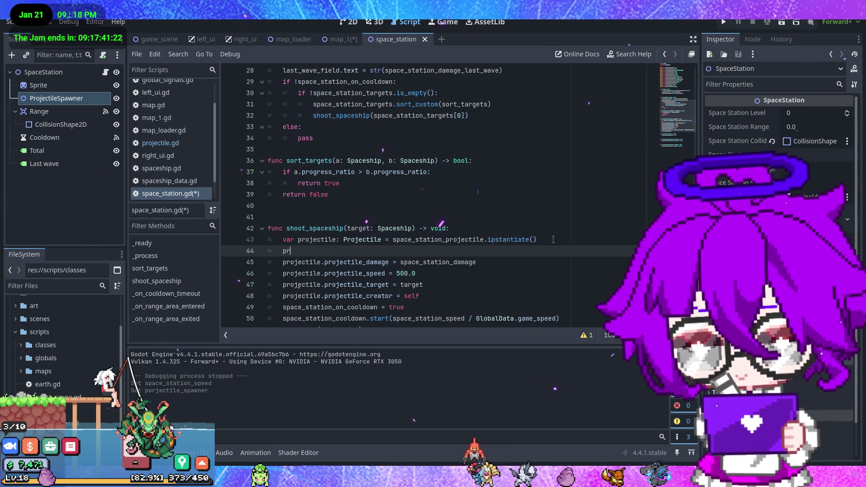
{"action": "type", "text": ".position"}
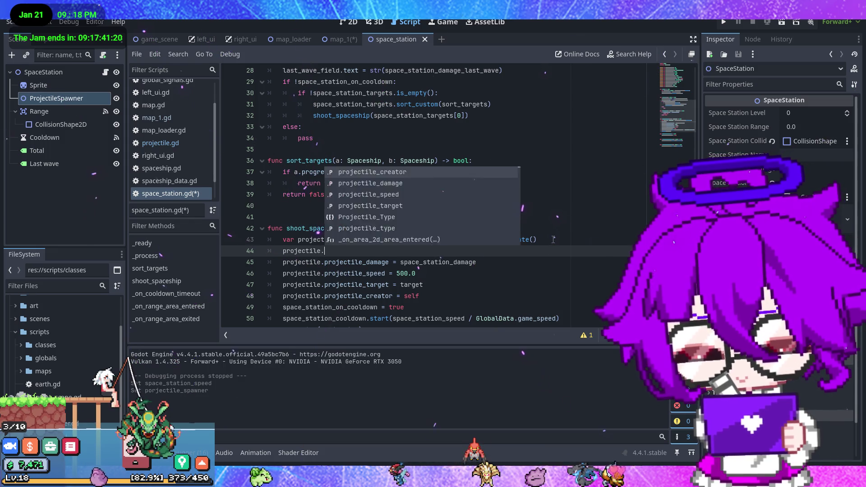
{"action": "type", "text": " = p"}
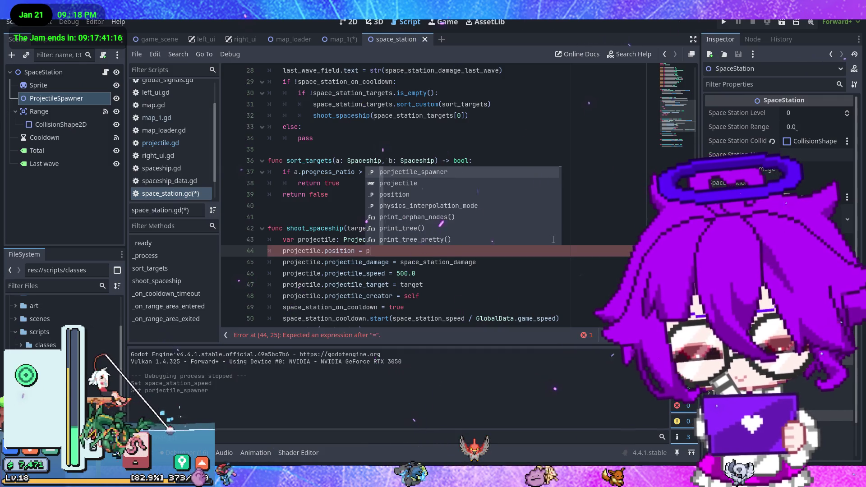
{"action": "key", "text": "Return"}
{"action": "type", "text": "pawner.po"}
{"action": "key", "text": "Return"}
{"action": "key", "text": "ctrl+s"}
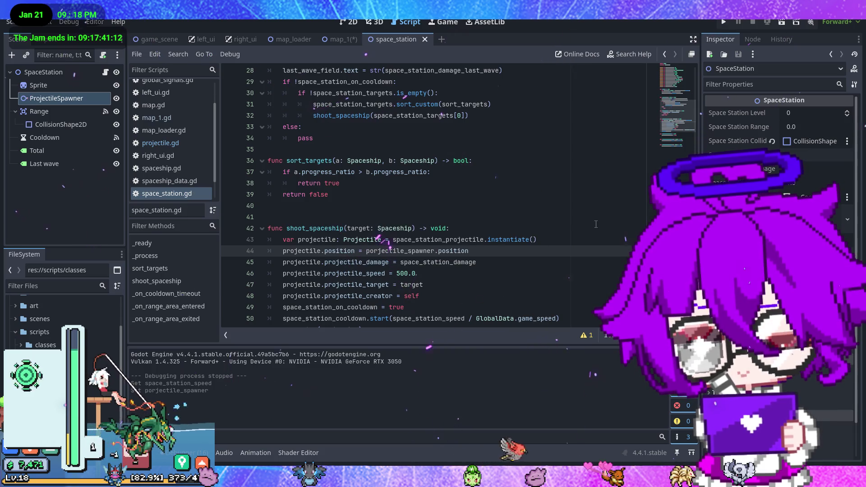
{"action": "key", "text": "F5"}
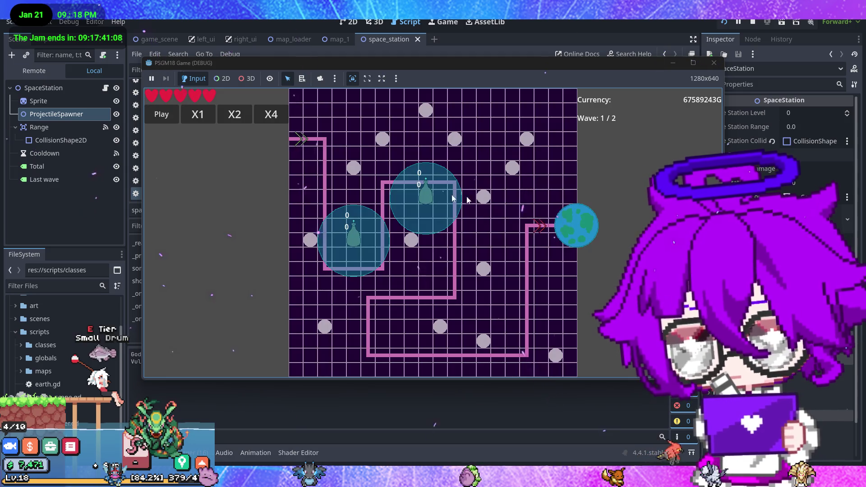
- Test at 4x speed, pause to check the projectiles, then stop the game
{"action": "left_click", "coordinate": [283, 115]}
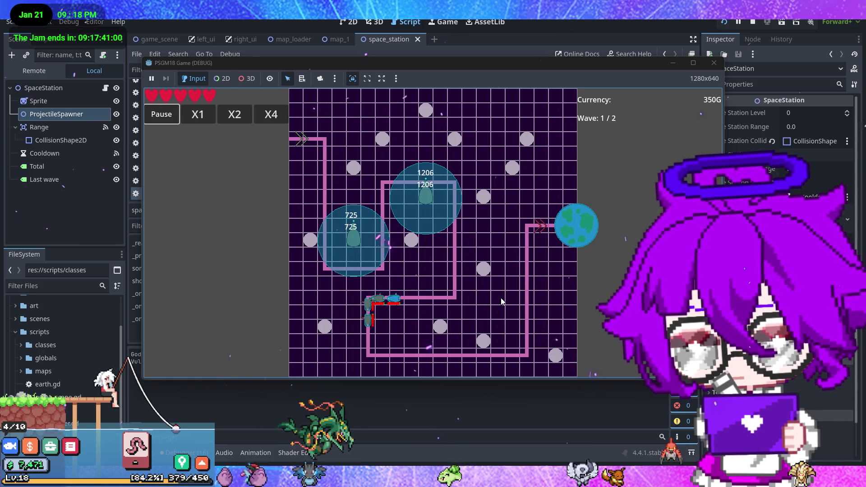
{"action": "left_click", "coordinate": [162, 114]}
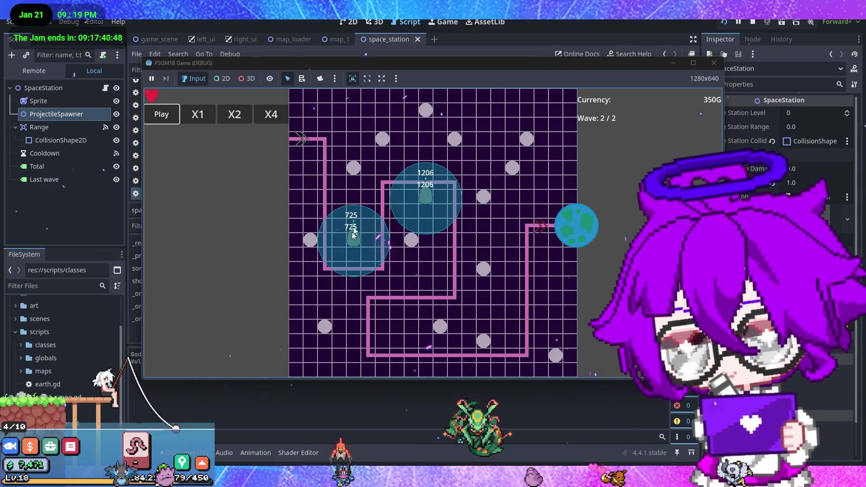
{"action": "left_click", "coordinate": [714, 62]}
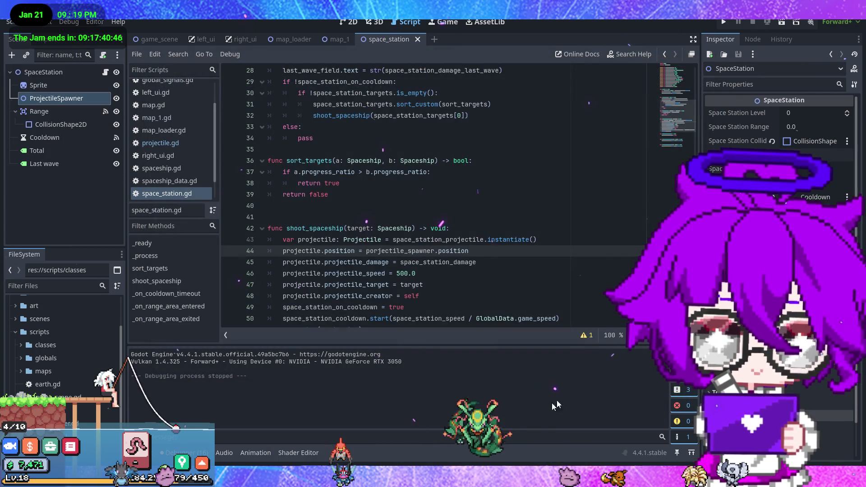
{"action": "key", "text": "alt+Tab"}
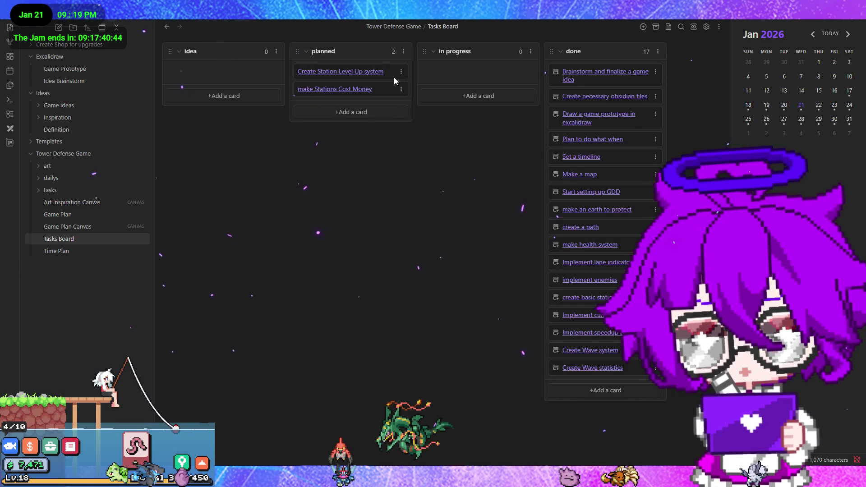
- Move the Create Station Level Up system card to In progress and open its note
{"action": "left_click_drag", "start_coordinate": [389, 75], "coordinate": [501, 72]}
{"action": "left_click", "coordinate": [492, 74]}
{"action": "left_click_drag", "start_coordinate": [429, 98], "coordinate": [281, 96]}
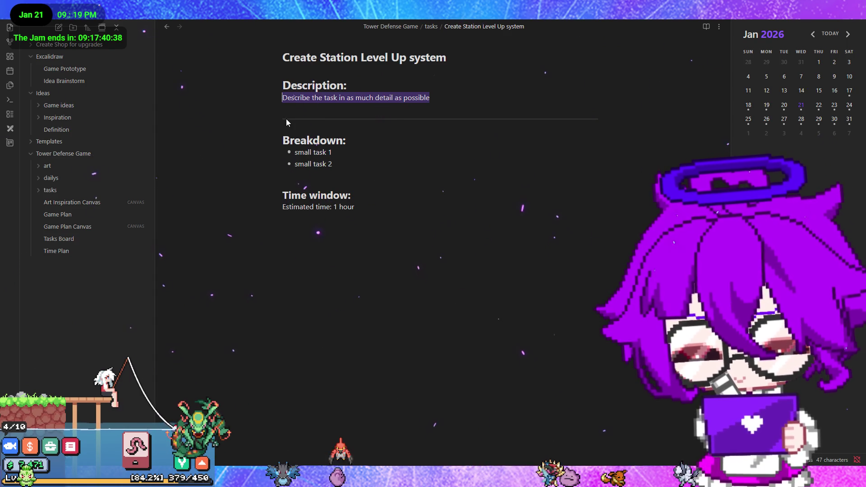
- Write the description: make stations clickable so the player can spend money levelling stations and their stats
{"action": "type", "text": "Make stat"}
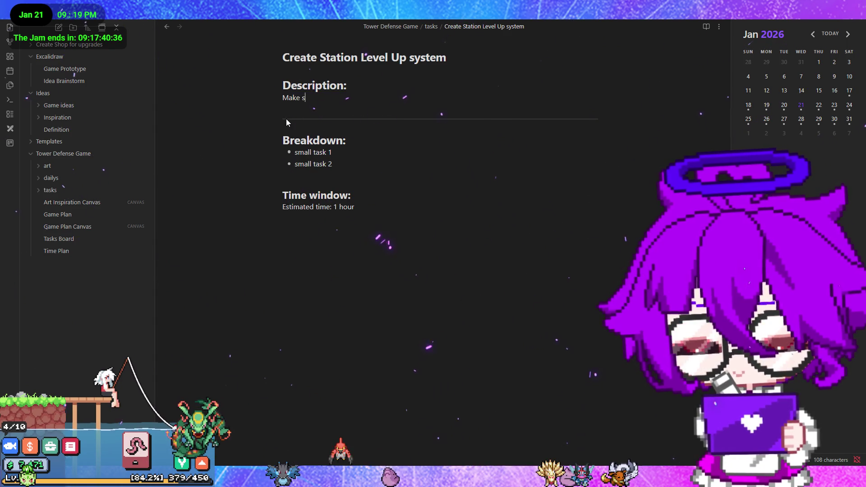
{"action": "type", "text": "ions "}
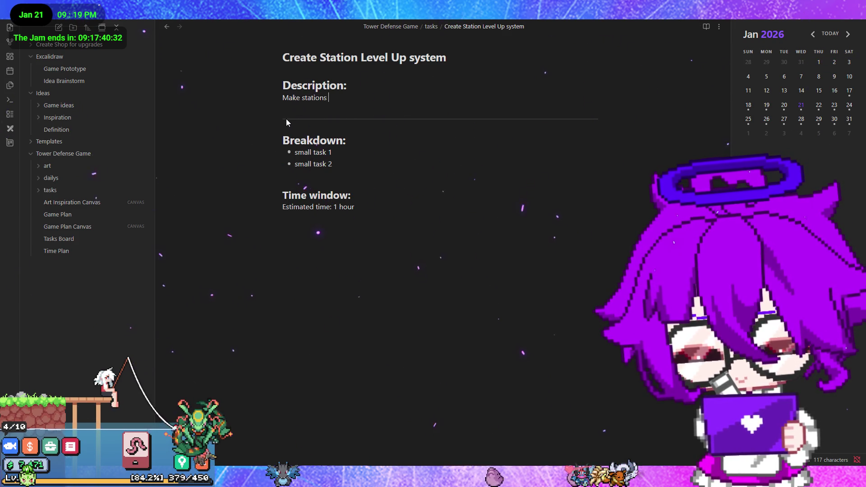
{"action": "type", "text": "cli"}
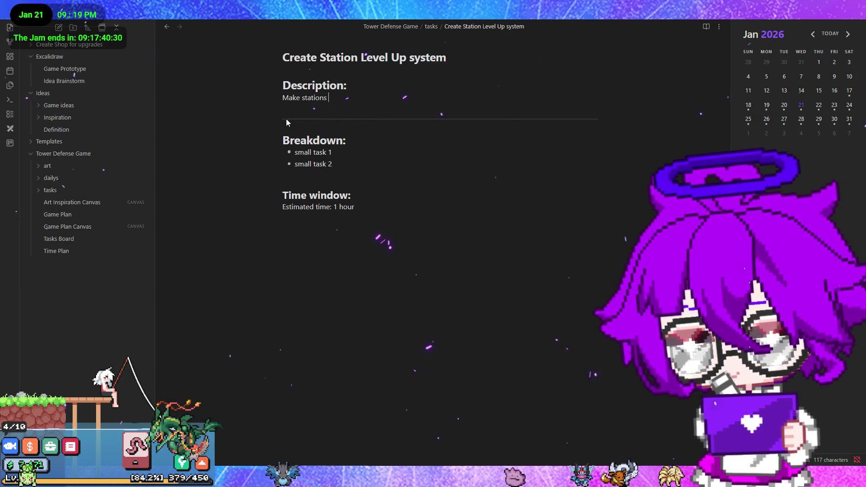
{"action": "type", "text": "ckable so "}
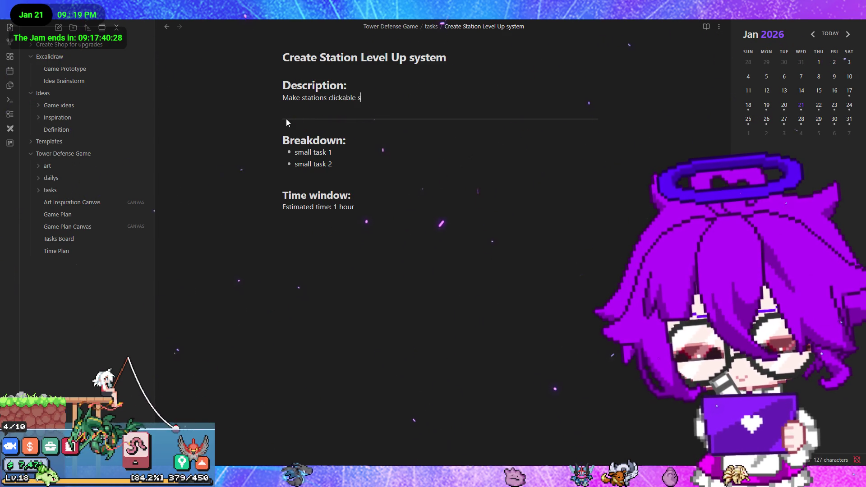
{"action": "type", "text": "the player"}
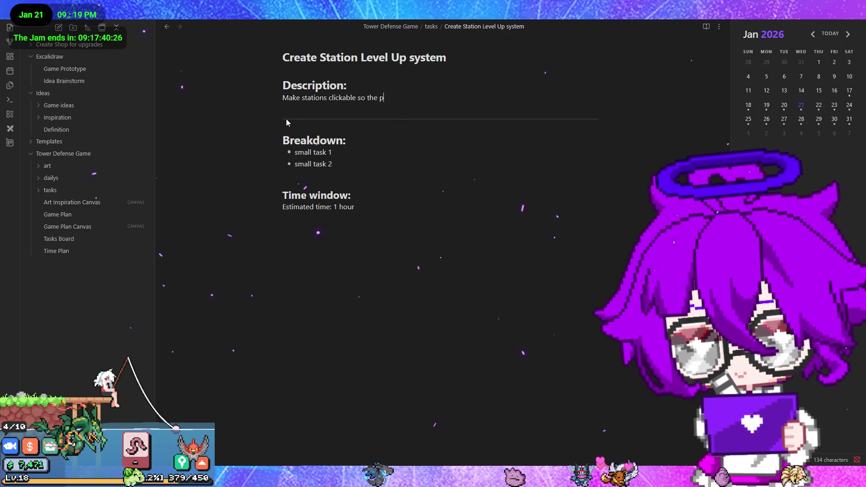
{"action": "type", "text": " can use"}
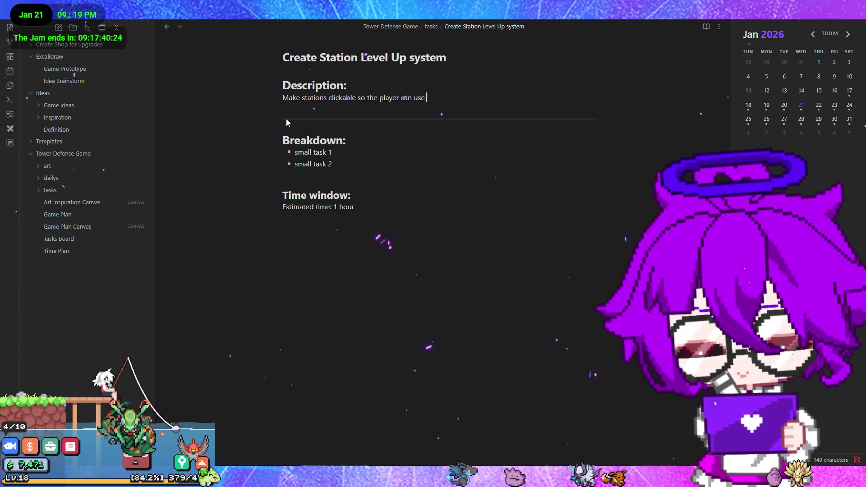
{"action": "key", "text": "BackSpace"}
{"action": "key", "text": "BackSpace"}
{"action": "key", "text": "BackSpace"}
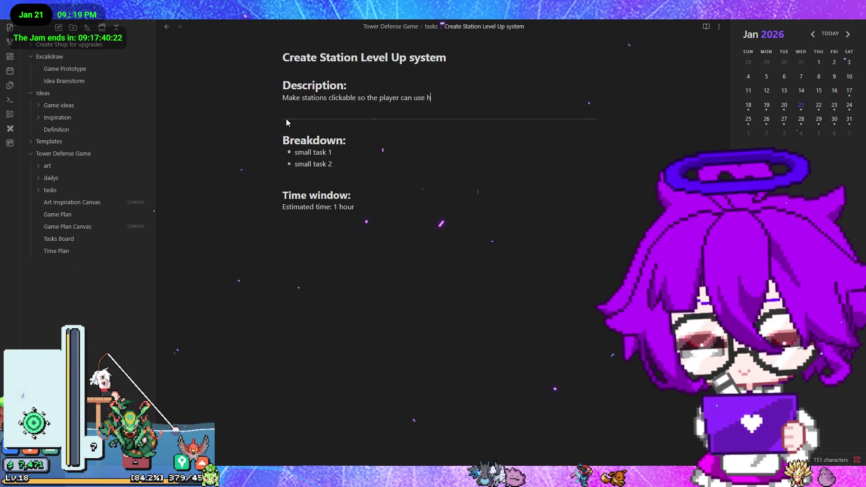
{"action": "type", "text": "money to"}
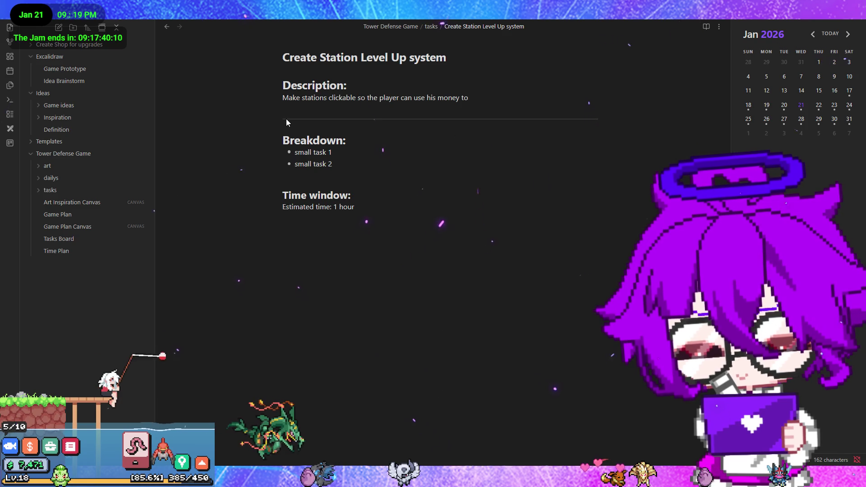
{"action": "type", "text": "level "}
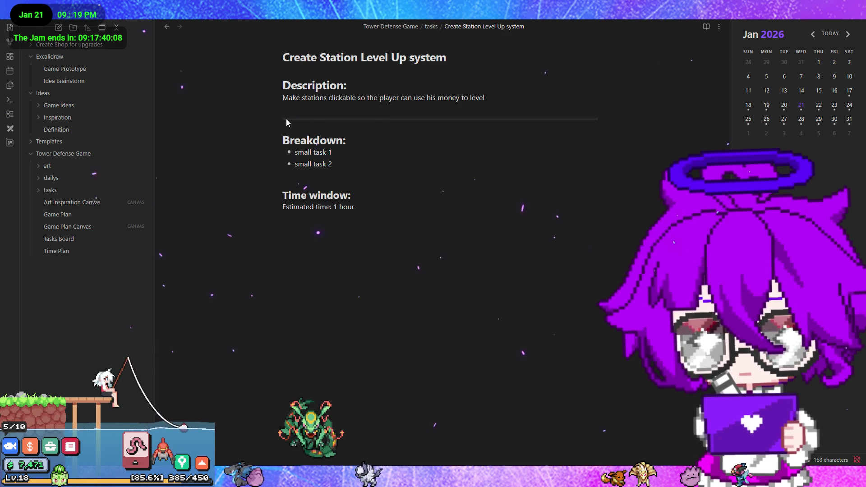
{"action": "type", "text": "up the szat"}
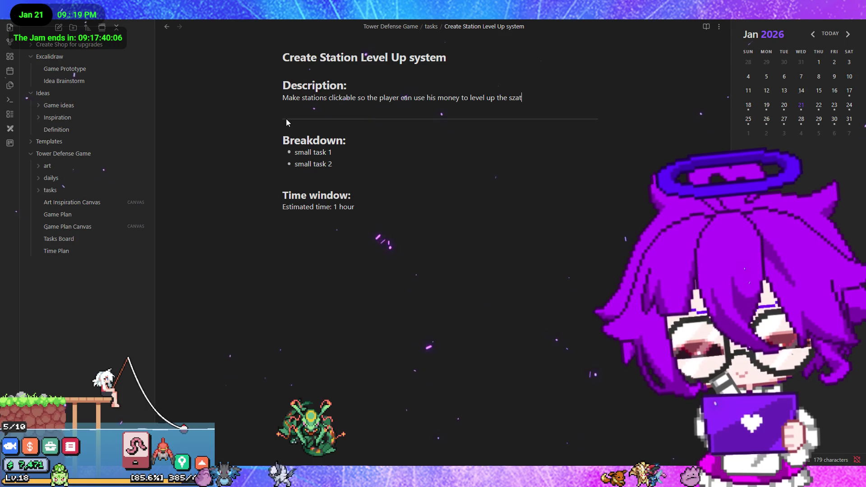
{"action": "key", "text": "BackSpace"}
{"action": "key", "text": "BackSpace"}
{"action": "type", "text": "tations"}
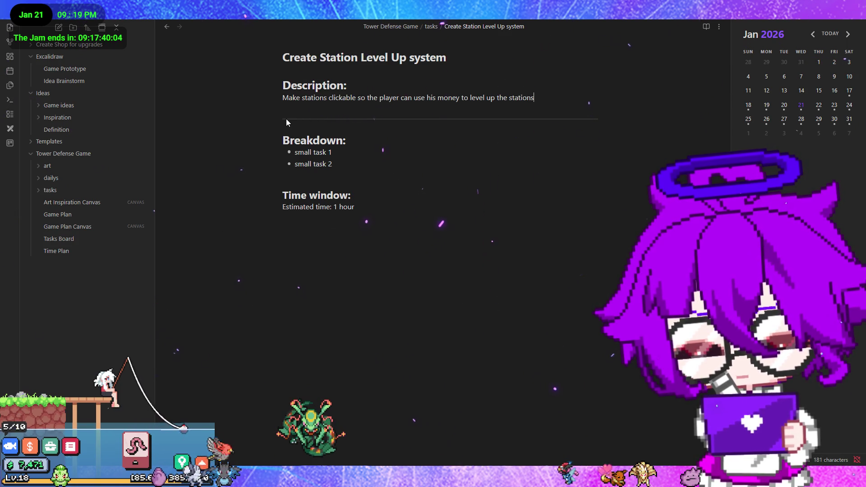
{"action": "type", "text": ", up"}
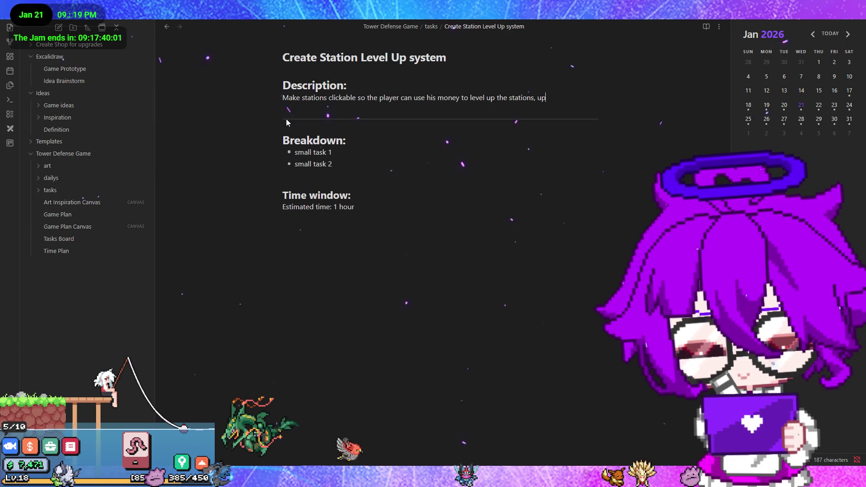
{"action": "key", "text": "BackSpace"}
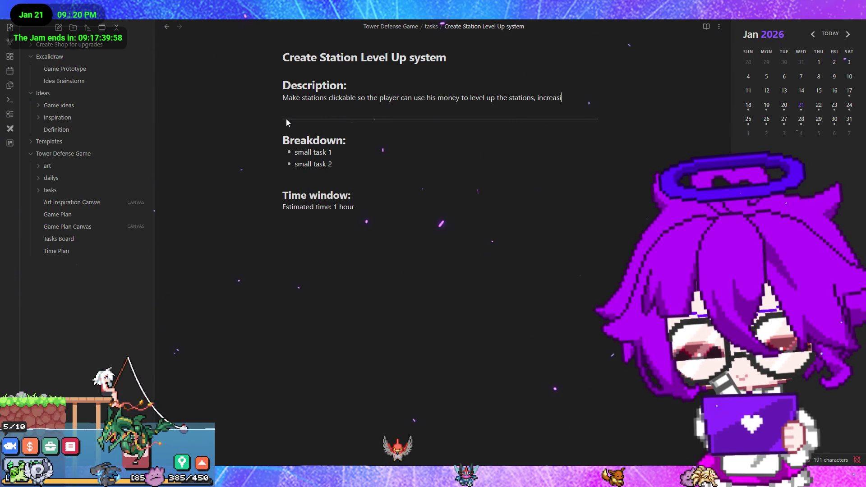
{"action": "type", "text": "their stats."}
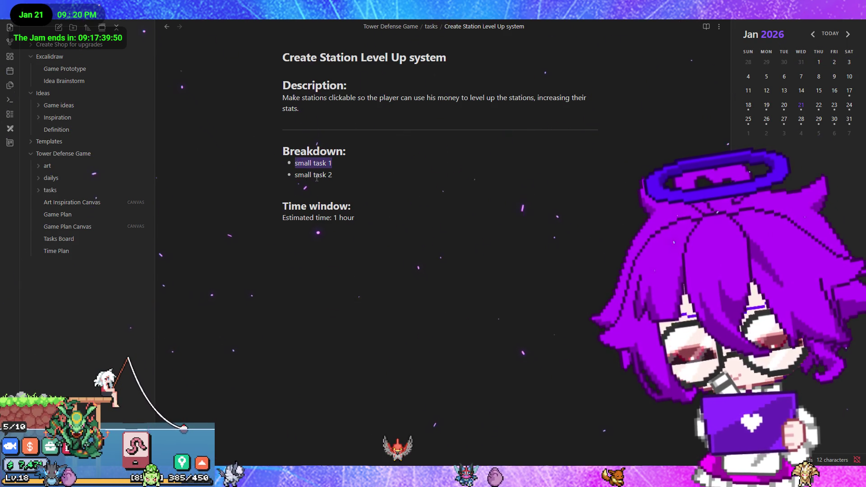
- Add the breakdown items 'Make level up pop up' and 'add new stats'
{"action": "type", "text": "Make level up p"}
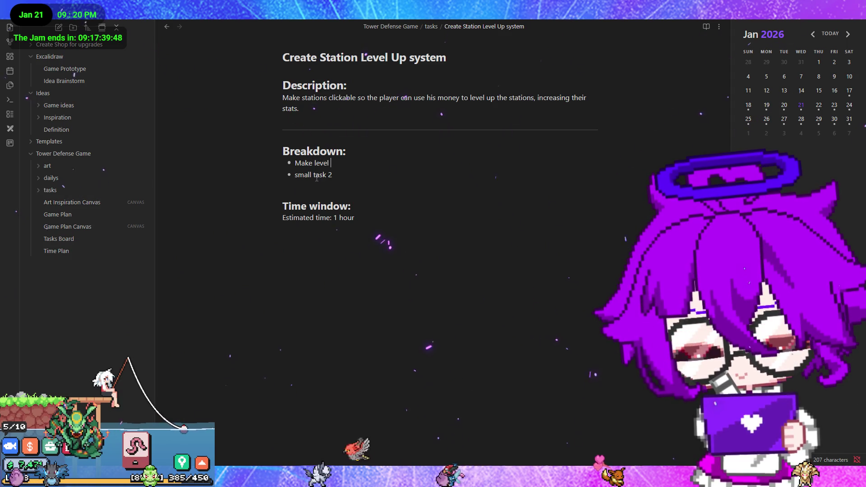
{"action": "type", "text": "op up a"}
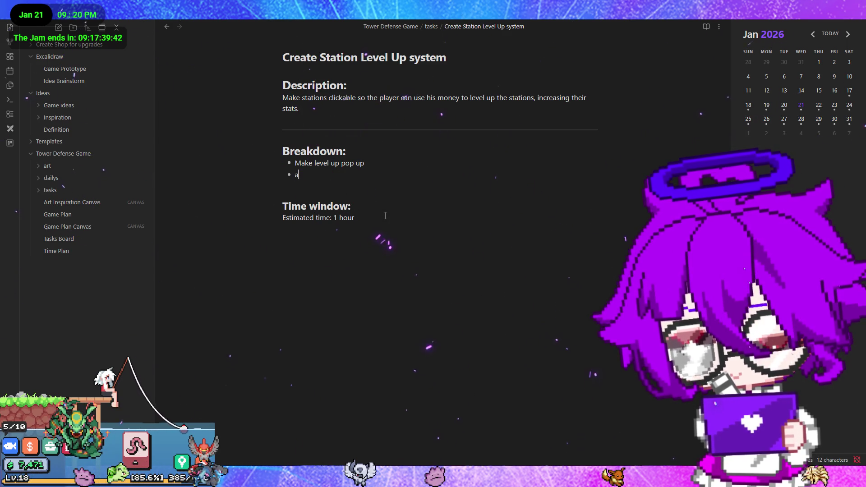
{"action": "type", "text": "dd new stats"}
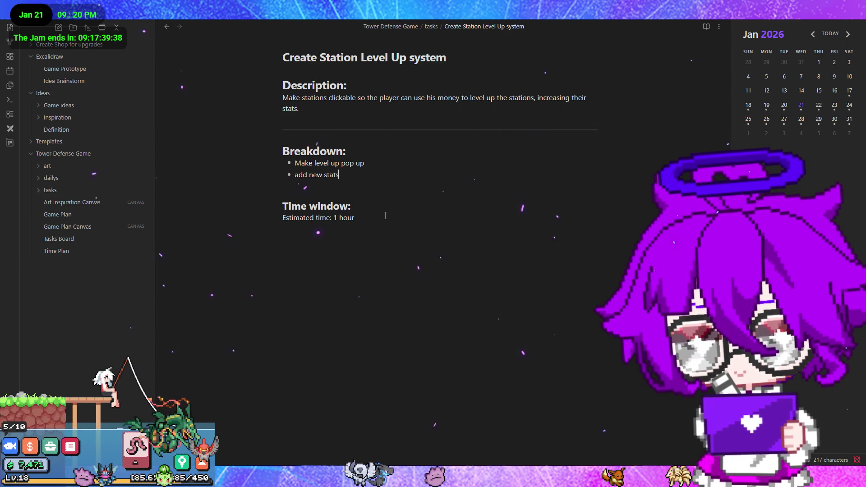
{"action": "left_click", "coordinate": [379, 200]}
{"action": "key", "text": "alt+Tab"}
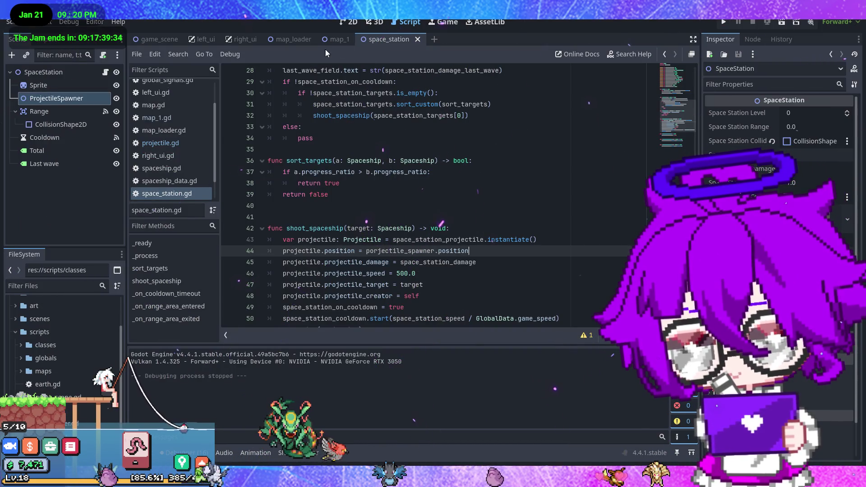
- Open the right_ui scene in the 2D view and select its Control root node
{"action": "left_click", "coordinate": [157, 40]}
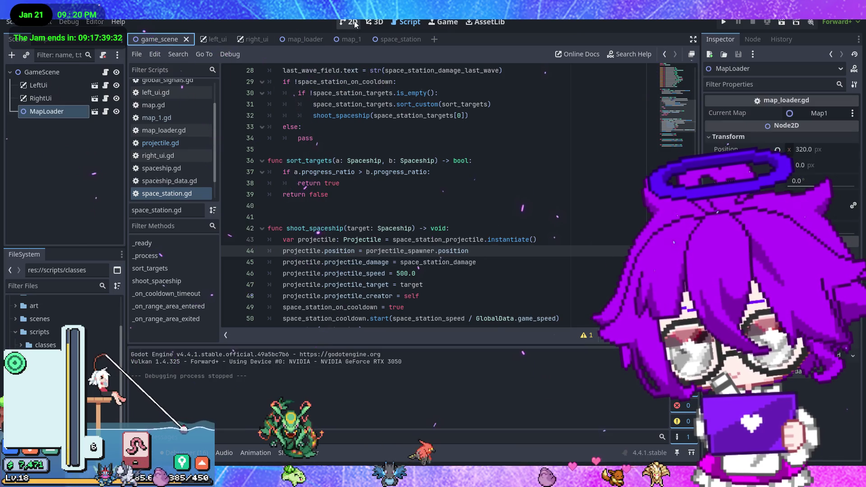
{"action": "left_click", "coordinate": [350, 21]}
{"action": "scroll", "coordinate": [475, 213], "scroll_direction": "down", "scroll_amount": 4}
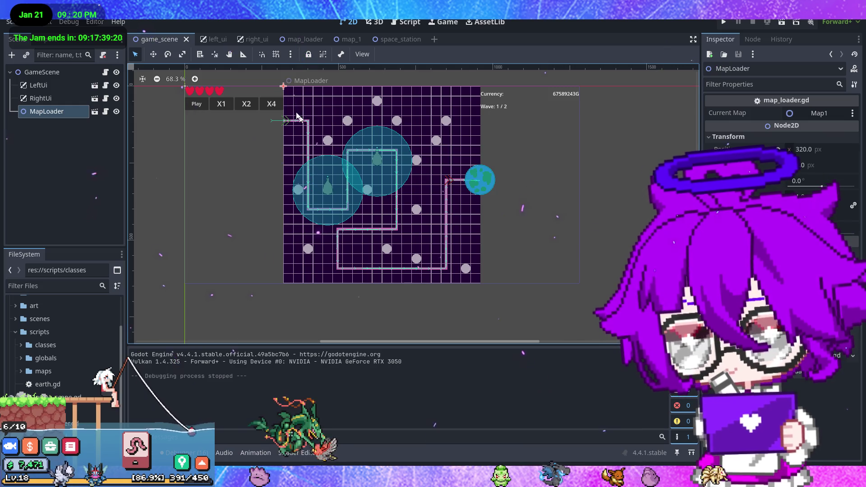
{"action": "left_click", "coordinate": [250, 42]}
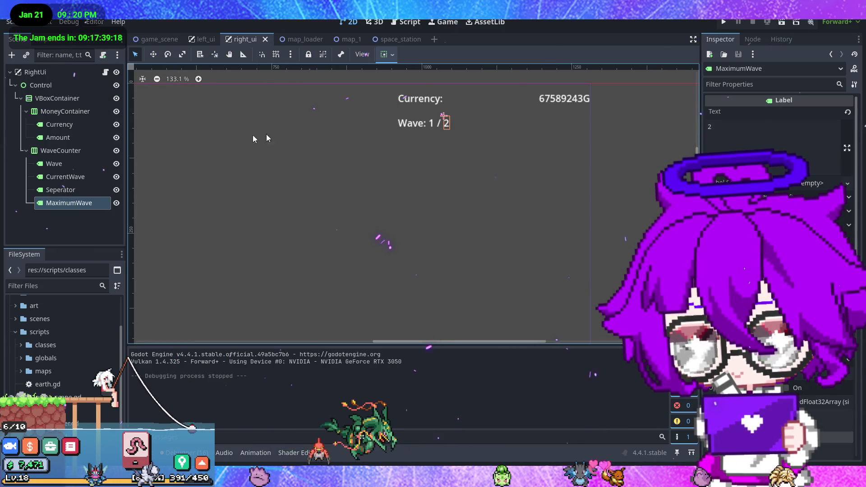
{"action": "left_click", "coordinate": [67, 85]}
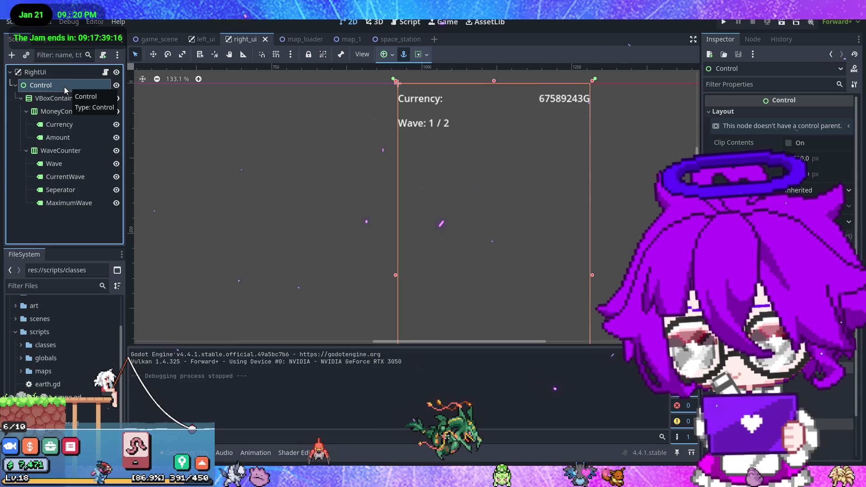
{"action": "right_click", "coordinate": [64, 87]}
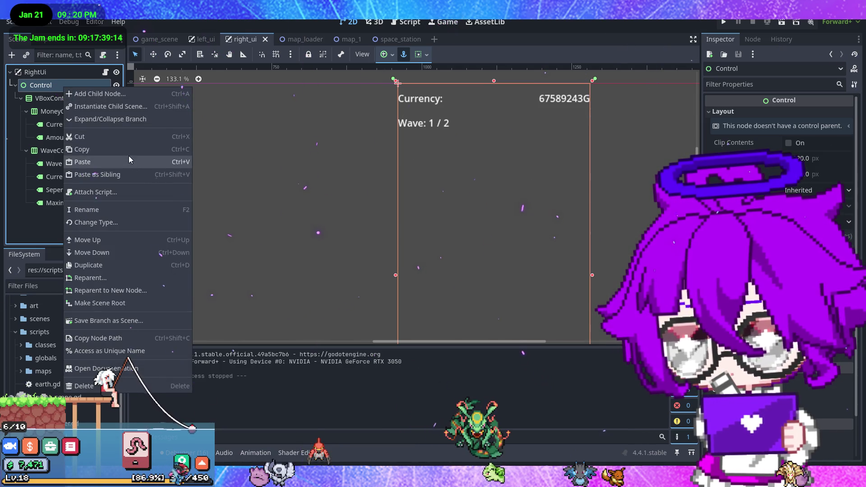
- Change the Control node's type to PanelContainer
{"action": "left_click", "coordinate": [126, 222]}
{"action": "type", "text": "pane"}
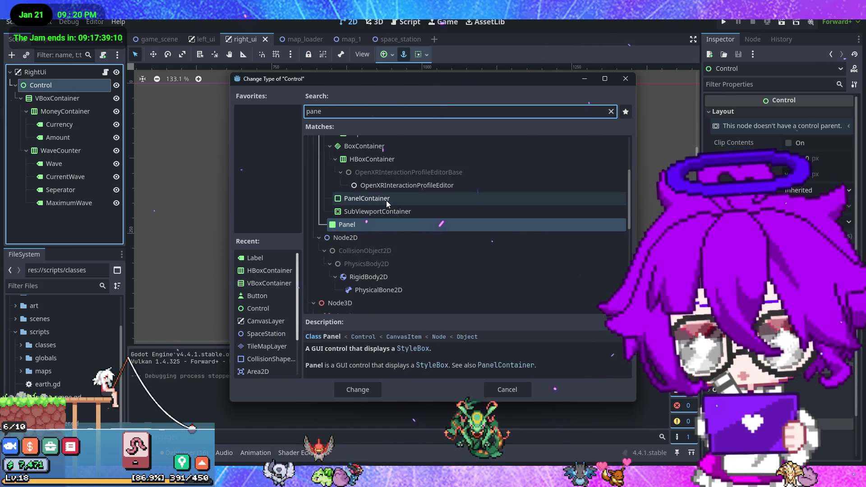
{"action": "left_click", "coordinate": [386, 199]}
{"action": "key", "text": "Return"}
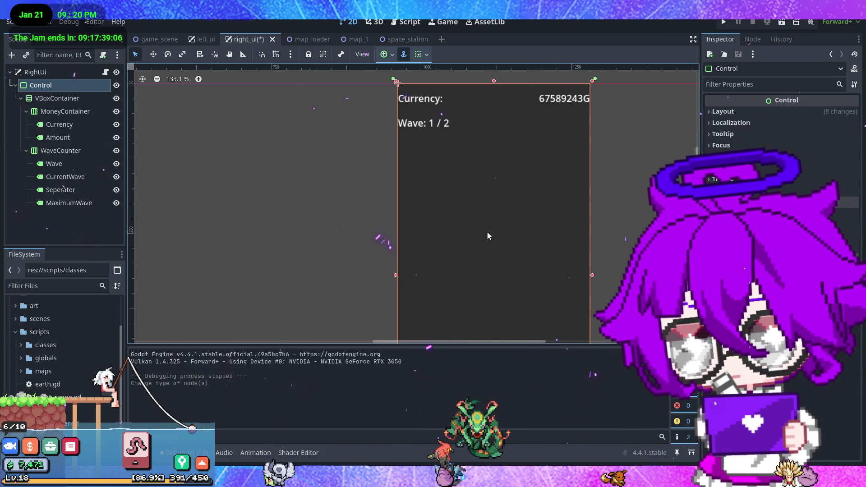
- Collapse the label branches and change VBoxContainer's vertical sizing to wrap the Currency and Wave labels
{"action": "scroll", "coordinate": [487, 235], "scroll_direction": "down", "scroll_amount": 1}
{"action": "left_click", "coordinate": [26, 150]}
{"action": "left_click", "coordinate": [26, 111]}
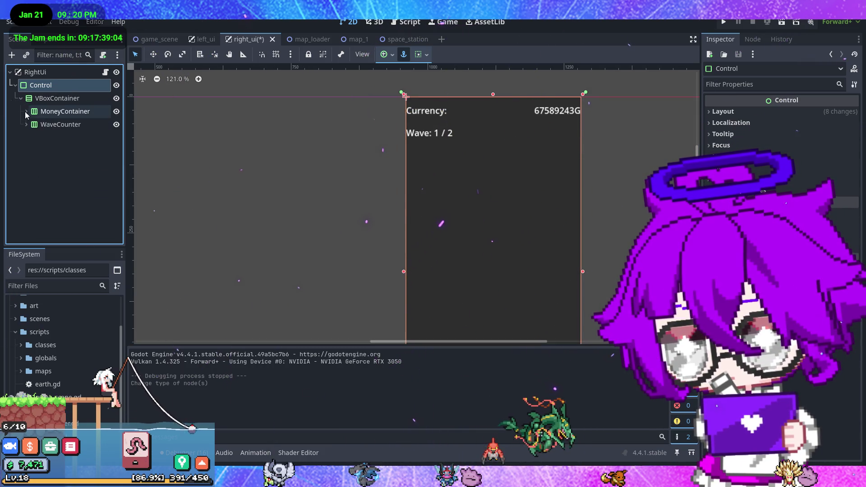
{"action": "left_click", "coordinate": [20, 99]}
{"action": "left_click", "coordinate": [50, 99]}
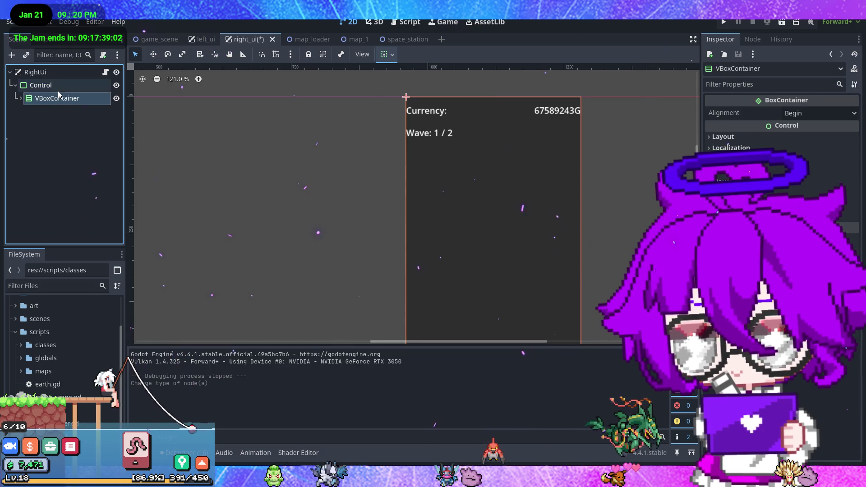
{"action": "left_click", "coordinate": [388, 54]}
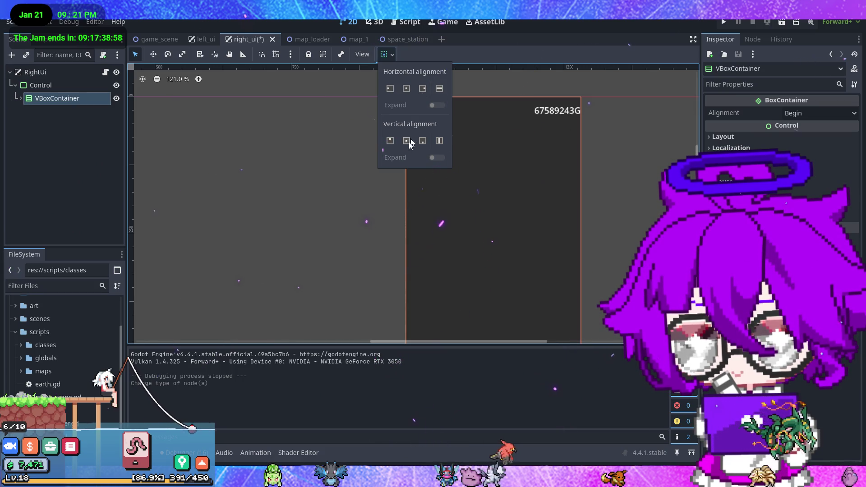
{"action": "left_click", "coordinate": [87, 161]}
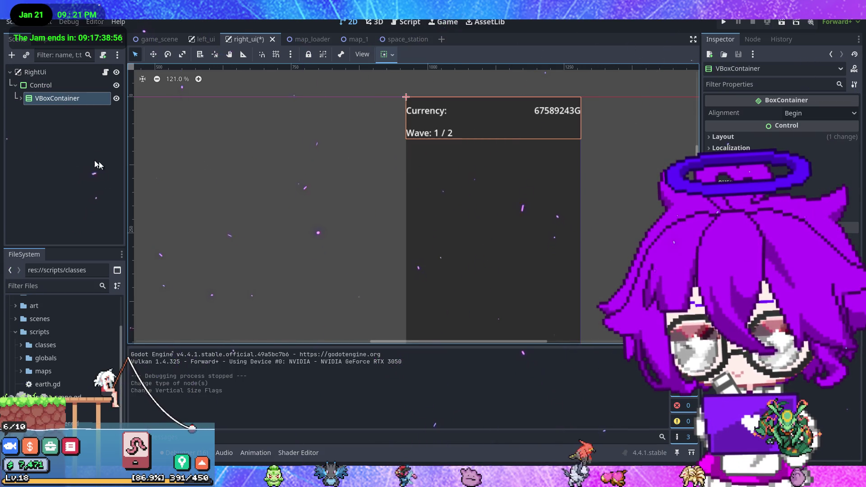
{"action": "left_click", "coordinate": [76, 88]}
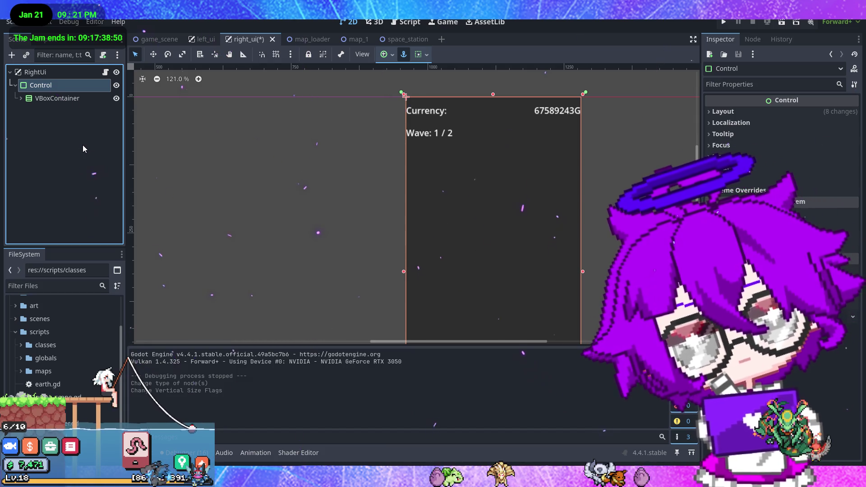
{"action": "right_click", "coordinate": [56, 88]}
{"action": "left_click", "coordinate": [94, 97]}
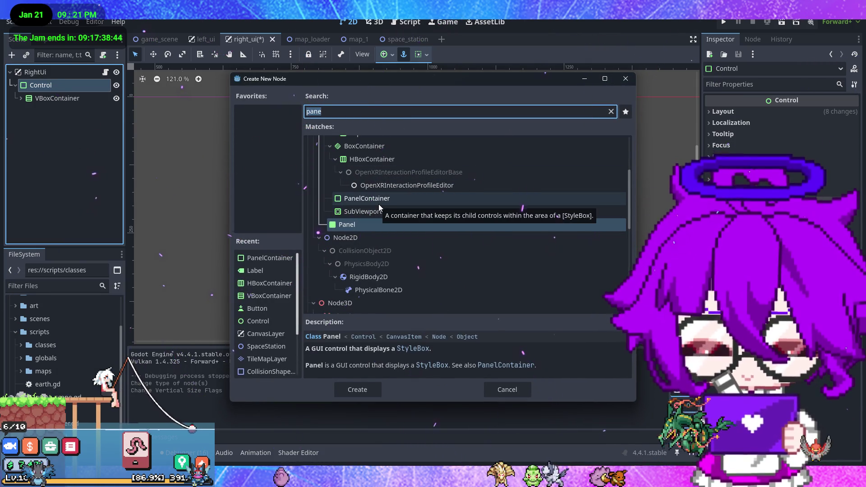
{"action": "type", "text": "conta"}
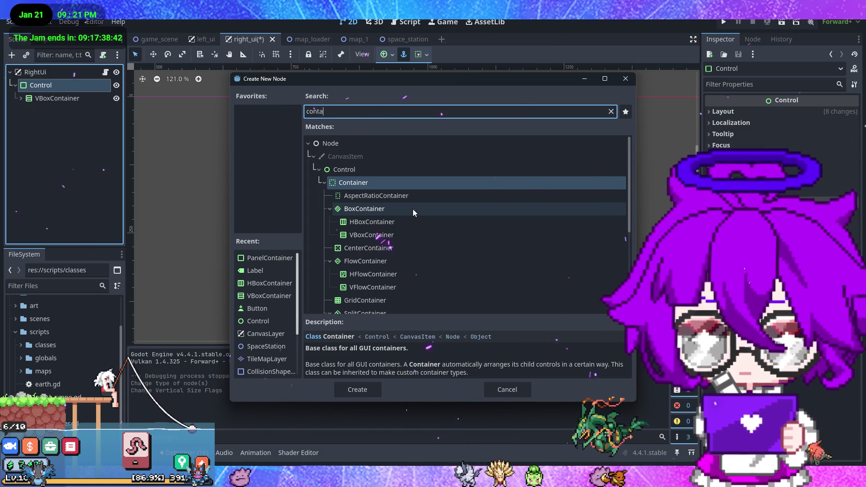
{"action": "scroll", "coordinate": [410, 237], "scroll_direction": "down", "scroll_amount": 2}
{"action": "scroll", "coordinate": [409, 238], "scroll_direction": "down", "scroll_amount": 4}
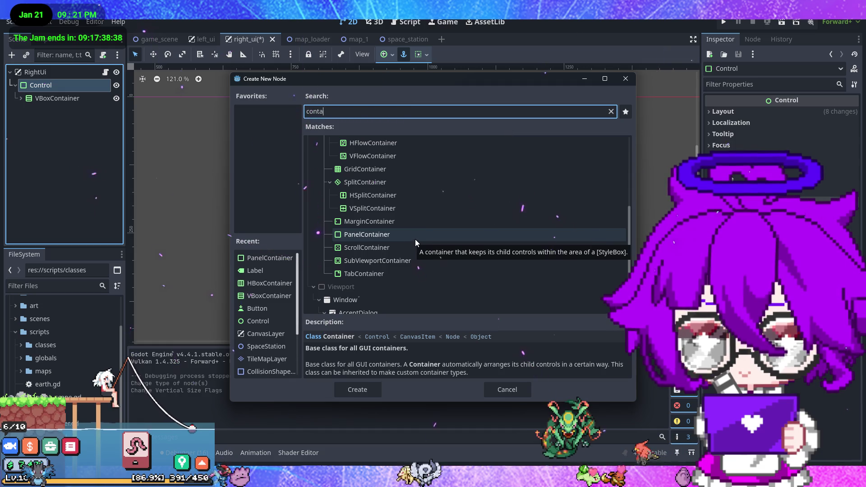
{"action": "double_click", "coordinate": [417, 239]}
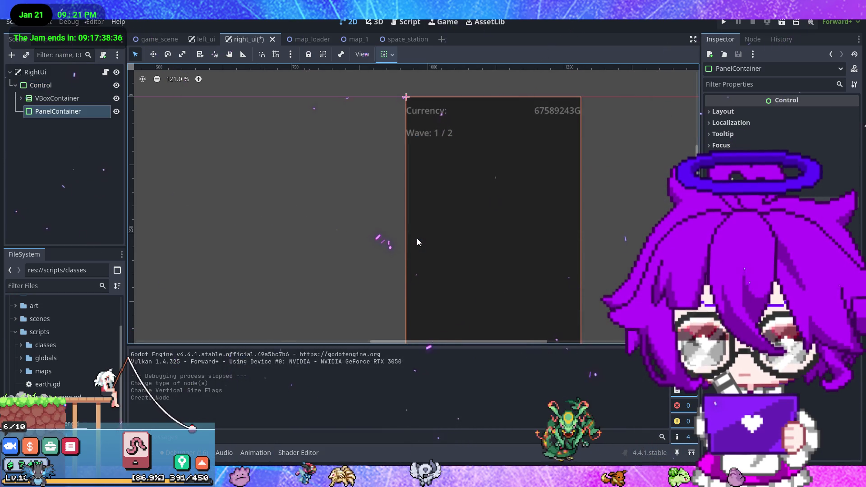
{"action": "left_click", "coordinate": [72, 98]}
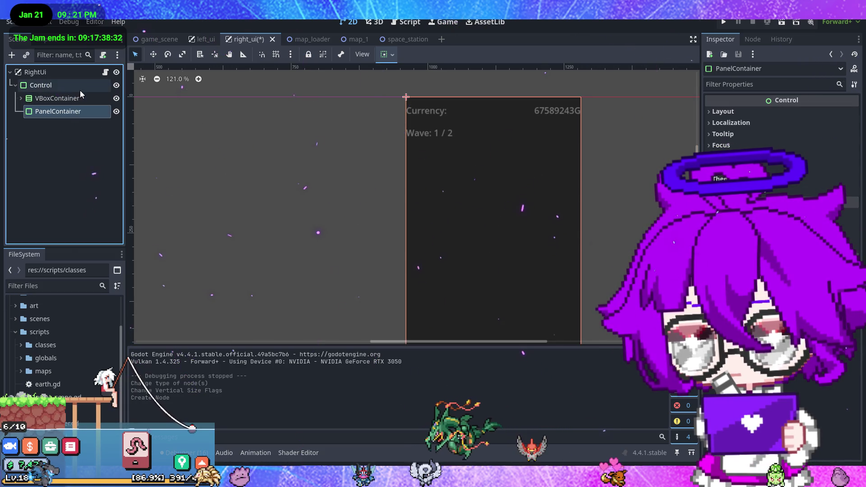
{"action": "left_click", "coordinate": [80, 89]}
{"action": "left_click", "coordinate": [79, 112]}
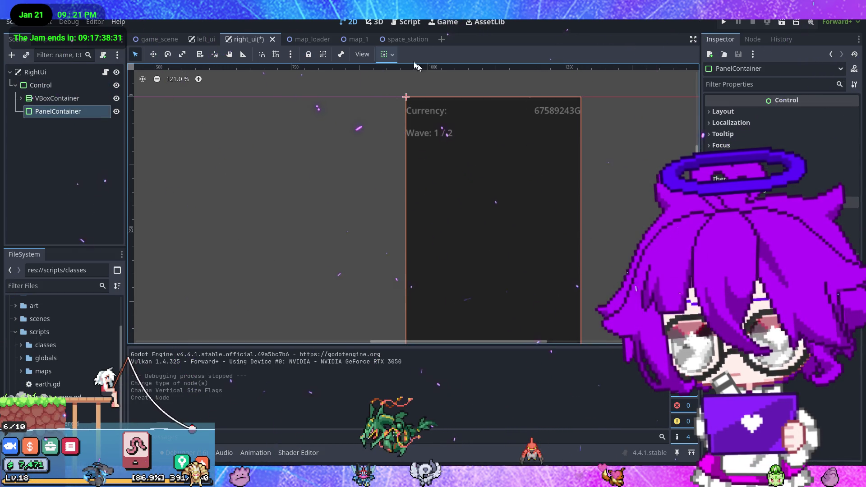
{"action": "left_click", "coordinate": [389, 55]}
{"action": "left_click", "coordinate": [391, 140]}
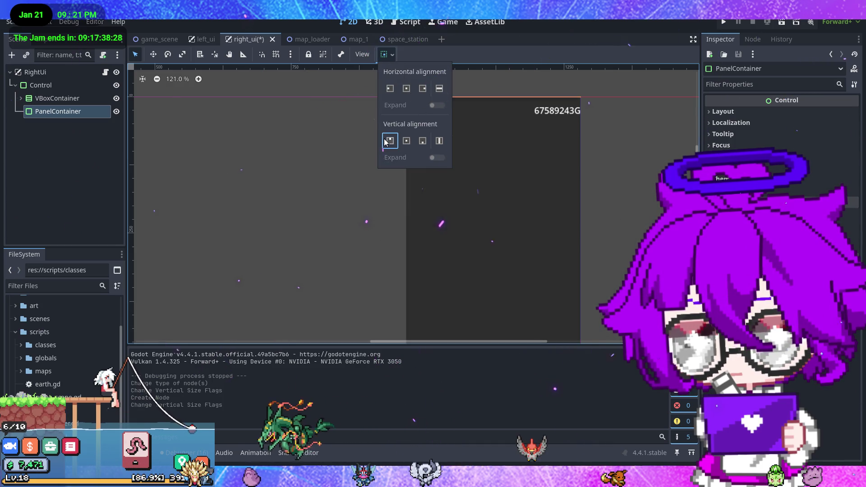
{"action": "left_click", "coordinate": [75, 112]}
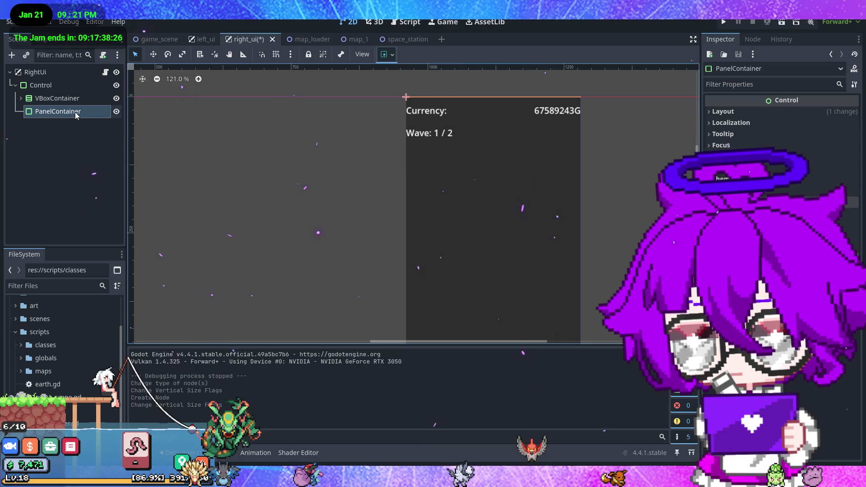
{"action": "right_click", "coordinate": [74, 112]}
{"action": "key", "text": "Delete"}
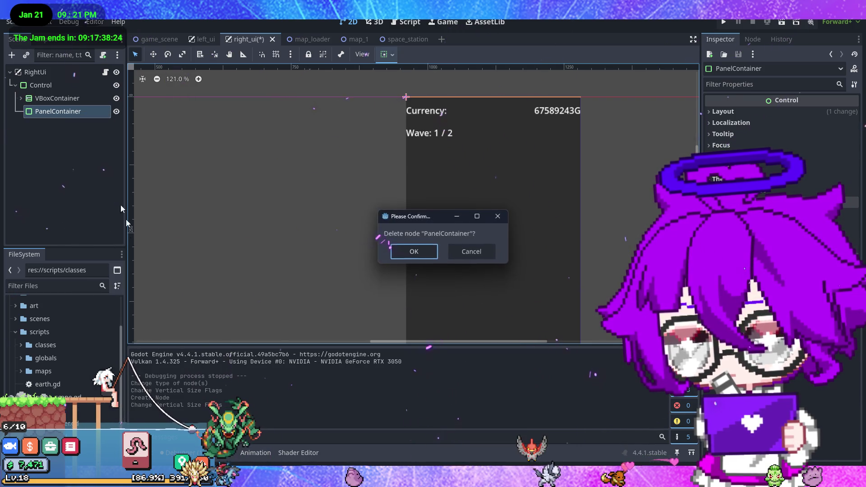
{"action": "left_click", "coordinate": [434, 251]}
{"action": "left_click", "coordinate": [66, 99]}
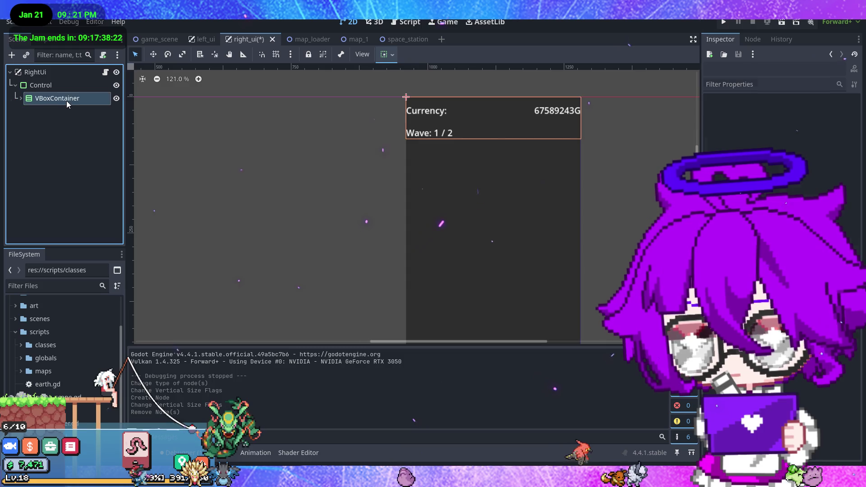
- Make VBoxContainer fill horizontally and set Control's anchor preset to Set to Current Ratio
{"action": "left_click", "coordinate": [393, 56]}
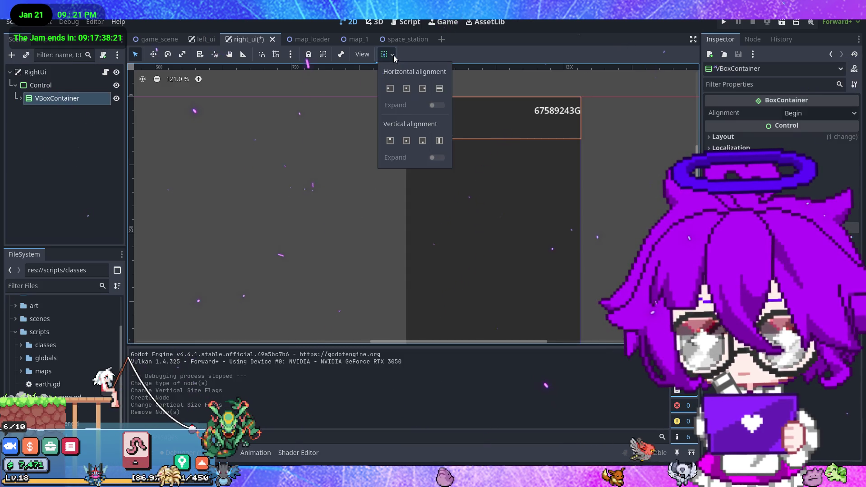
{"action": "left_click", "coordinate": [439, 88]}
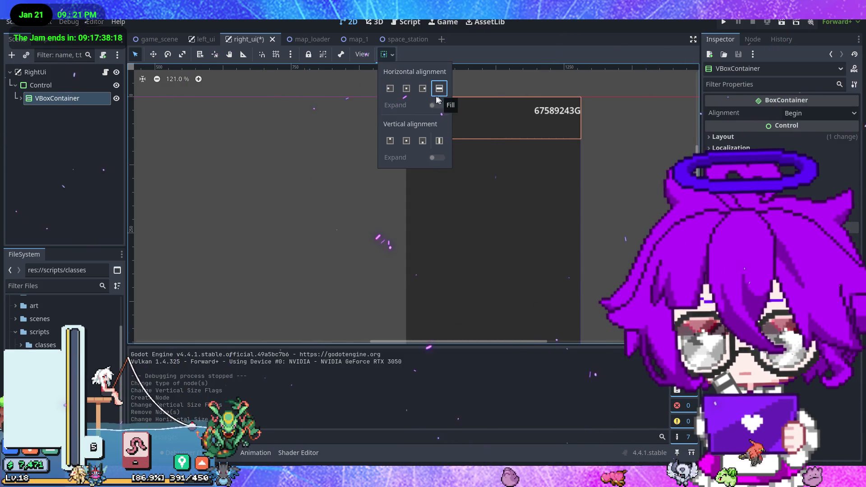
{"action": "left_click", "coordinate": [67, 86]}
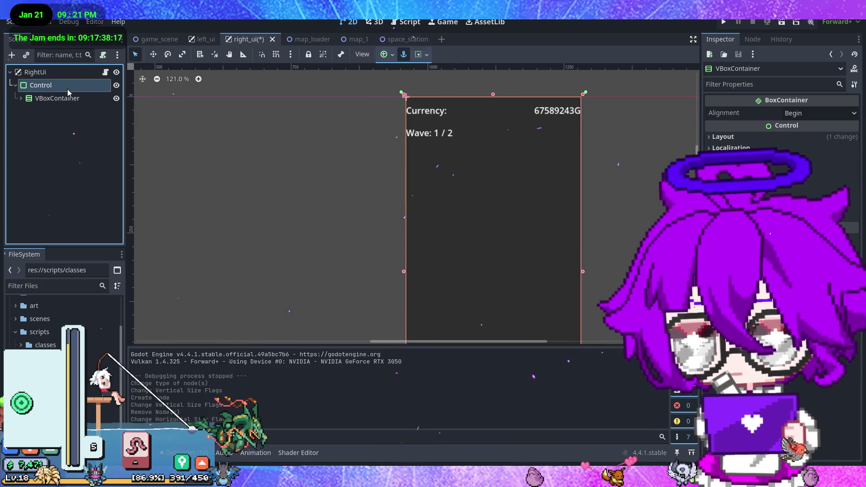
{"action": "left_click", "coordinate": [426, 55]}
{"action": "left_click", "coordinate": [392, 55]}
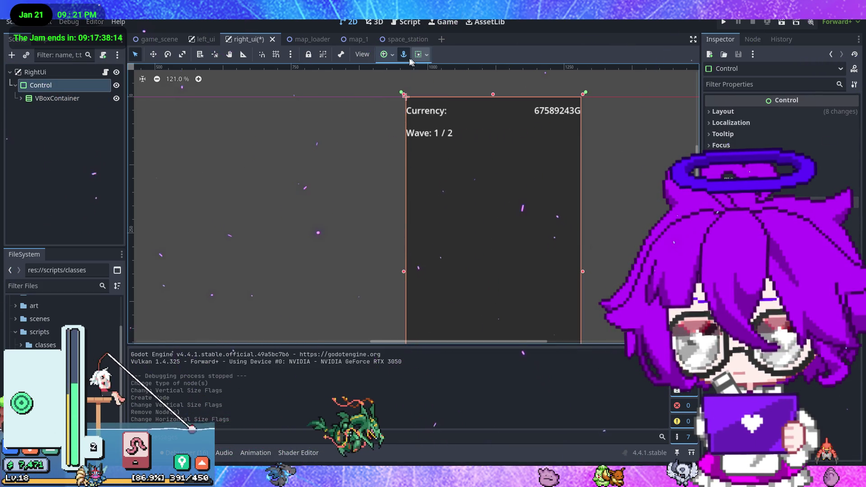
{"action": "left_click", "coordinate": [391, 54]}
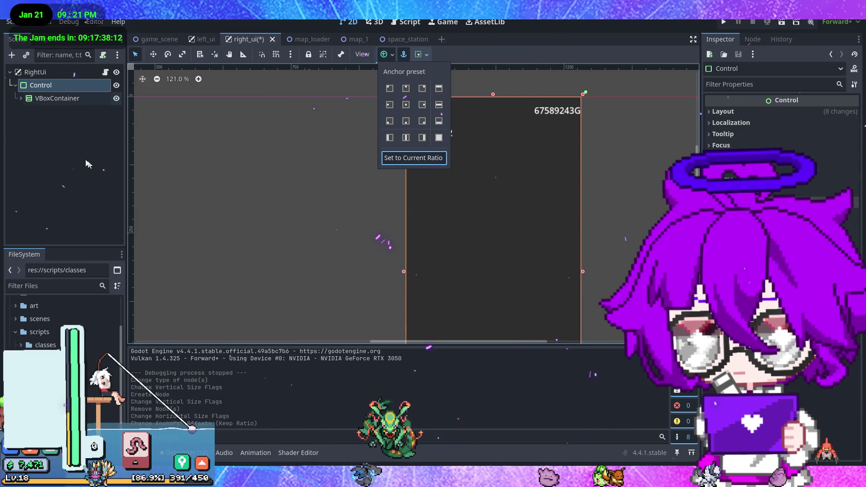
{"action": "left_click", "coordinate": [433, 159]}
- Add a BoxContainer as a child of Control and select it
{"action": "right_click", "coordinate": [64, 90]}
{"action": "left_click", "coordinate": [85, 95]}
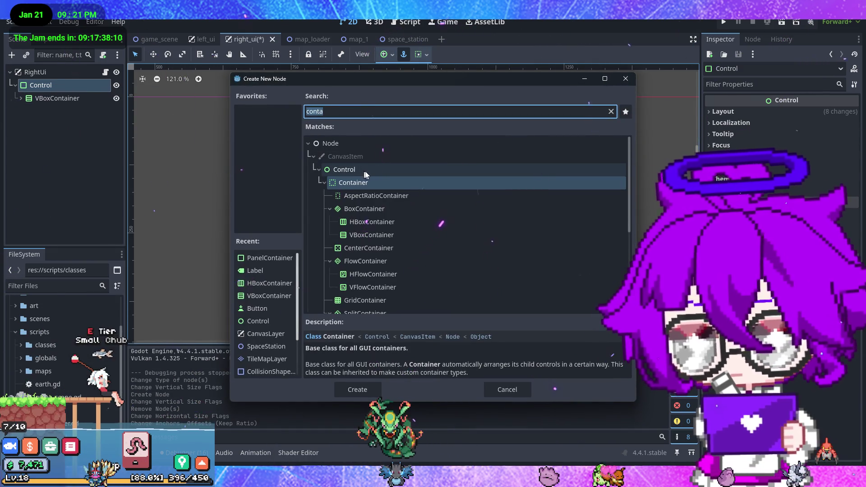
{"action": "left_click", "coordinate": [381, 183]}
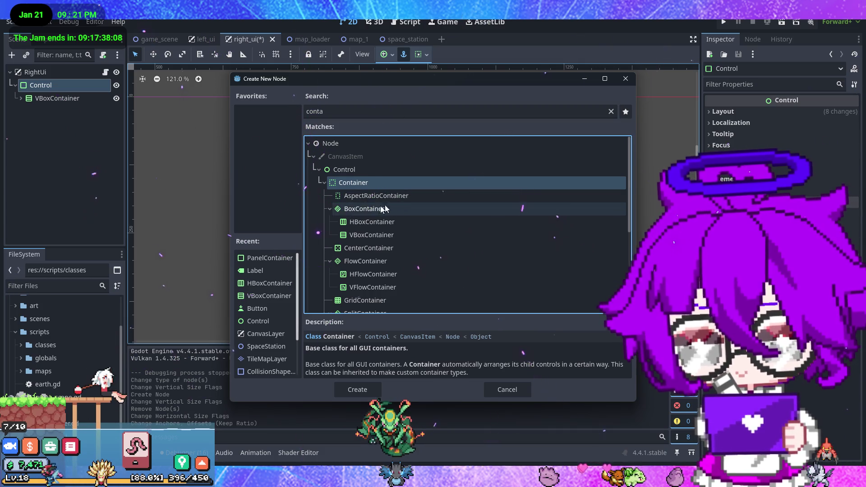
{"action": "left_click", "coordinate": [398, 211]}
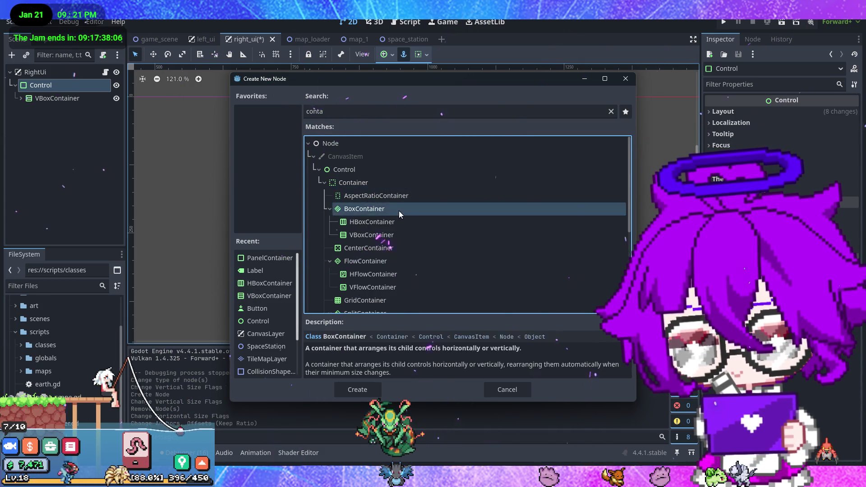
{"action": "double_click", "coordinate": [399, 211]}
{"action": "scroll", "coordinate": [402, 255], "scroll_direction": "down", "scroll_amount": 2}
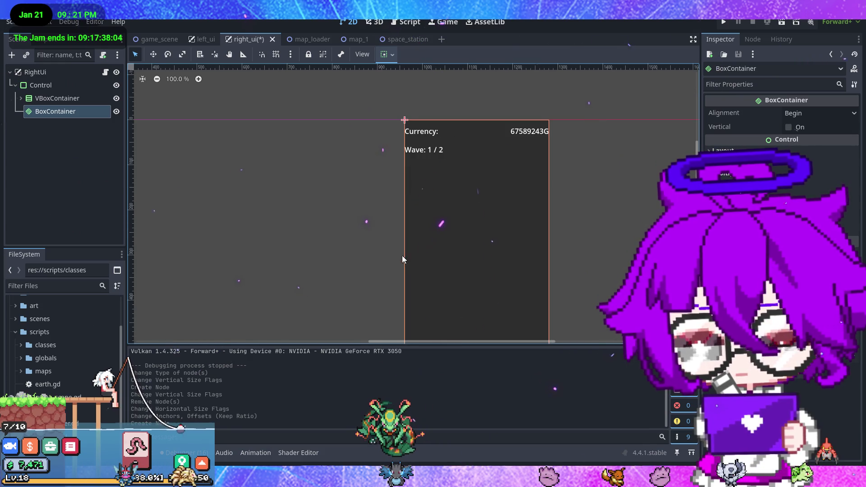
{"action": "scroll", "coordinate": [375, 239], "scroll_direction": "down", "scroll_amount": 4}
{"action": "scroll", "coordinate": [280, 190], "scroll_direction": "up", "scroll_amount": 2}
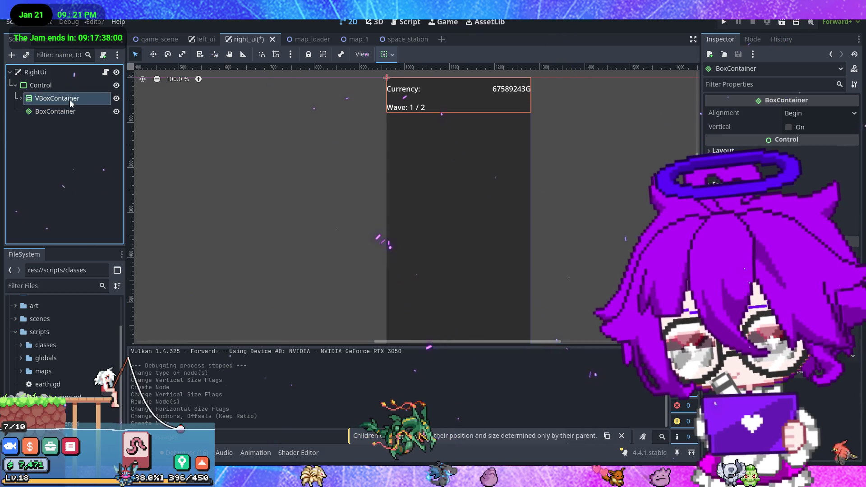
{"action": "left_click", "coordinate": [72, 111]}
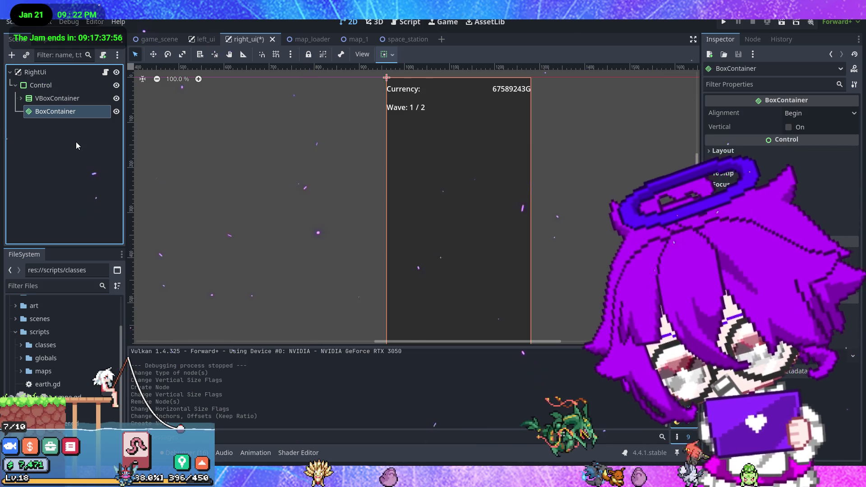
- Set the BoxContainer to vertical, then delete it
{"action": "left_click", "coordinate": [788, 127]}
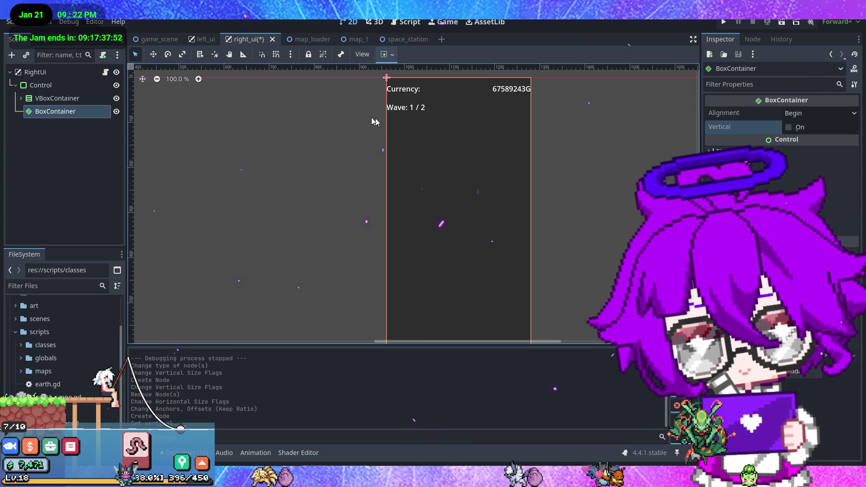
{"action": "right_click", "coordinate": [74, 115]}
{"action": "left_click", "coordinate": [119, 415]}
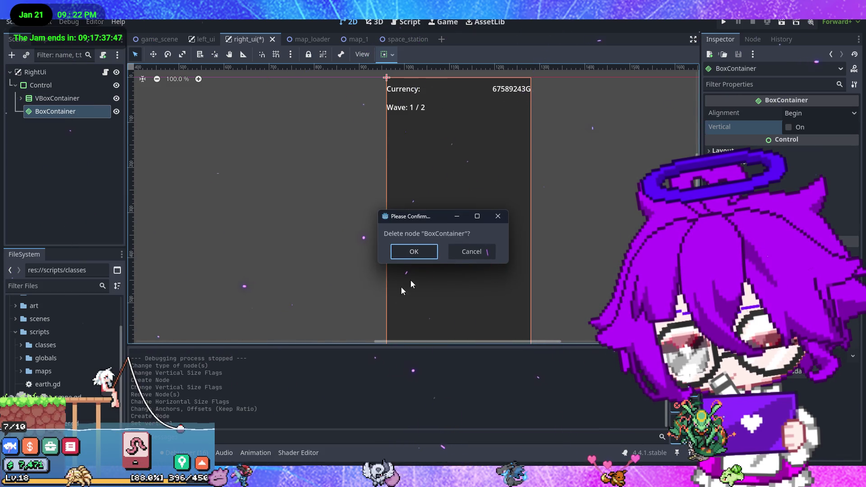
{"action": "left_click", "coordinate": [424, 255]}
- Make VBoxContainer fill vertically and expand it to show MoneyContainer and WaveCounter
{"action": "left_click", "coordinate": [71, 103]}
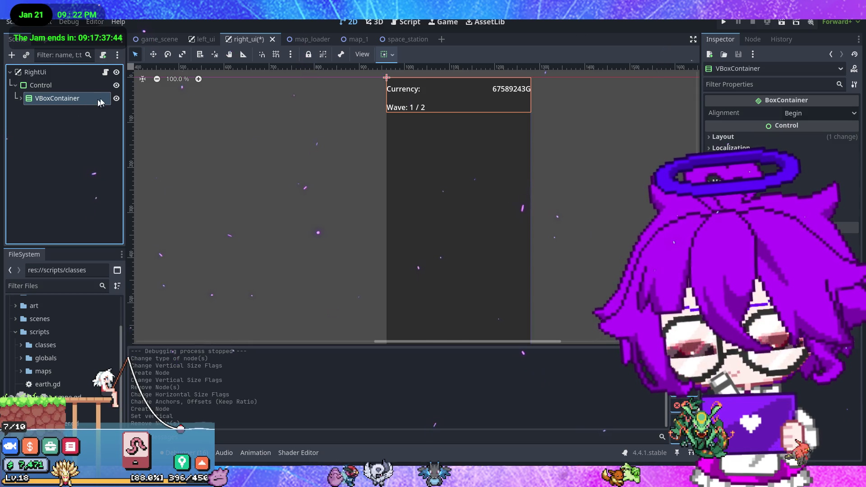
{"action": "left_click", "coordinate": [388, 55]}
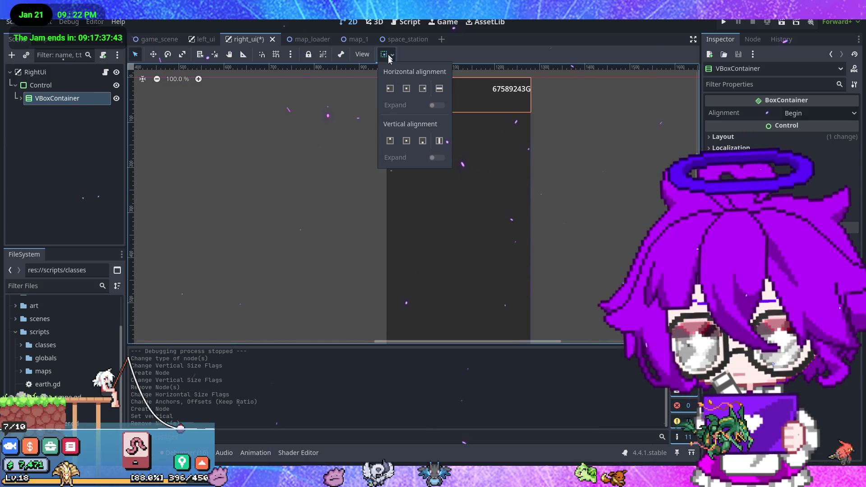
{"action": "left_click", "coordinate": [441, 140]}
{"action": "left_click", "coordinate": [608, 161]}
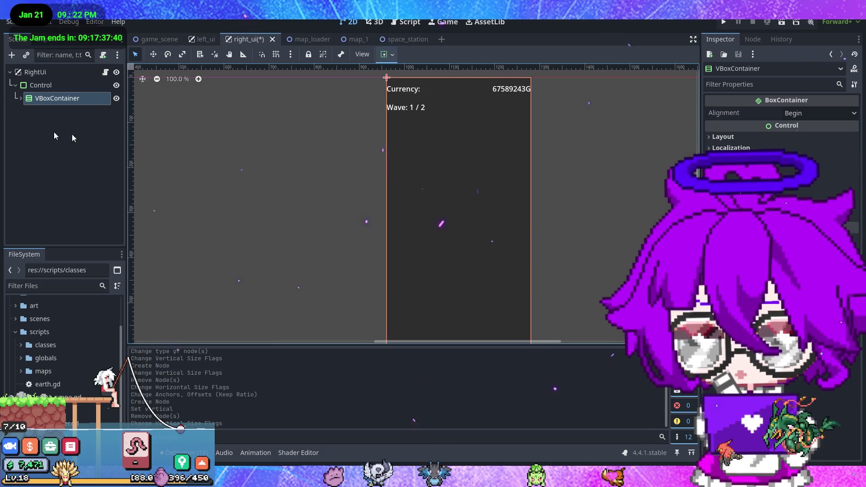
{"action": "left_click", "coordinate": [21, 98]}
{"action": "left_click", "coordinate": [50, 87]}
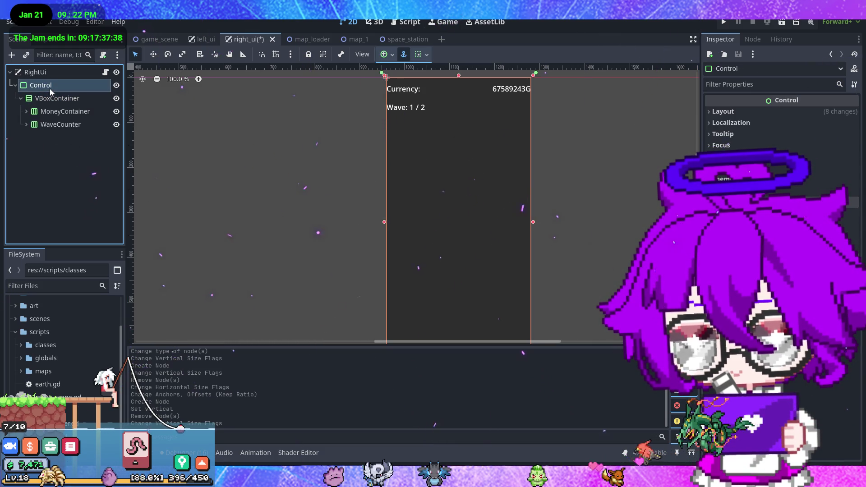
{"action": "right_click", "coordinate": [51, 88]}
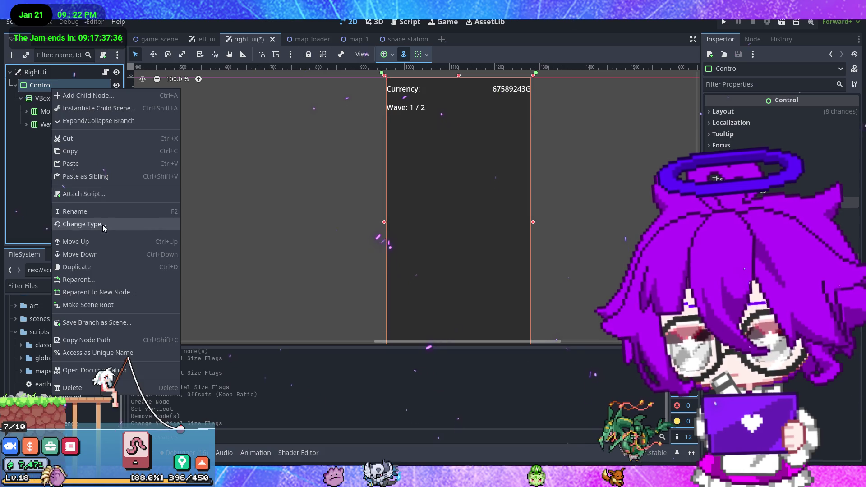
- Change the Control node's type from PanelContainer to the plain Control type
{"action": "left_click", "coordinate": [102, 224]}
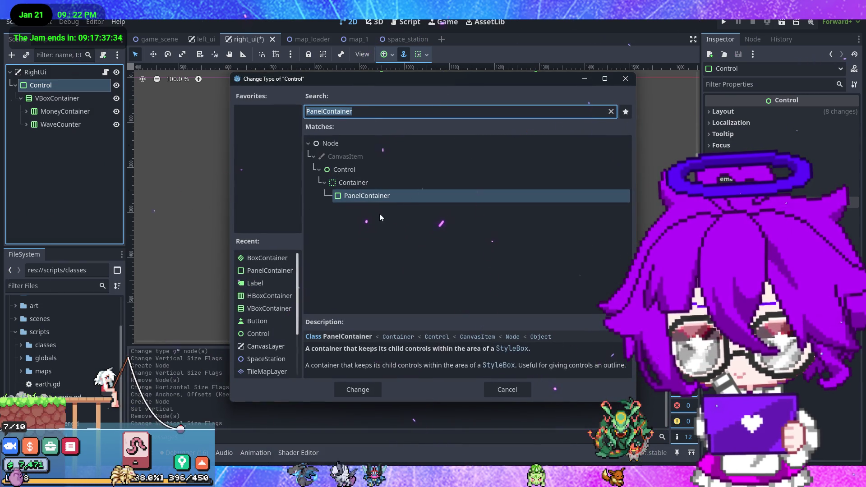
{"action": "left_click", "coordinate": [611, 111]}
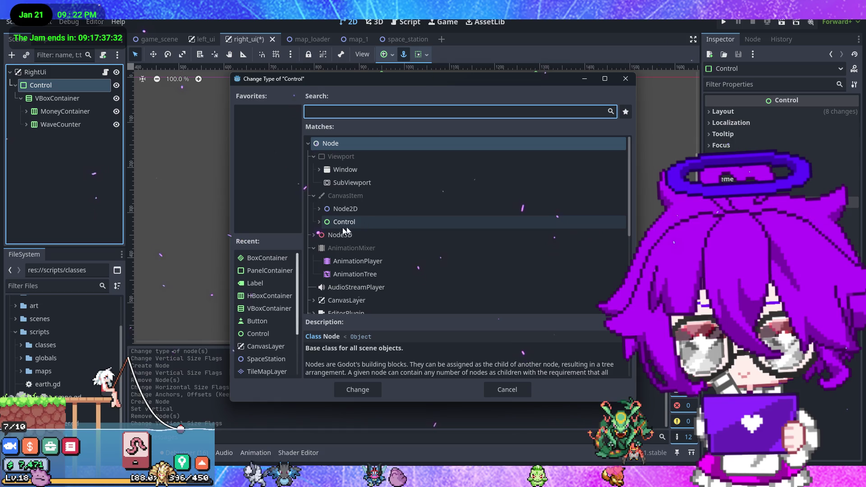
{"action": "left_click", "coordinate": [319, 222]}
{"action": "scroll", "coordinate": [329, 222], "scroll_direction": "down", "scroll_amount": 1}
{"action": "left_click", "coordinate": [324, 213]}
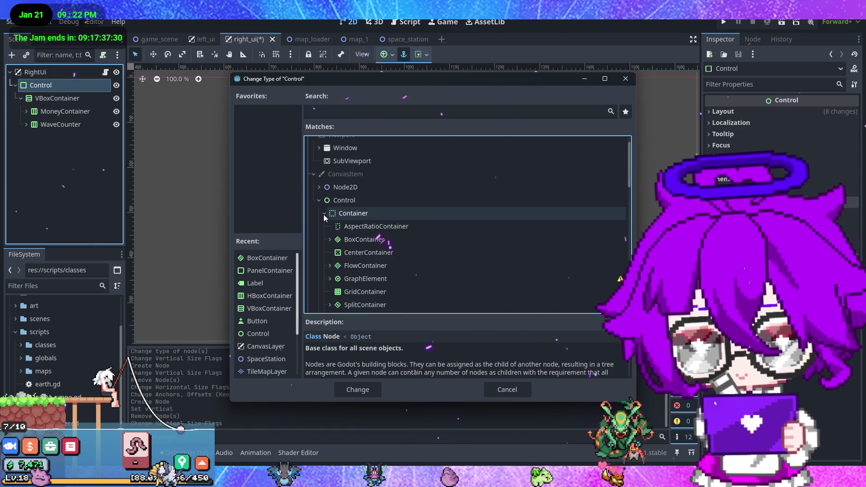
{"action": "scroll", "coordinate": [407, 239], "scroll_direction": "down", "scroll_amount": 1}
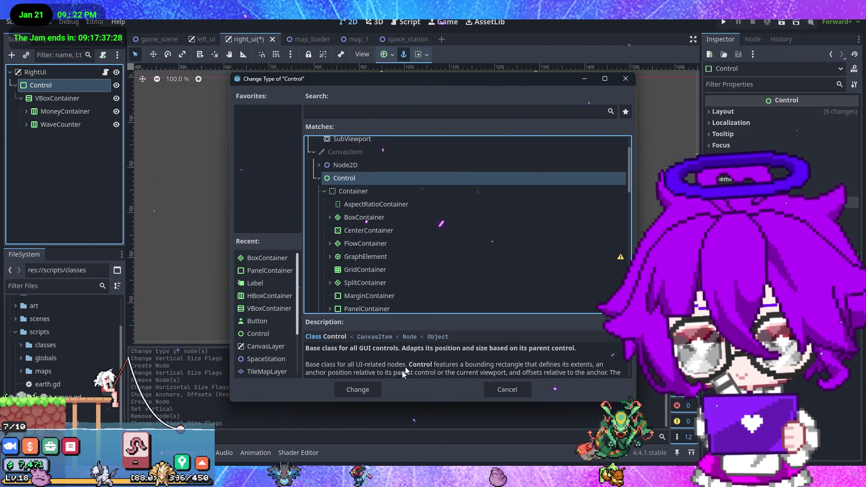
{"action": "scroll", "coordinate": [394, 286], "scroll_direction": "down", "scroll_amount": 1}
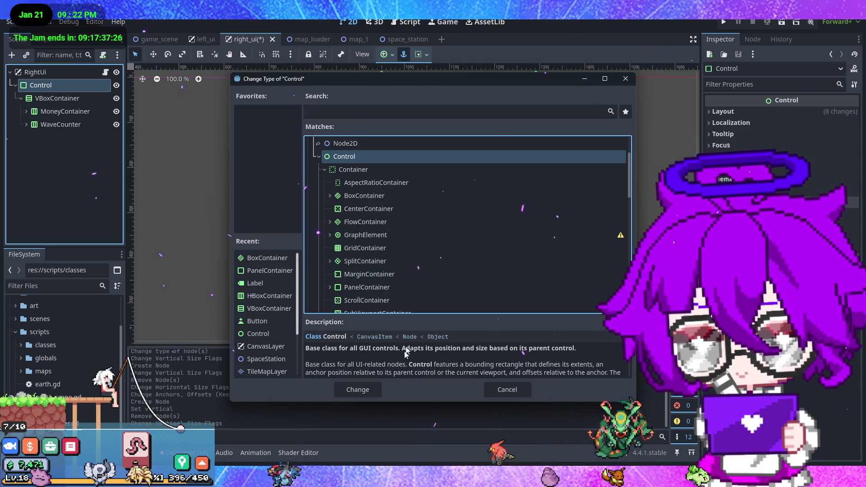
{"action": "left_click", "coordinate": [367, 390]}
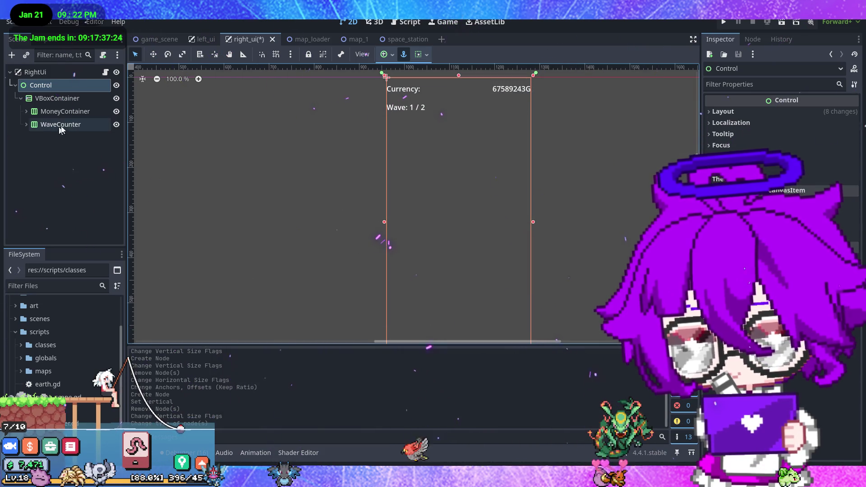
- Try the anchor presets on the VBoxContainer, anchoring it at center top
{"action": "left_click", "coordinate": [51, 99]}
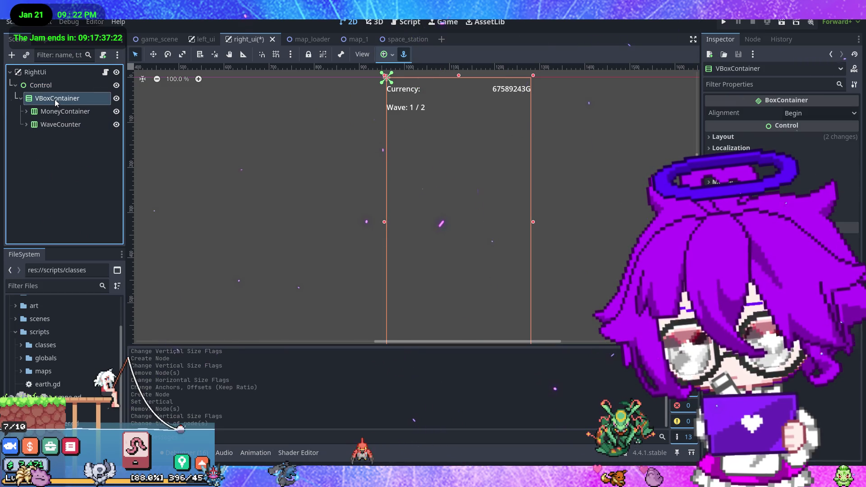
{"action": "left_click", "coordinate": [387, 54]}
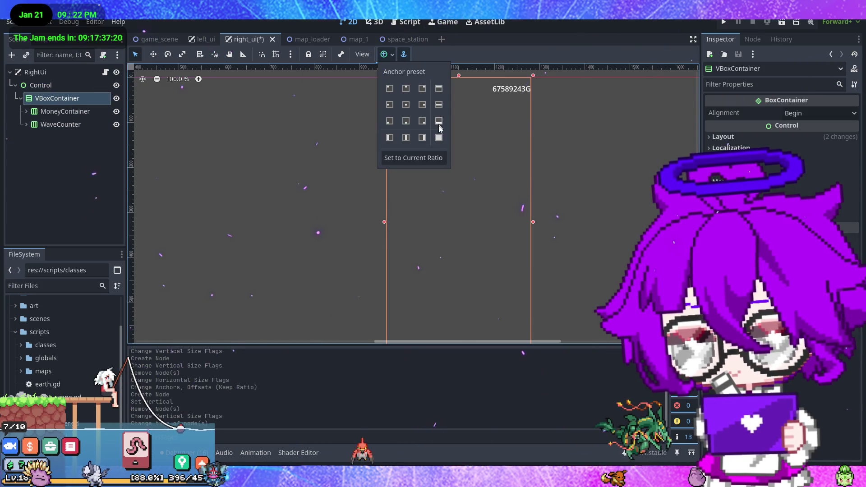
{"action": "left_click", "coordinate": [63, 87]}
{"action": "left_click", "coordinate": [64, 86]}
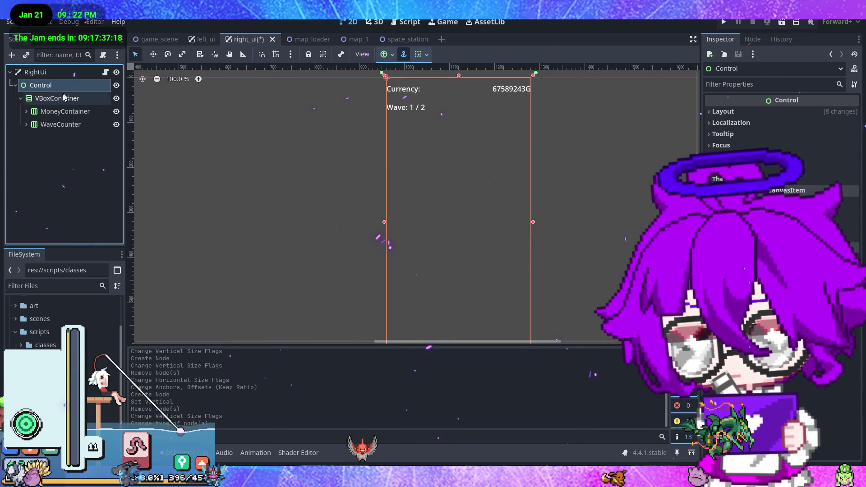
{"action": "left_click", "coordinate": [62, 98]}
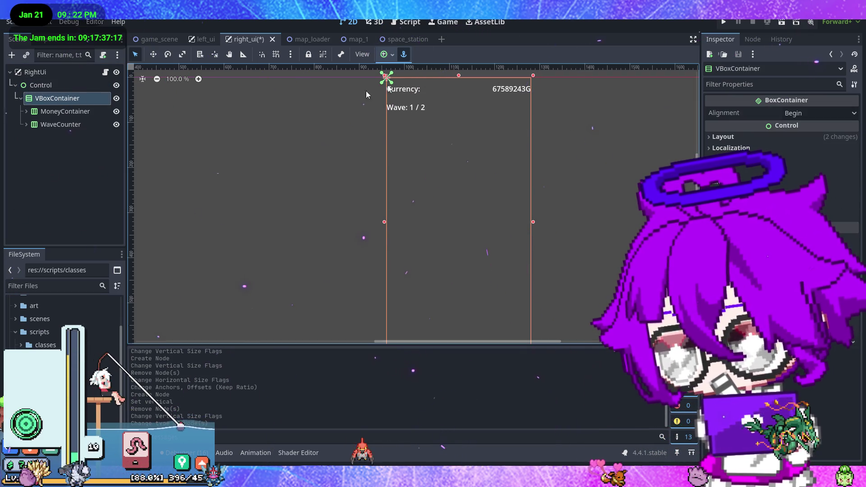
{"action": "left_click", "coordinate": [391, 57]}
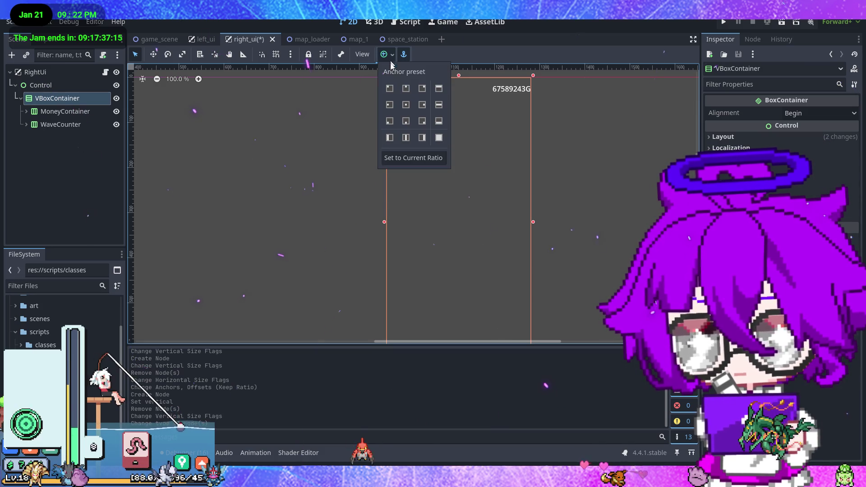
{"action": "left_click", "coordinate": [408, 91]}
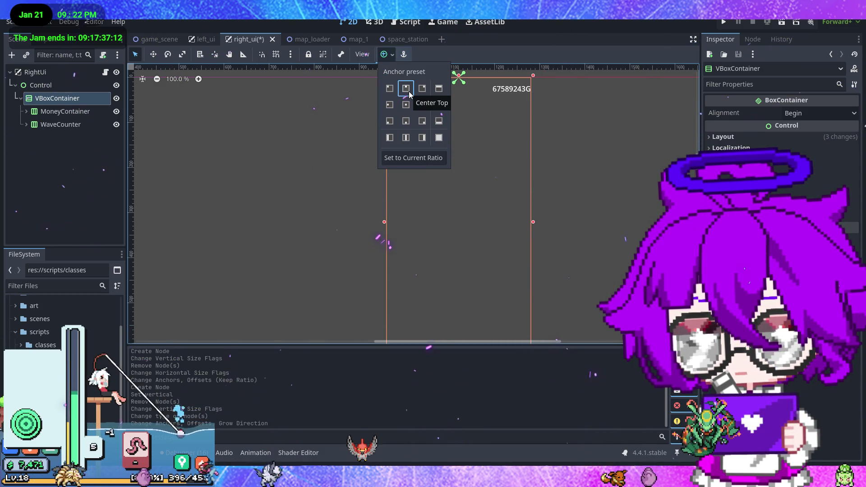
{"action": "left_click", "coordinate": [407, 90]}
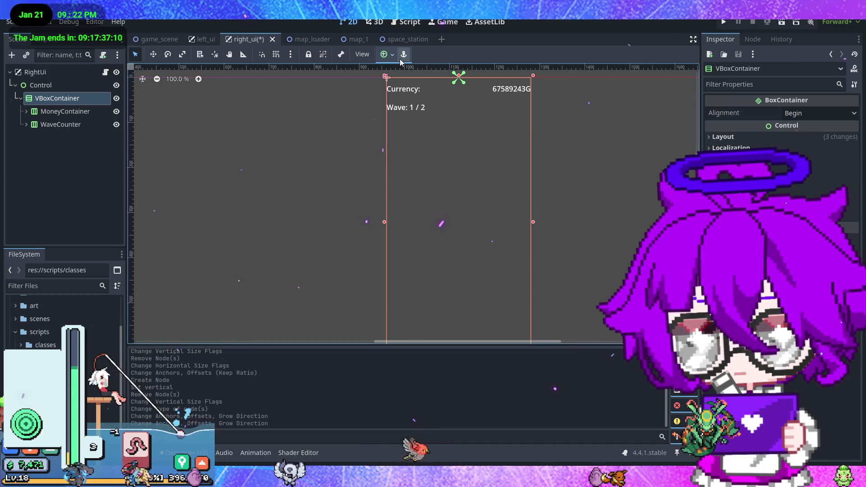
{"action": "left_click", "coordinate": [392, 56]}
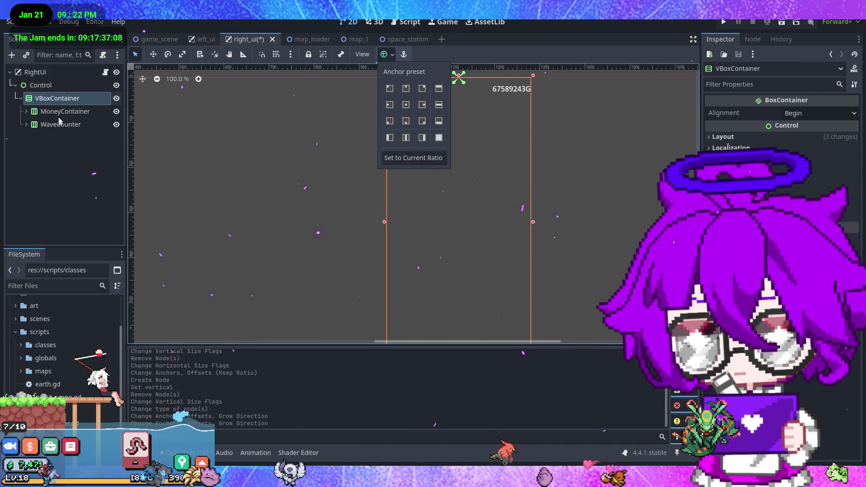
{"action": "left_click", "coordinate": [72, 114]}
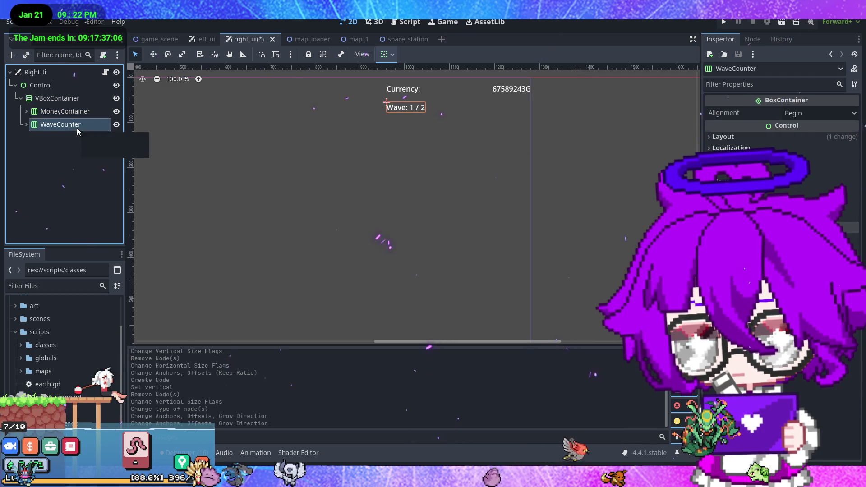
{"action": "left_click", "coordinate": [79, 99]}
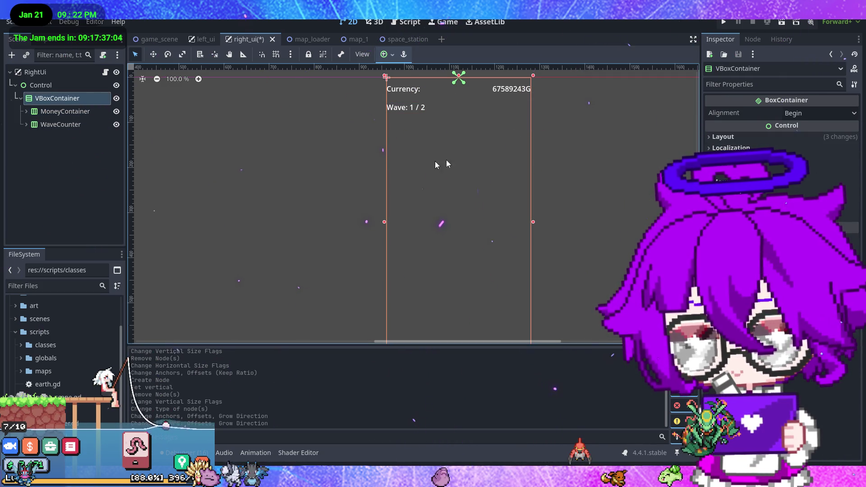
{"action": "left_click", "coordinate": [391, 56]}
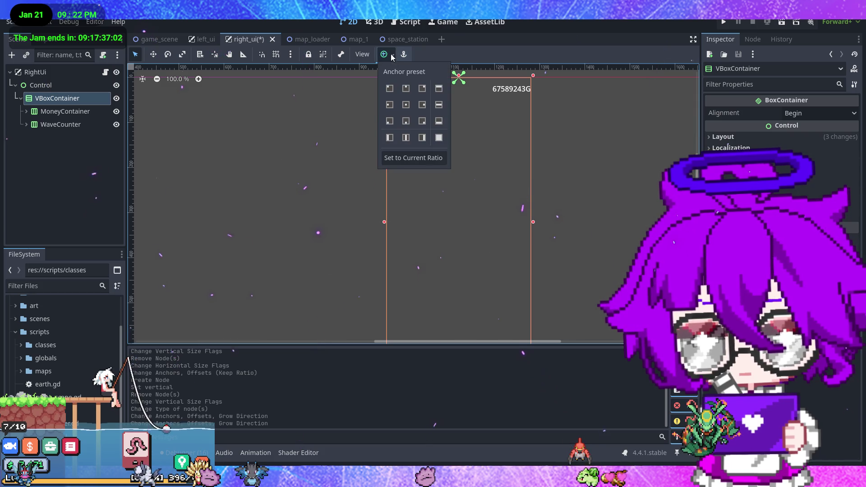
{"action": "left_click", "coordinate": [72, 85]}
- Make the Control node expand vertically, undoing a trial Full Rect anchor
{"action": "left_click", "coordinate": [71, 85]}
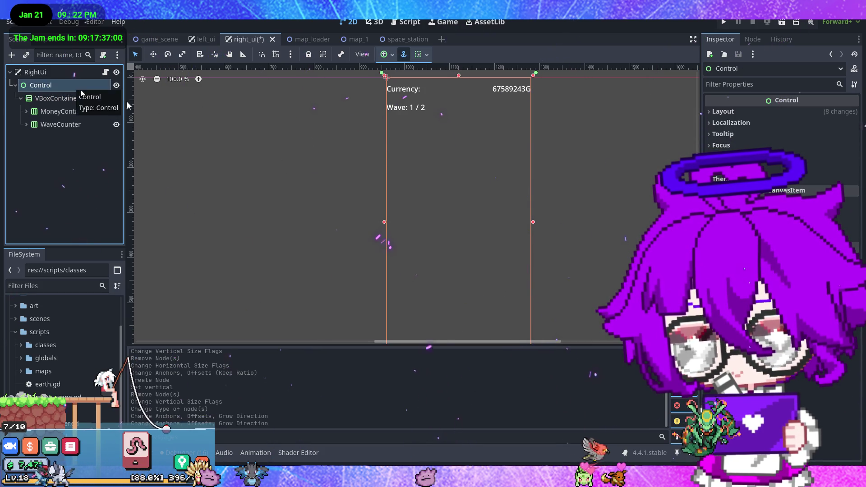
{"action": "left_click", "coordinate": [427, 56]}
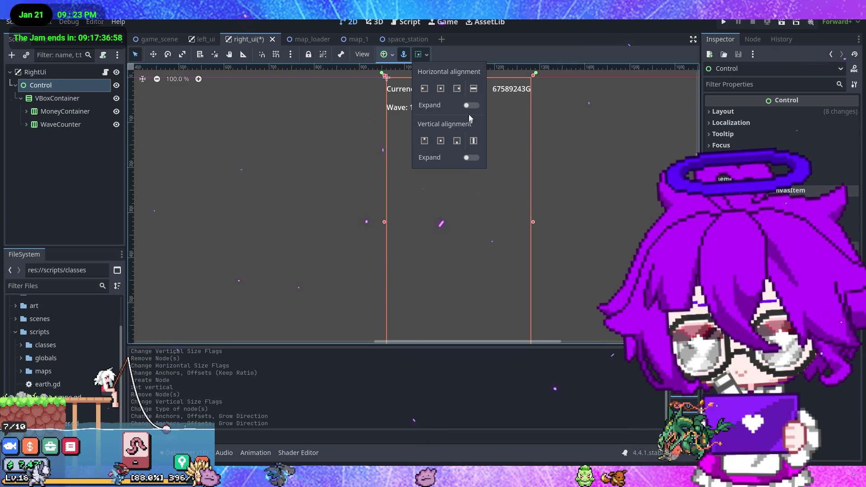
{"action": "left_click", "coordinate": [470, 157]}
{"action": "left_click", "coordinate": [392, 55]}
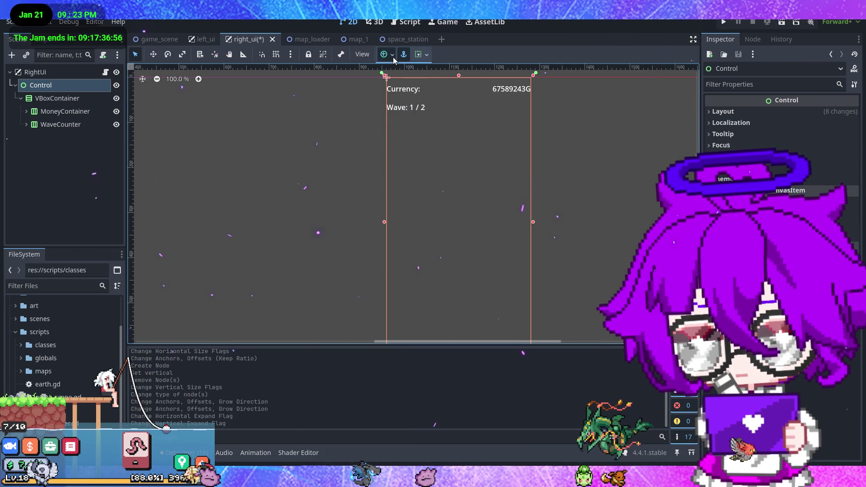
{"action": "left_click", "coordinate": [391, 55]}
{"action": "left_click", "coordinate": [440, 136]}
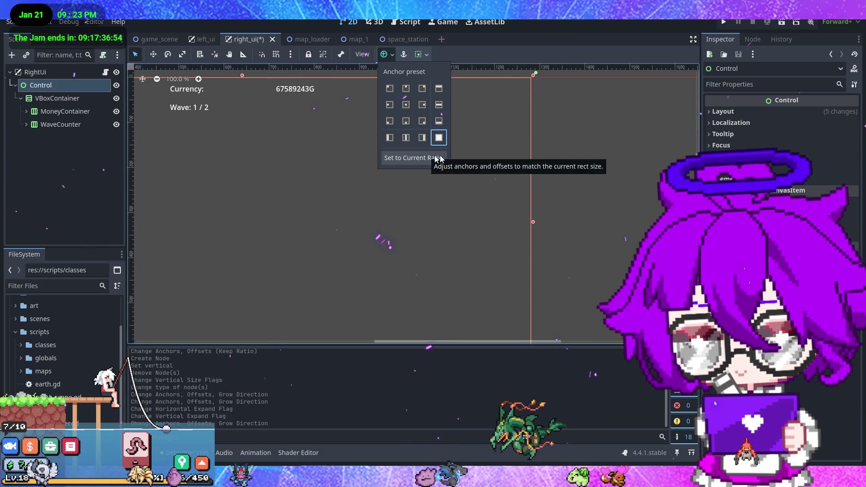
{"action": "left_click", "coordinate": [576, 158]}
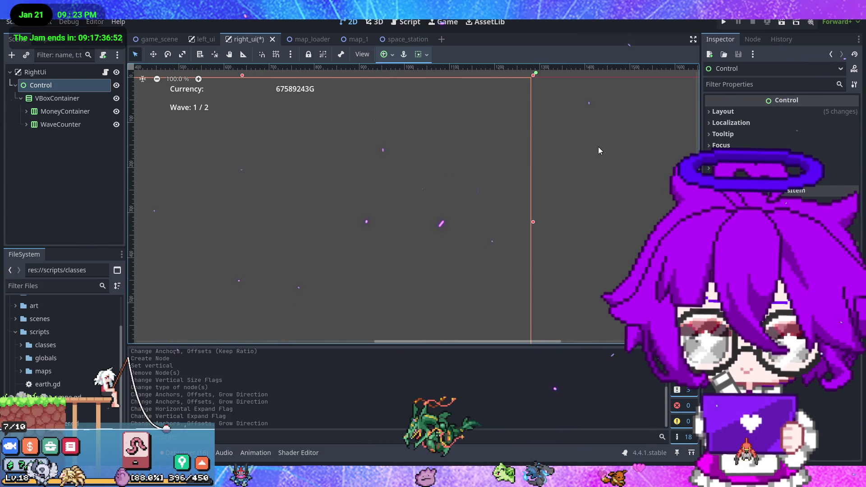
{"action": "key", "text": "ctrl+z"}
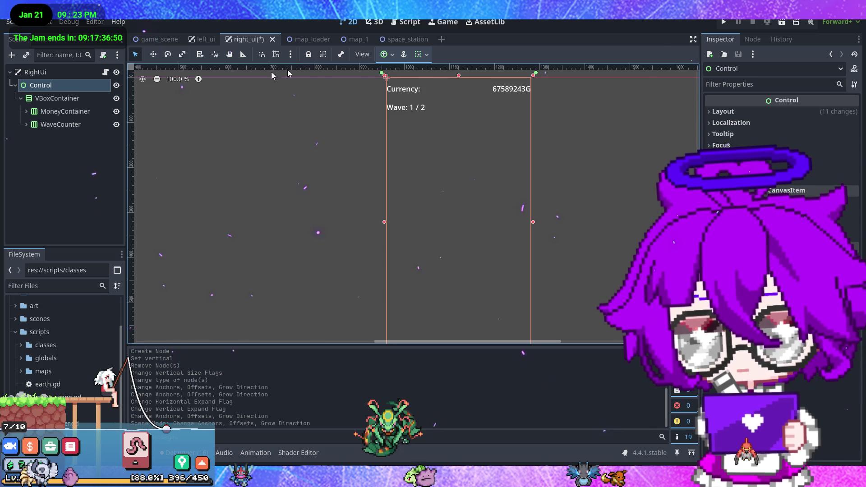
- Set the VBoxContainer's anchors to its current ratio, then anchor it at center top
{"action": "left_click", "coordinate": [69, 98]}
{"action": "left_click", "coordinate": [73, 74]}
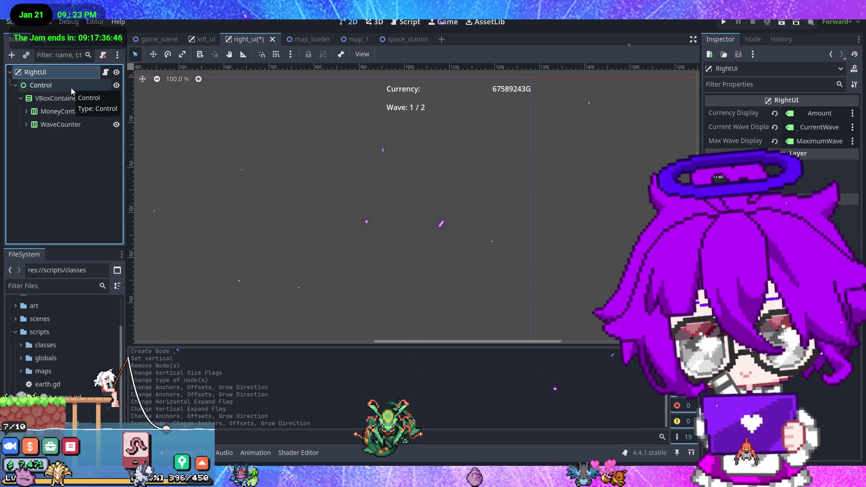
{"action": "left_click", "coordinate": [71, 88]}
{"action": "left_click", "coordinate": [68, 99]}
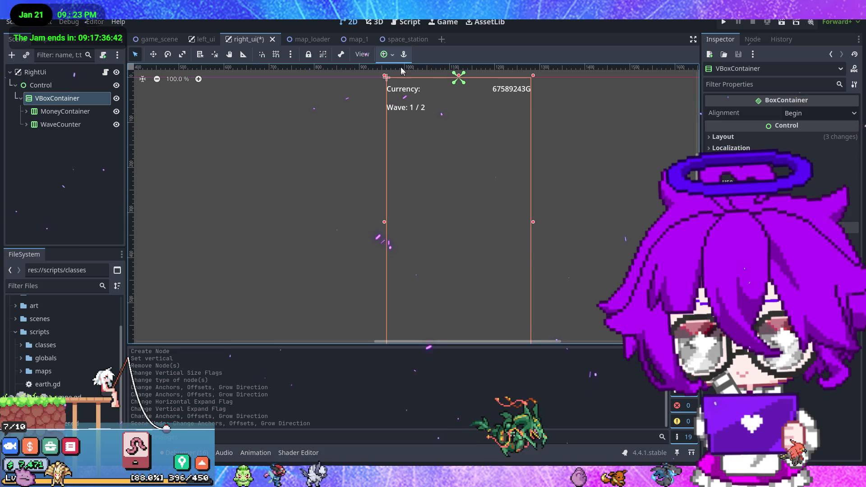
{"action": "left_click", "coordinate": [386, 54]}
{"action": "left_click", "coordinate": [423, 161]}
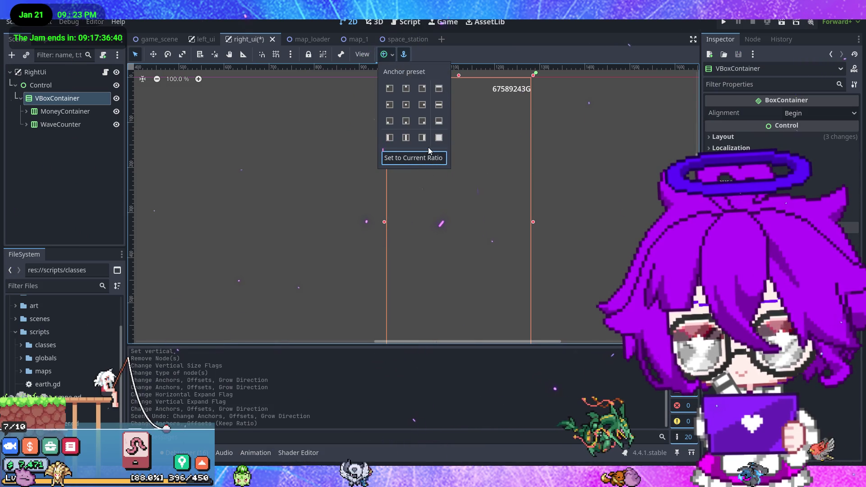
{"action": "left_click", "coordinate": [406, 89]}
{"action": "left_click", "coordinate": [575, 132]}
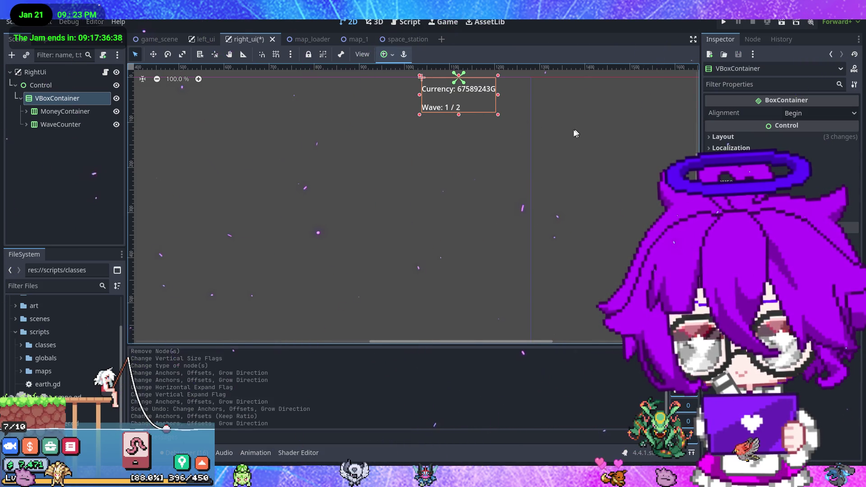
- Stretch the VBoxContainer Top Wide and reapply Set to Current Ratio, then select Control
{"action": "left_click", "coordinate": [388, 55]}
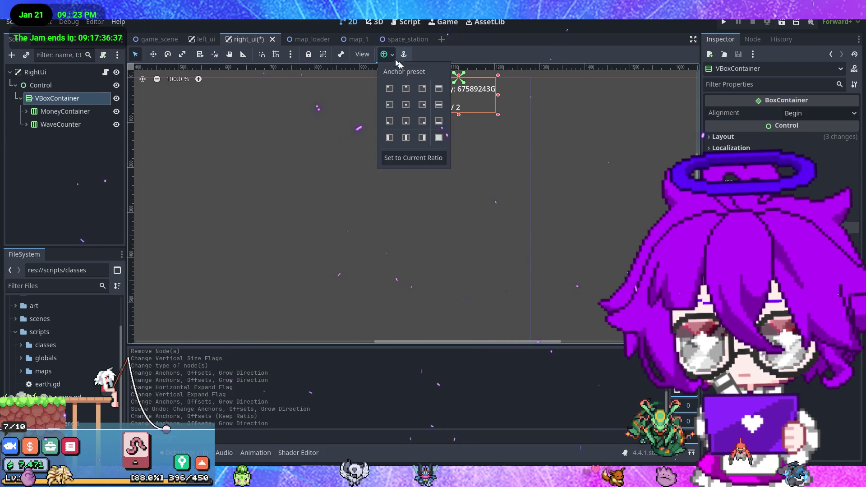
{"action": "left_click", "coordinate": [441, 90]}
{"action": "left_click", "coordinate": [559, 132]}
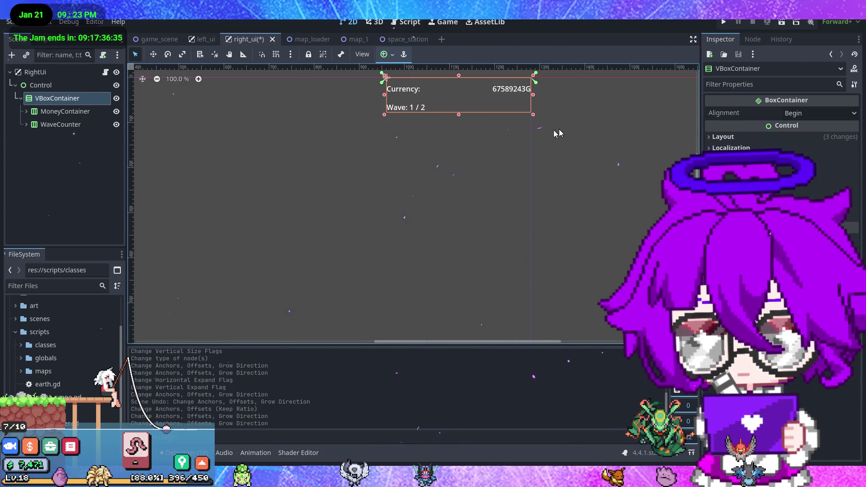
{"action": "left_click", "coordinate": [394, 55]}
{"action": "left_click", "coordinate": [406, 158]}
{"action": "left_click", "coordinate": [60, 99]}
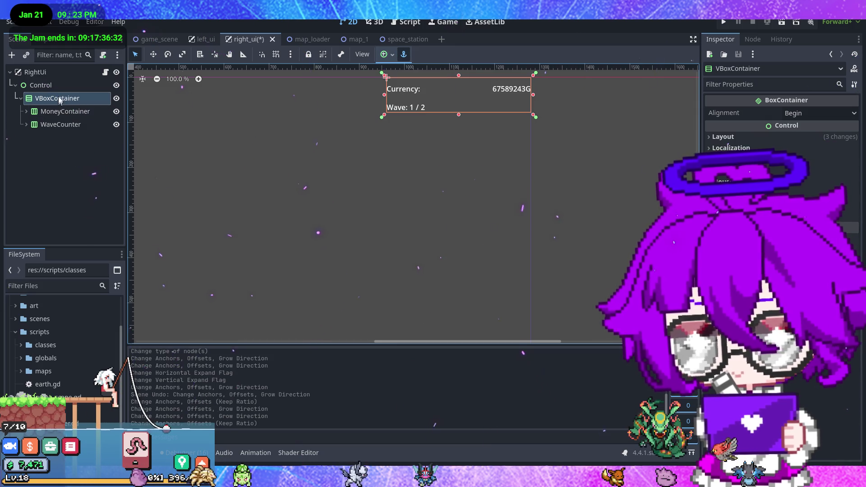
{"action": "left_click", "coordinate": [21, 98]}
{"action": "left_click", "coordinate": [56, 89]}
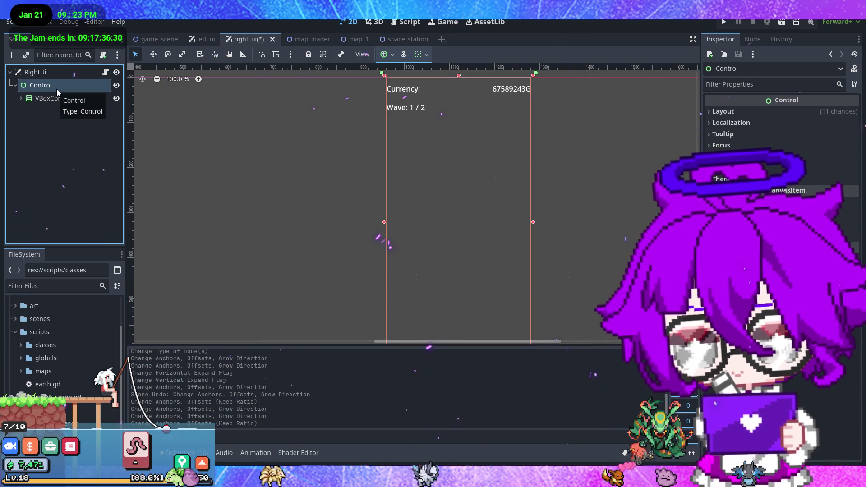
{"action": "left_click", "coordinate": [58, 99]}
{"action": "left_click", "coordinate": [72, 88]}
{"action": "right_click", "coordinate": [72, 88]}
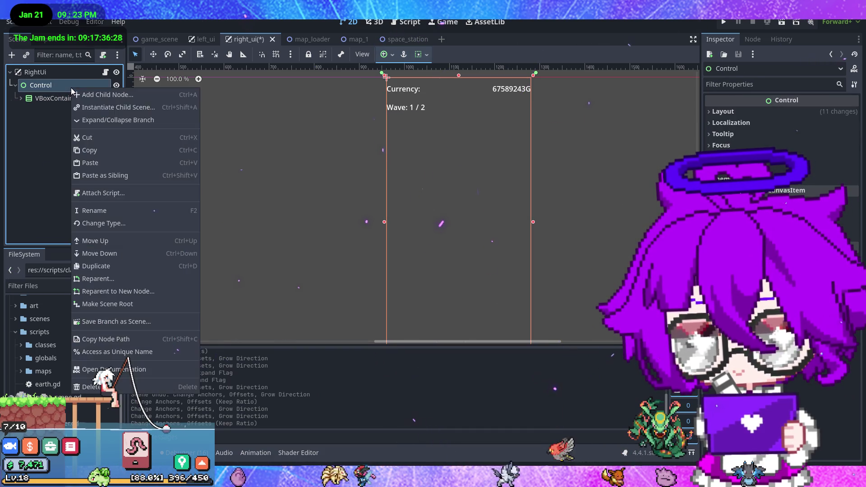
- Add a second VBoxContainer child (VBoxContainer2) under the Control node
{"action": "left_click", "coordinate": [131, 97]}
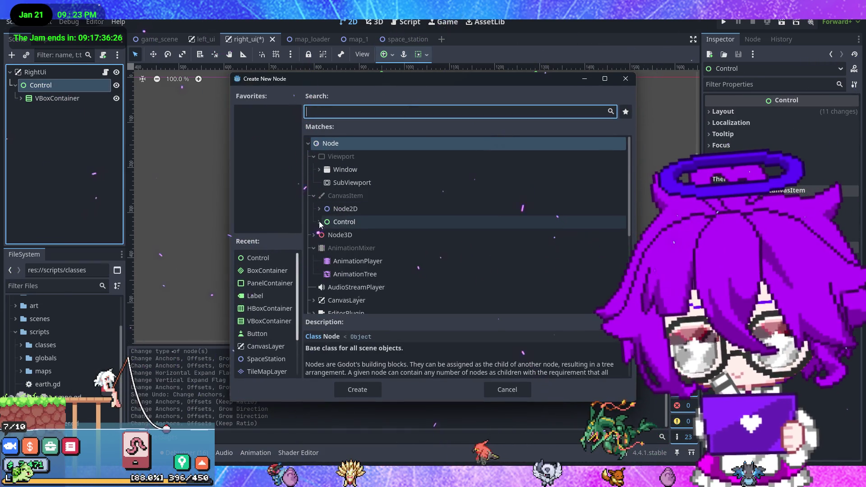
{"action": "scroll", "coordinate": [396, 218], "scroll_direction": "down", "scroll_amount": 1}
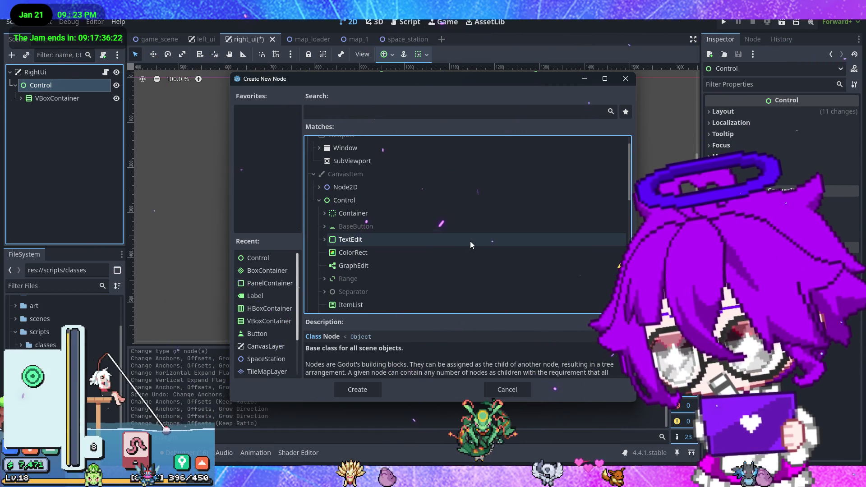
{"action": "left_click", "coordinate": [328, 216]}
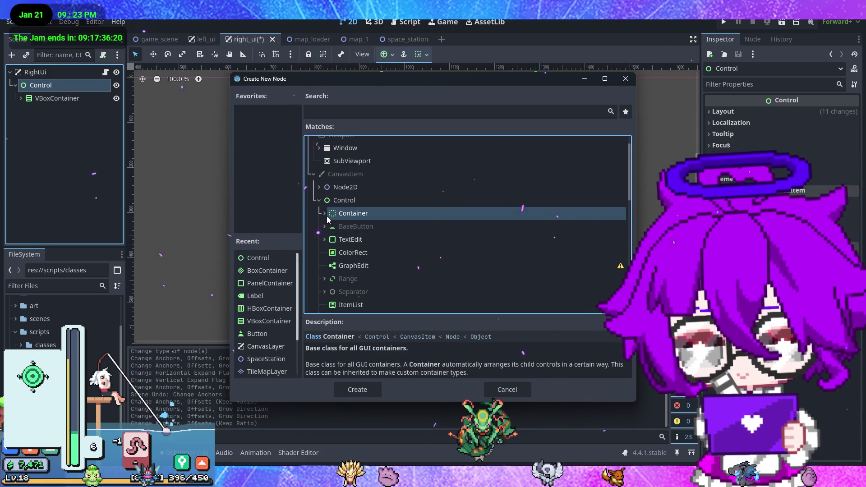
{"action": "left_click", "coordinate": [324, 214]}
{"action": "left_click", "coordinate": [335, 243]}
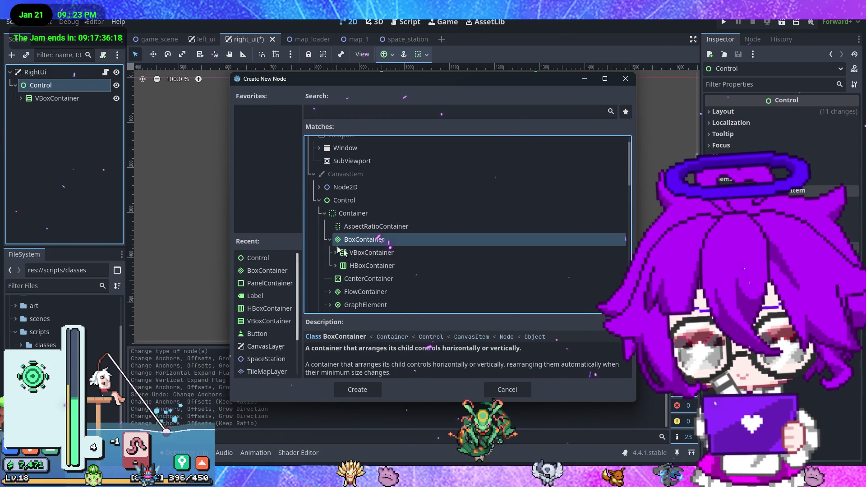
{"action": "double_click", "coordinate": [374, 253]}
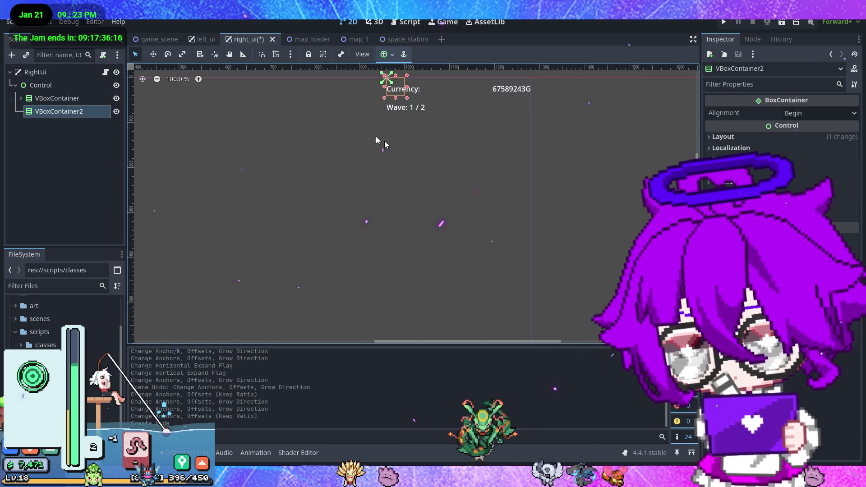
{"action": "left_click", "coordinate": [386, 54]}
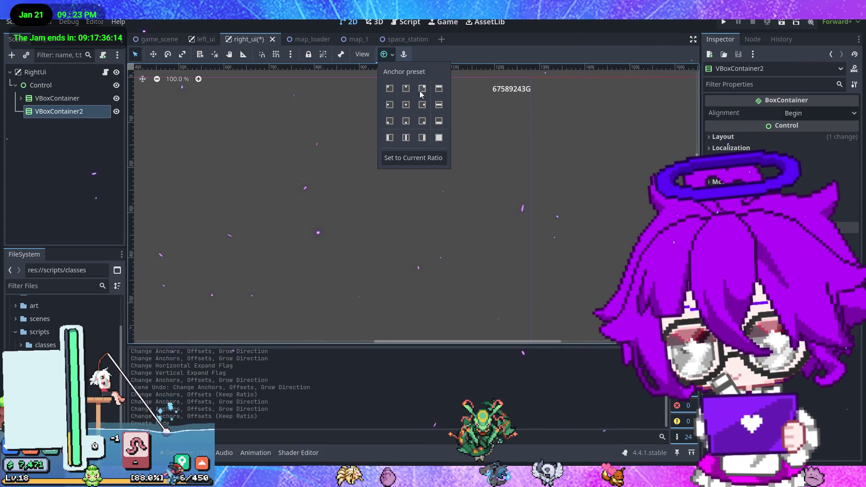
{"action": "left_click", "coordinate": [82, 99]}
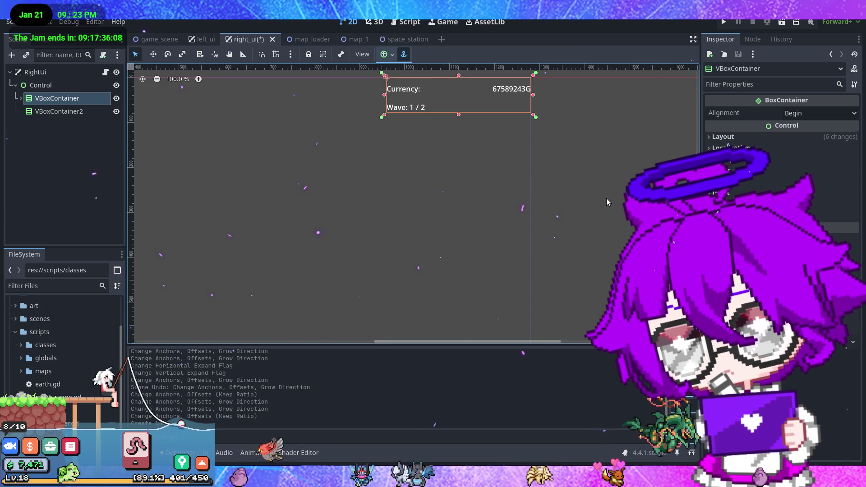
{"action": "right_click", "coordinate": [54, 88]}
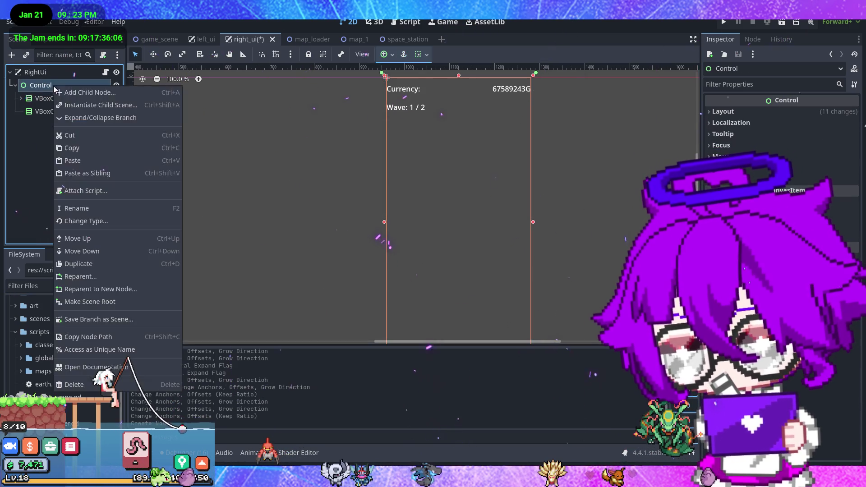
- Change the Control node's type to Container and dismiss its configuration warning
{"action": "left_click", "coordinate": [86, 221]}
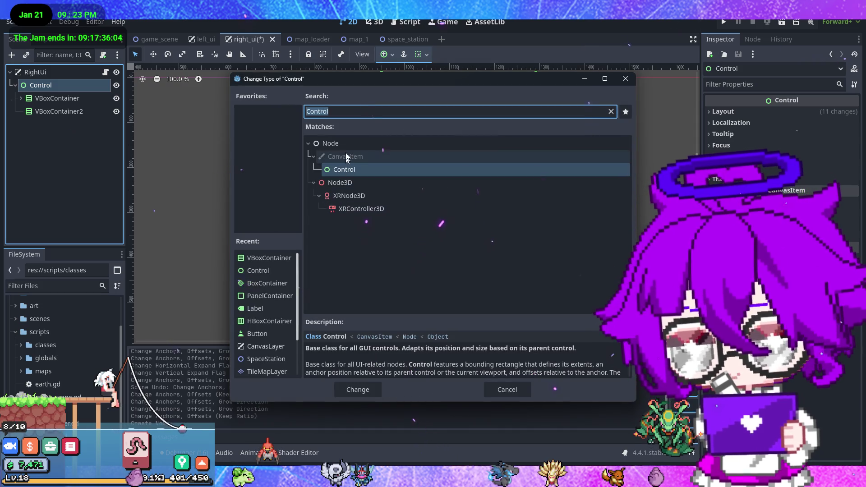
{"action": "type", "text": "con"}
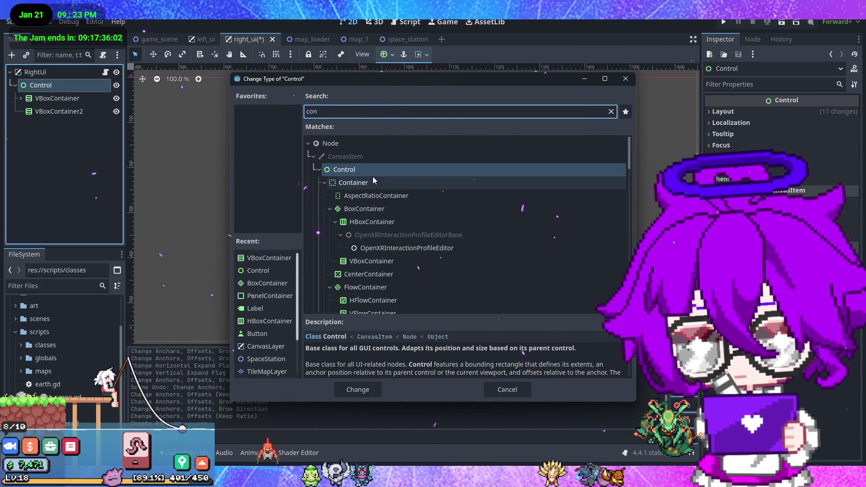
{"action": "double_click", "coordinate": [373, 179]}
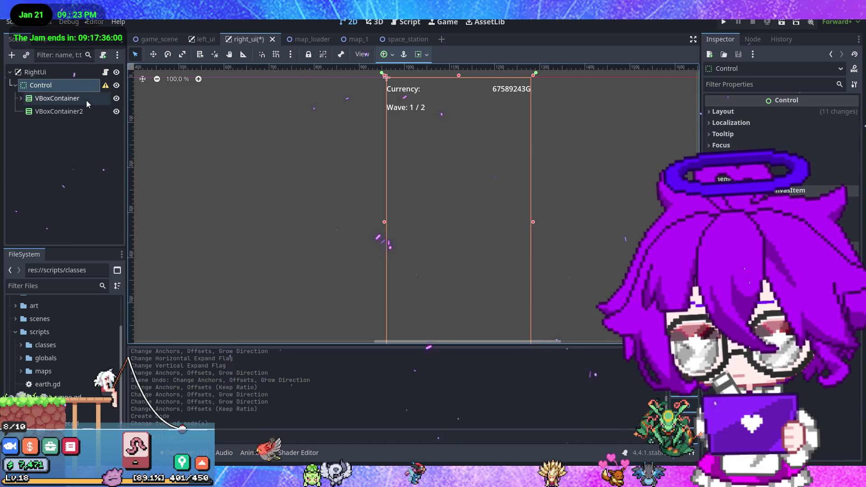
{"action": "left_click", "coordinate": [103, 88]}
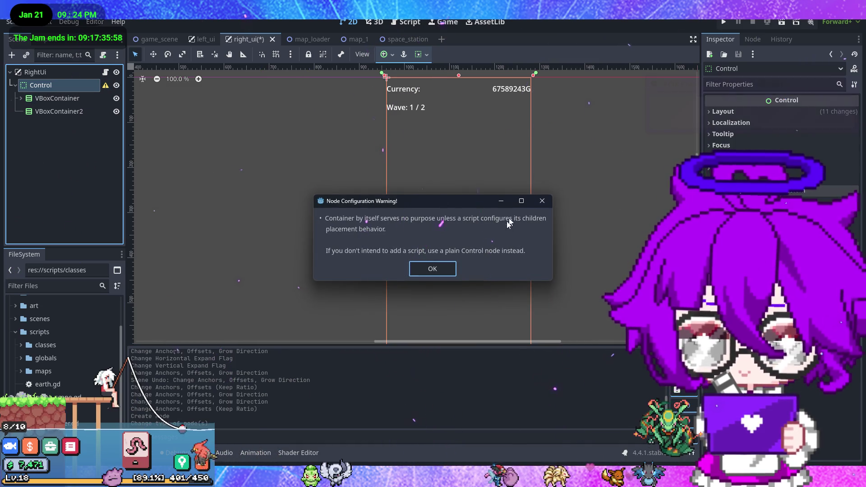
{"action": "left_click", "coordinate": [432, 269]}
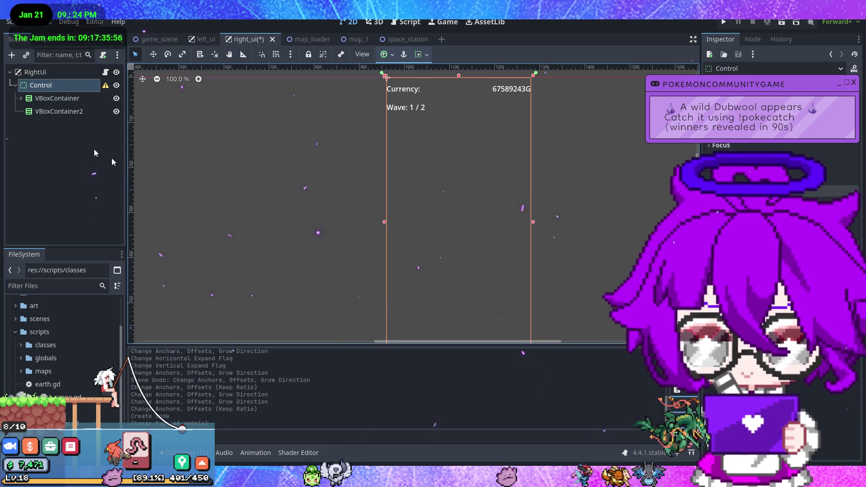
{"action": "left_click", "coordinate": [68, 103]}
{"action": "left_click", "coordinate": [76, 113]}
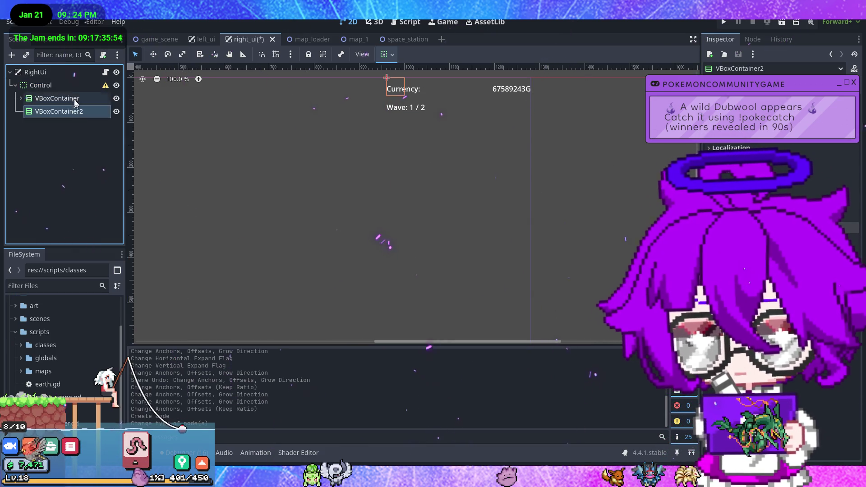
{"action": "left_click", "coordinate": [68, 86]}
- Change the parent node's type again, this time to VBoxContainer
{"action": "right_click", "coordinate": [68, 86]}
{"action": "left_click", "coordinate": [119, 220]}
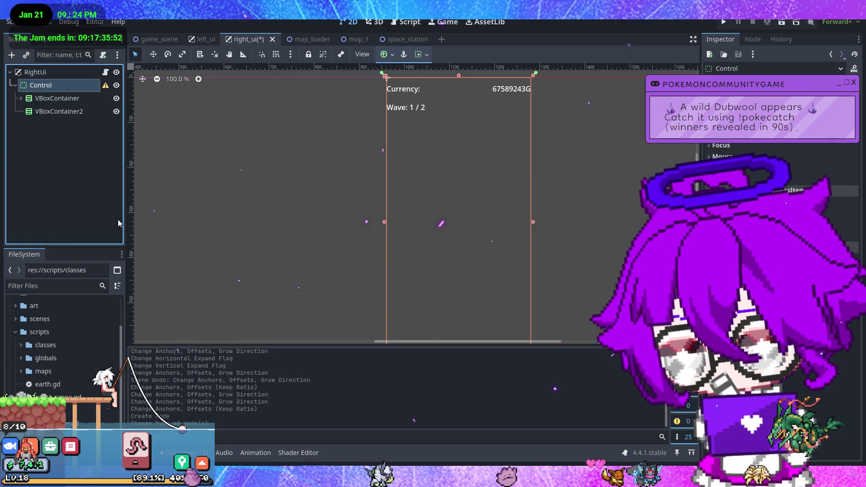
{"action": "left_click", "coordinate": [373, 197]}
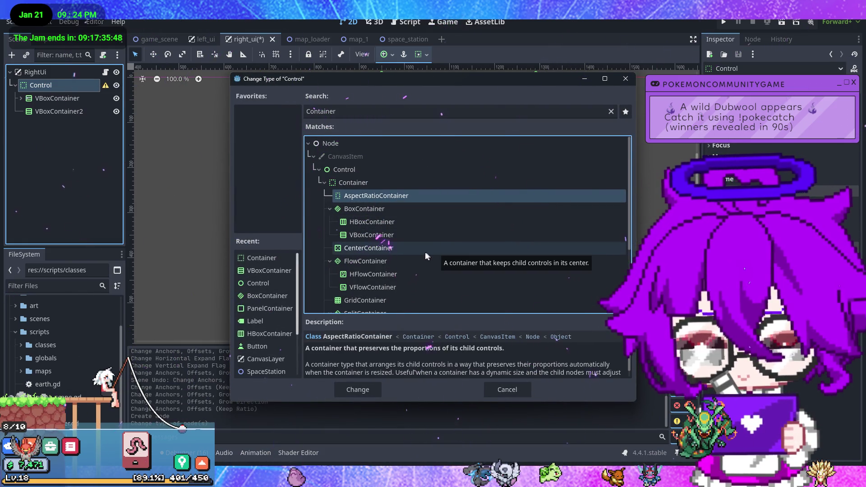
{"action": "scroll", "coordinate": [424, 252], "scroll_direction": "down", "scroll_amount": 1}
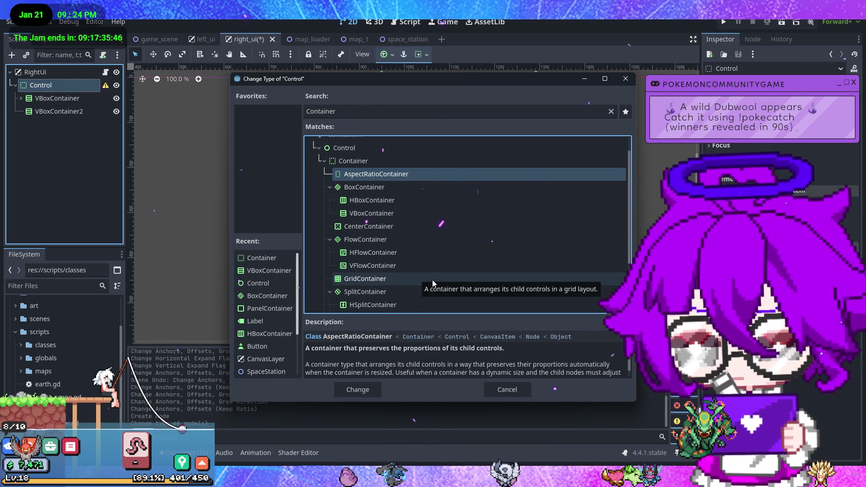
{"action": "scroll", "coordinate": [432, 279], "scroll_direction": "down", "scroll_amount": 2}
{"action": "scroll", "coordinate": [424, 284], "scroll_direction": "down", "scroll_amount": 2}
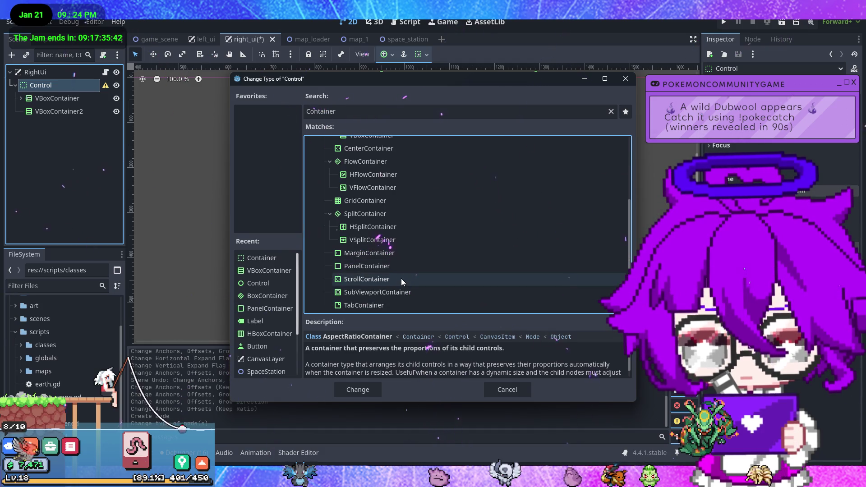
{"action": "scroll", "coordinate": [405, 270], "scroll_direction": "up", "scroll_amount": 1}
{"action": "scroll", "coordinate": [405, 270], "scroll_direction": "up", "scroll_amount": 3}
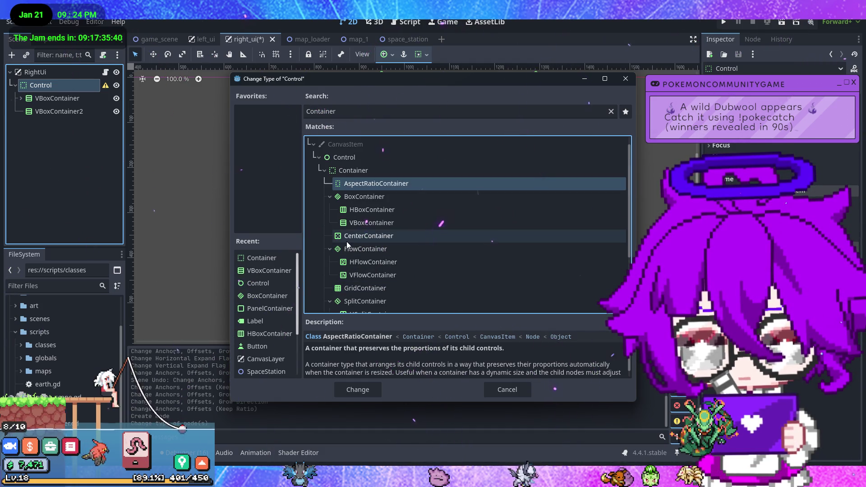
{"action": "left_click", "coordinate": [379, 225]}
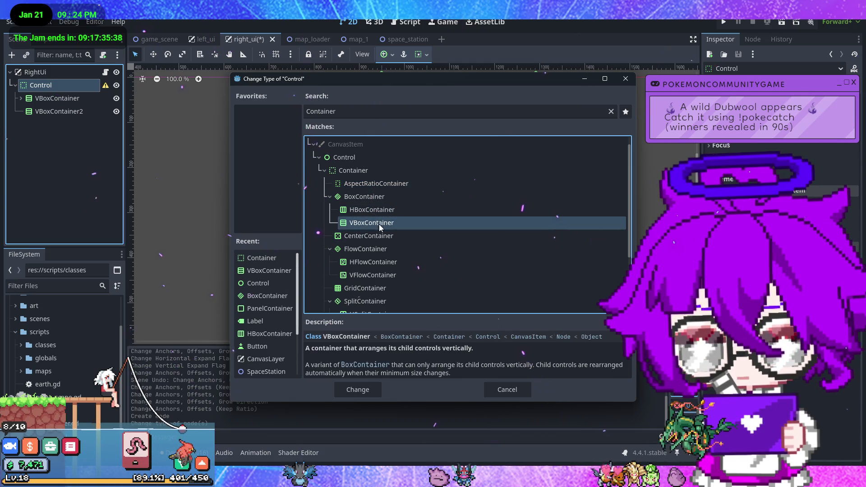
{"action": "left_click", "coordinate": [367, 384]}
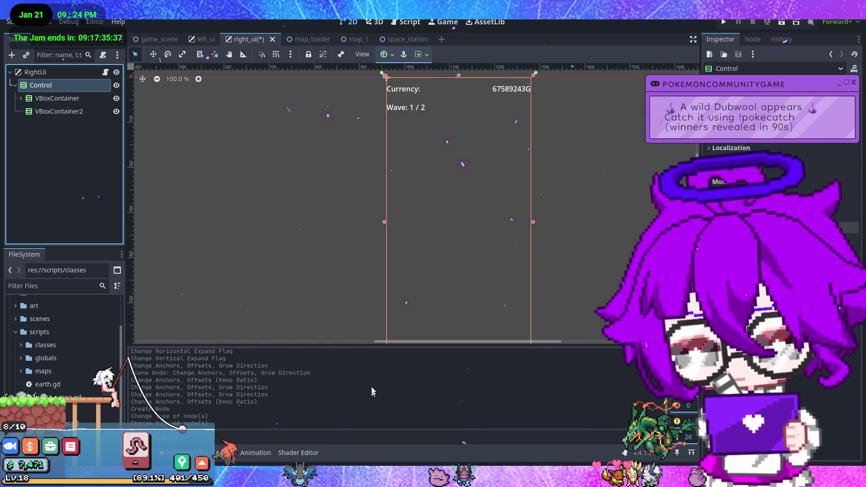
{"action": "left_click", "coordinate": [56, 96]}
- Rename the first VBoxContainer to GeneralInformation and VBoxContainer2 to LevelUpBox
{"action": "left_click", "coordinate": [61, 112]}
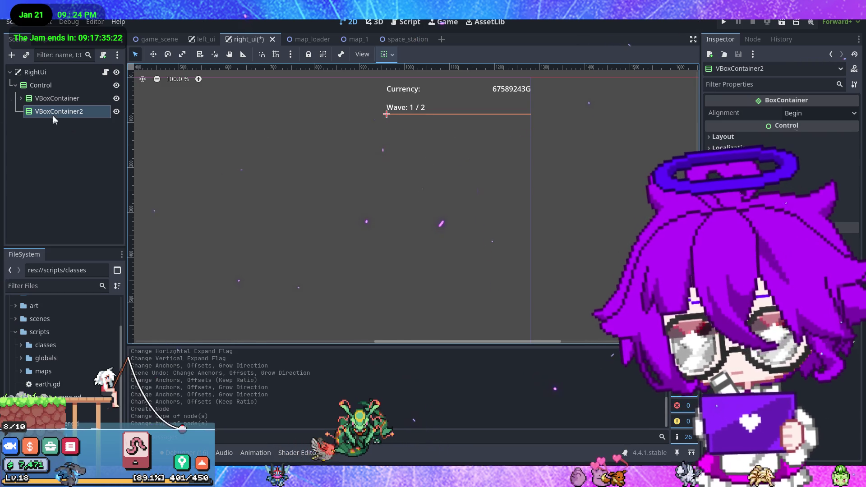
{"action": "left_click", "coordinate": [82, 98]}
{"action": "left_click", "coordinate": [82, 98]}
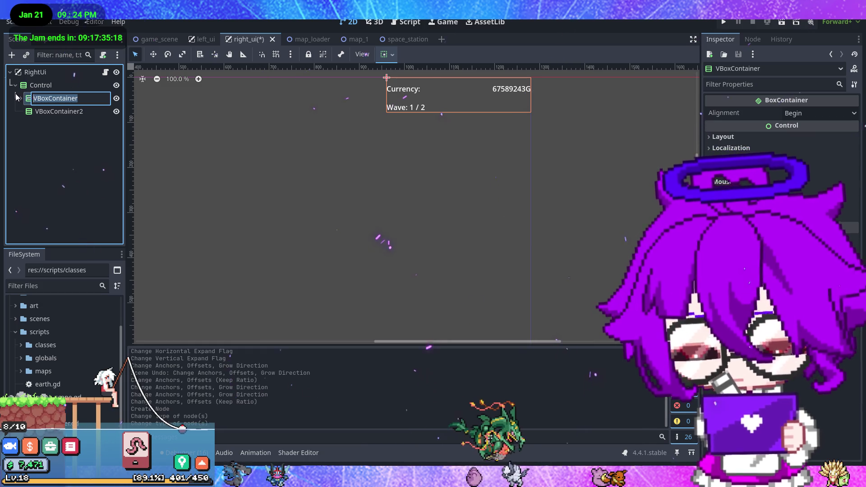
{"action": "type", "text": "GeneralInfor"}
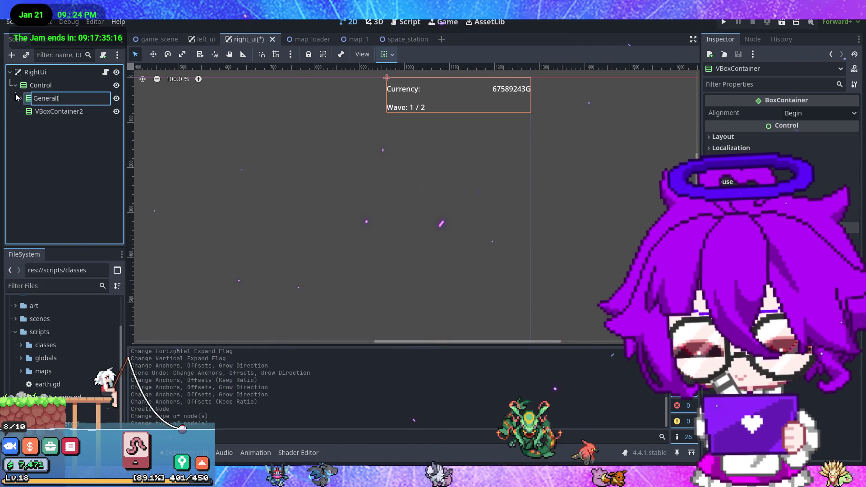
{"action": "type", "text": "mation"}
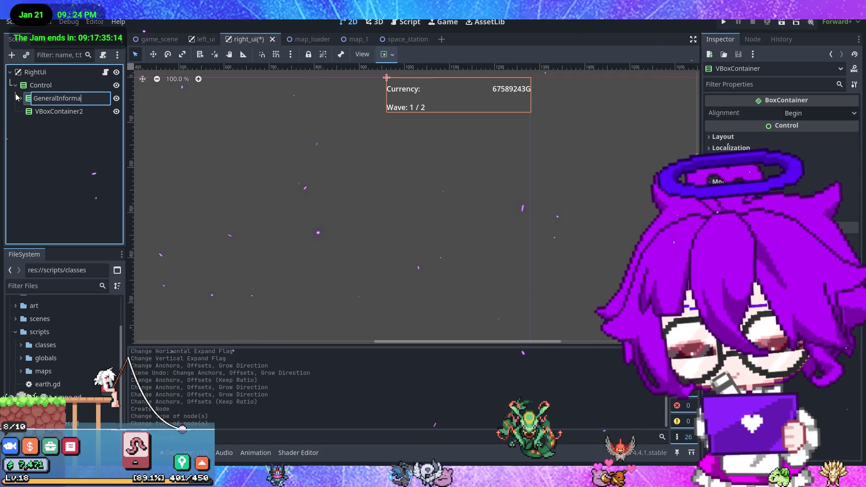
{"action": "key", "text": "Return"}
{"action": "double_click", "coordinate": [93, 112]}
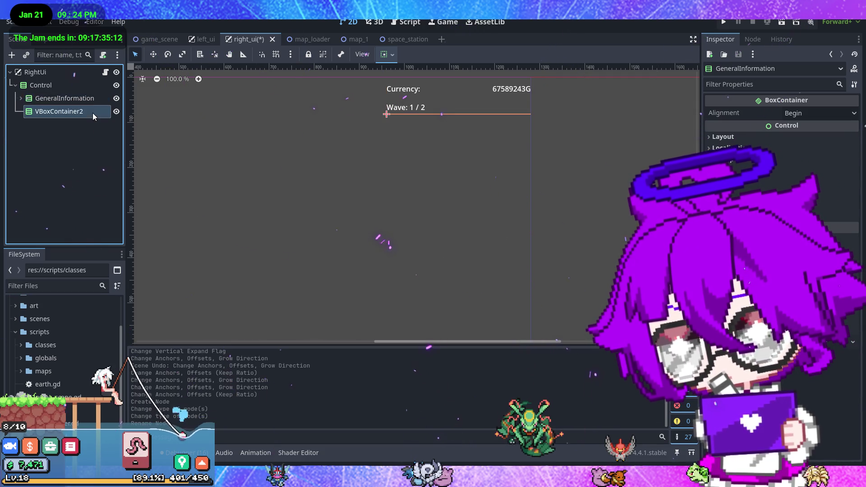
{"action": "type", "text": "L"}
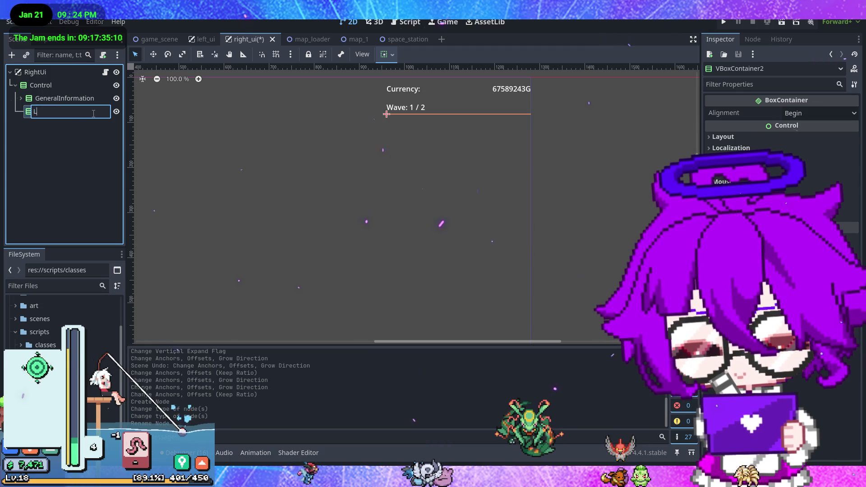
{"action": "type", "text": "evelUpBo"}
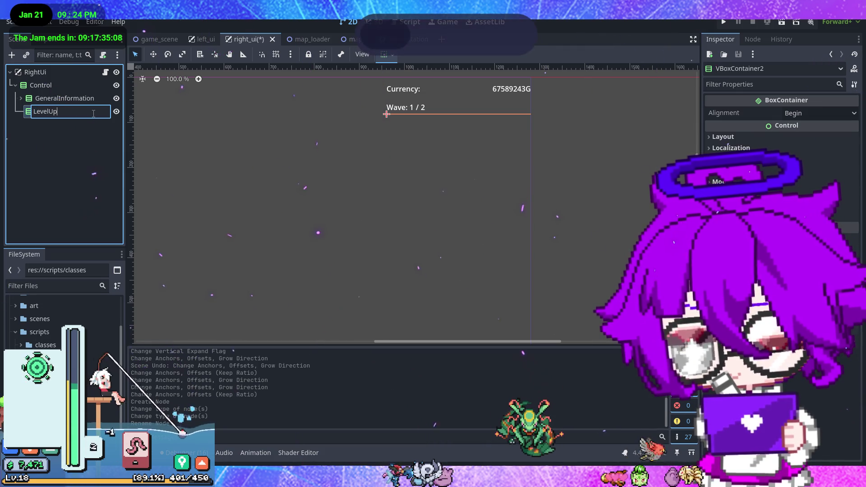
{"action": "type", "text": "x"}
{"action": "key", "text": "Return"}
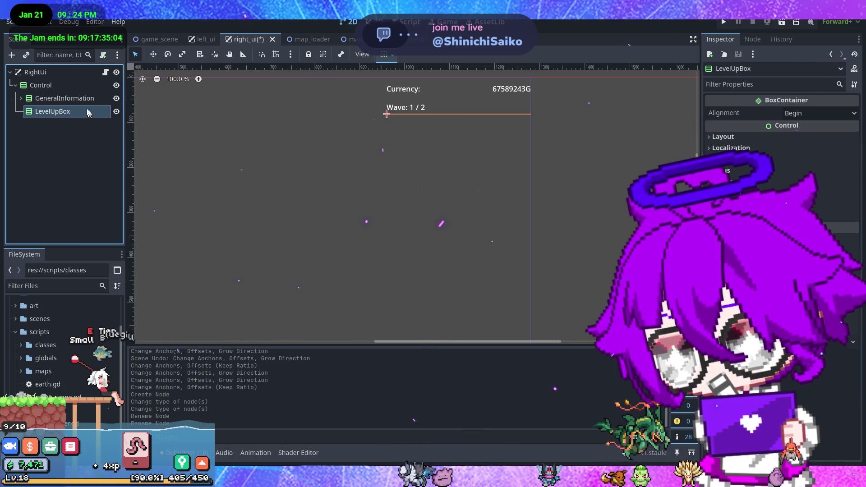
{"action": "right_click", "coordinate": [65, 115]}
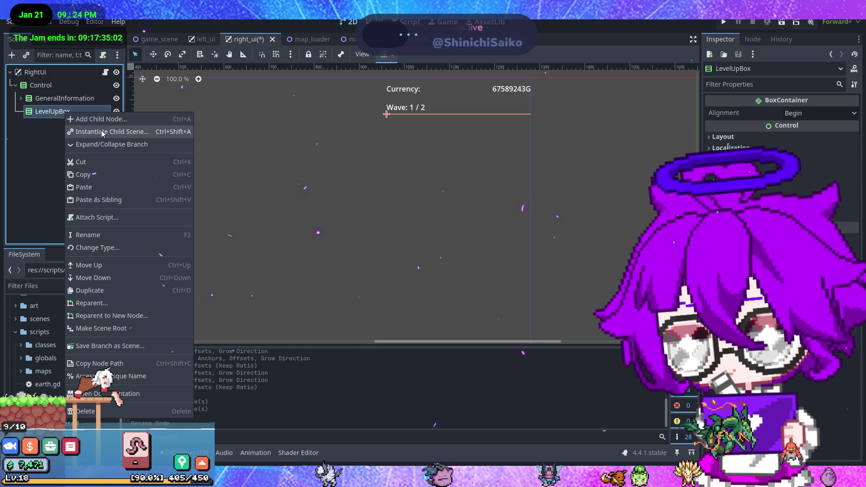
- Add a PanelContainer child under LevelUpBox
{"action": "left_click", "coordinate": [75, 122]}
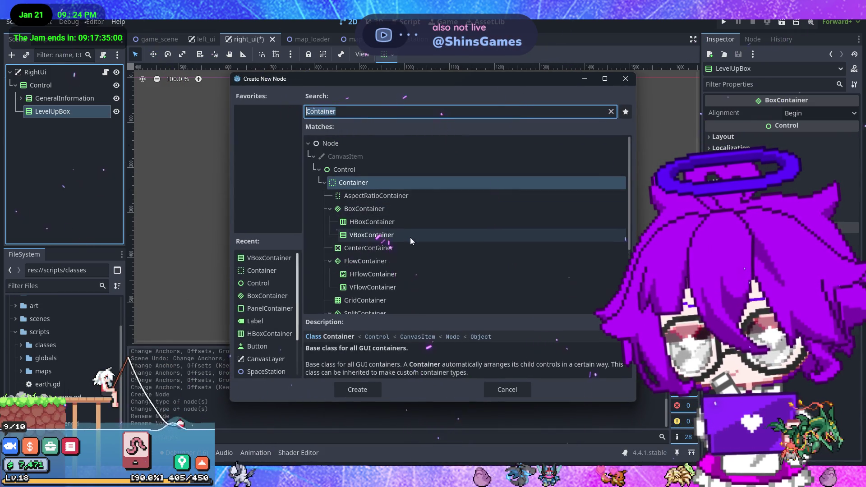
{"action": "scroll", "coordinate": [406, 262], "scroll_direction": "down", "scroll_amount": 1}
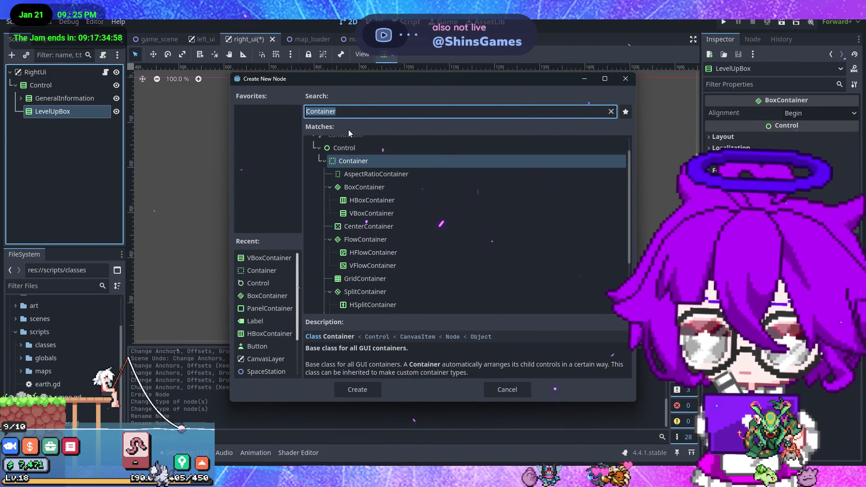
{"action": "type", "text": "panel"}
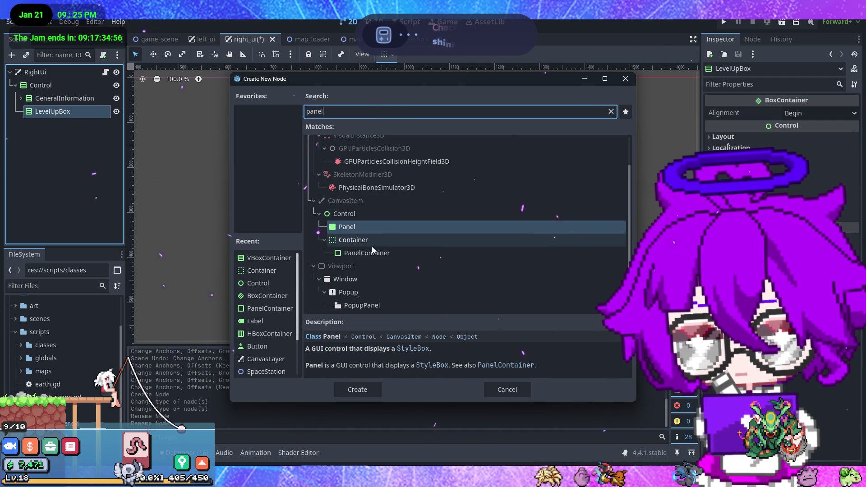
{"action": "double_click", "coordinate": [365, 253]}
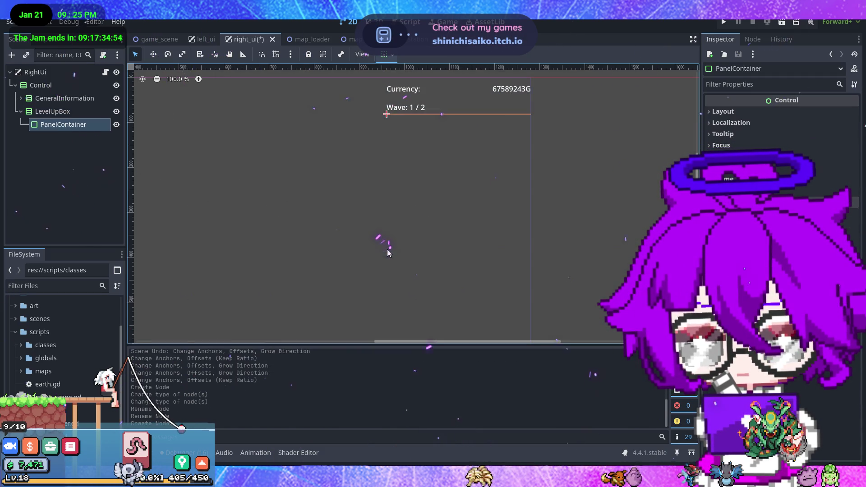
{"action": "left_click", "coordinate": [754, 113]}
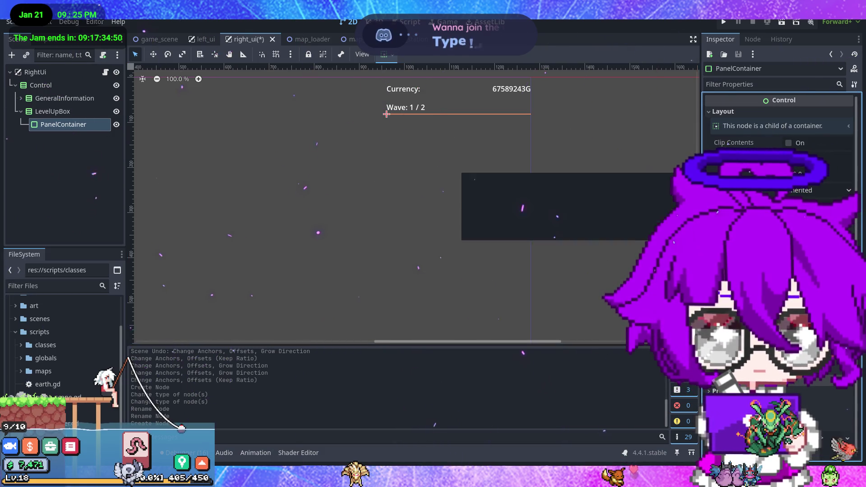
{"action": "left_click", "coordinate": [74, 115]}
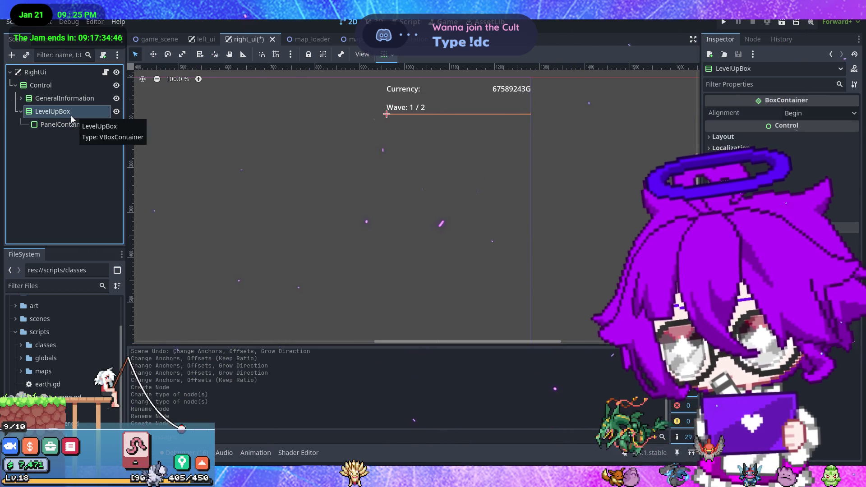
- Add an HBoxContainer as a second child of LevelUpBox
{"action": "right_click", "coordinate": [71, 115]}
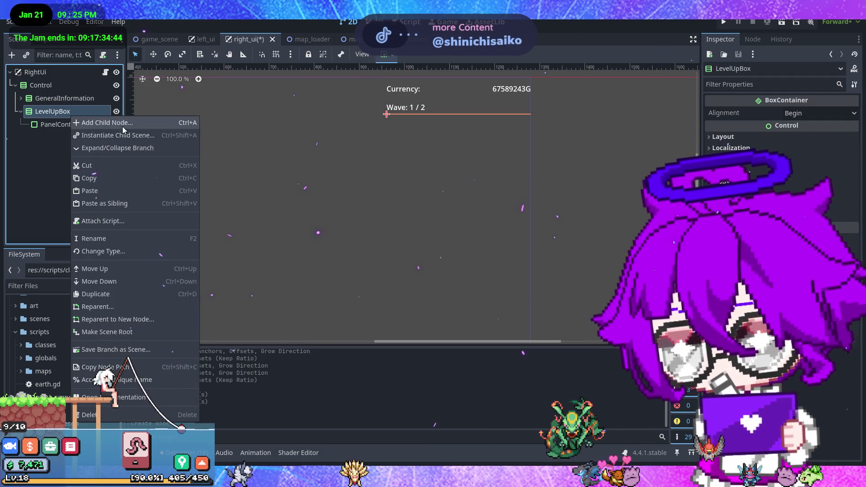
{"action": "left_click", "coordinate": [122, 126]}
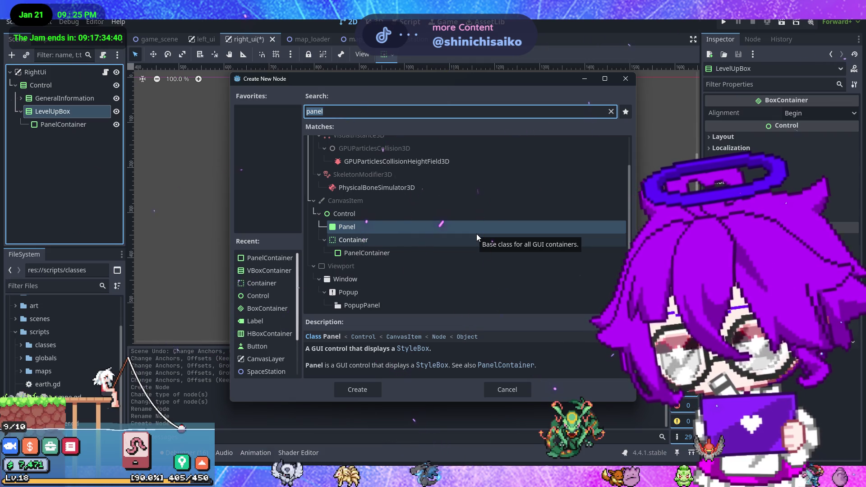
{"action": "scroll", "coordinate": [377, 231], "scroll_direction": "up", "scroll_amount": 1}
{"action": "scroll", "coordinate": [381, 232], "scroll_direction": "down", "scroll_amount": 1}
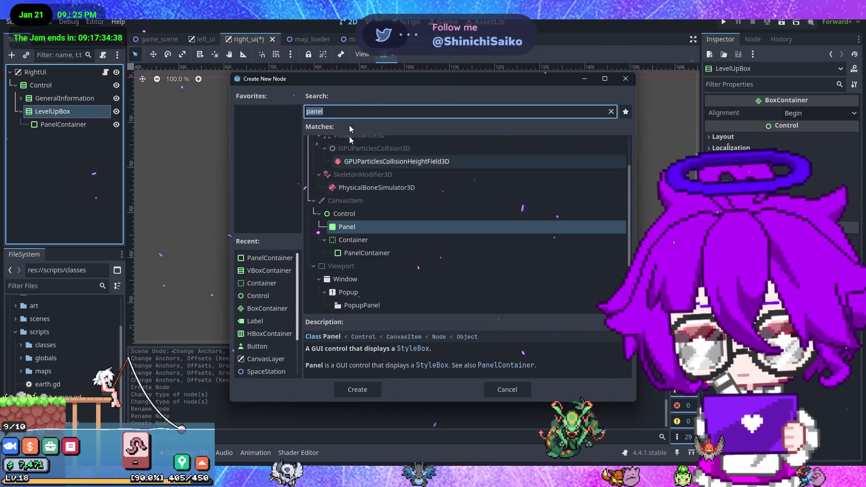
{"action": "left_click", "coordinate": [270, 335]}
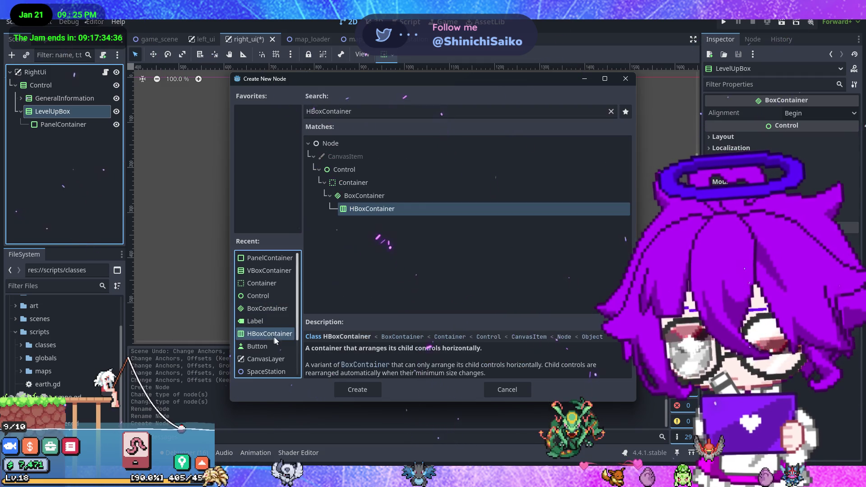
{"action": "left_click", "coordinate": [360, 388]}
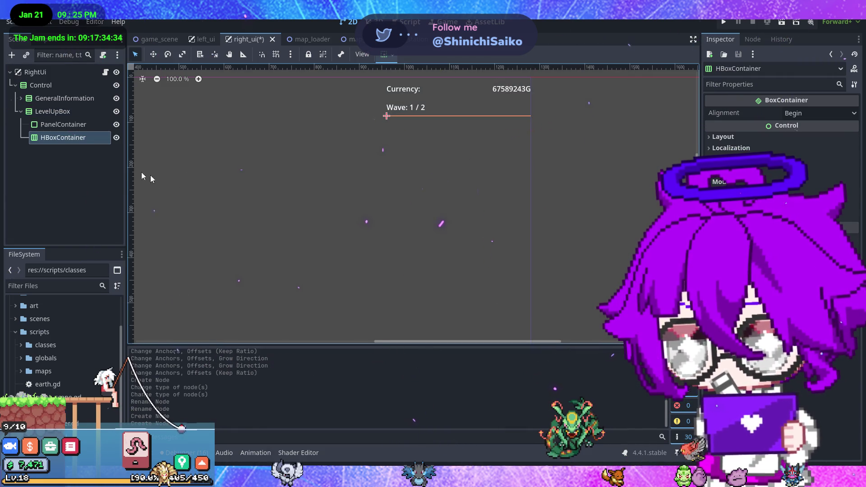
- Give the PanelContainer a 320 custom minimum size and check the HBoxContainer's layout
{"action": "left_click", "coordinate": [58, 127]}
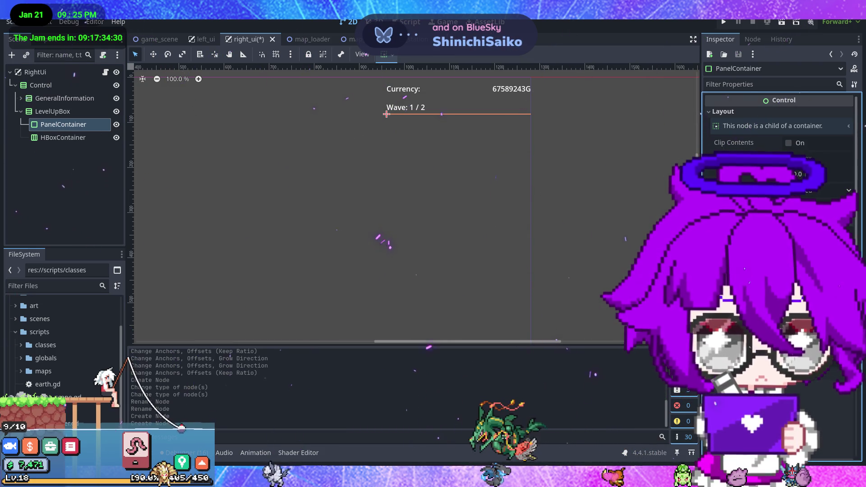
{"action": "type", "text": "320"}
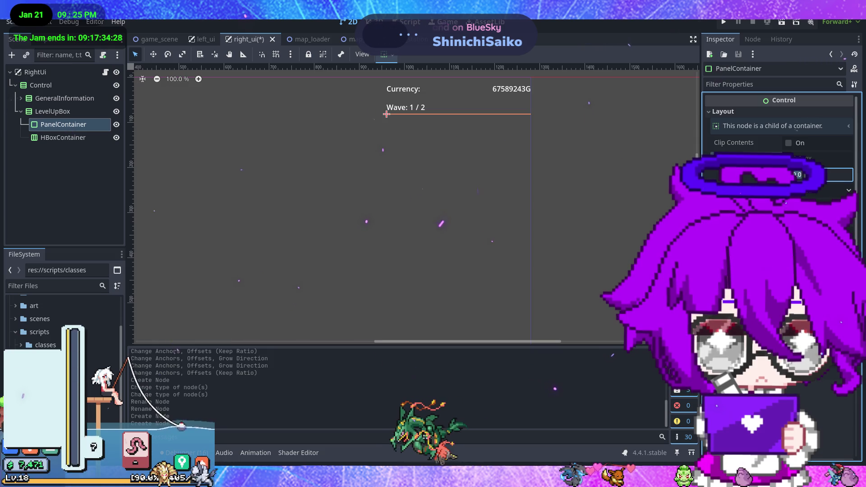
{"action": "key", "text": "Return"}
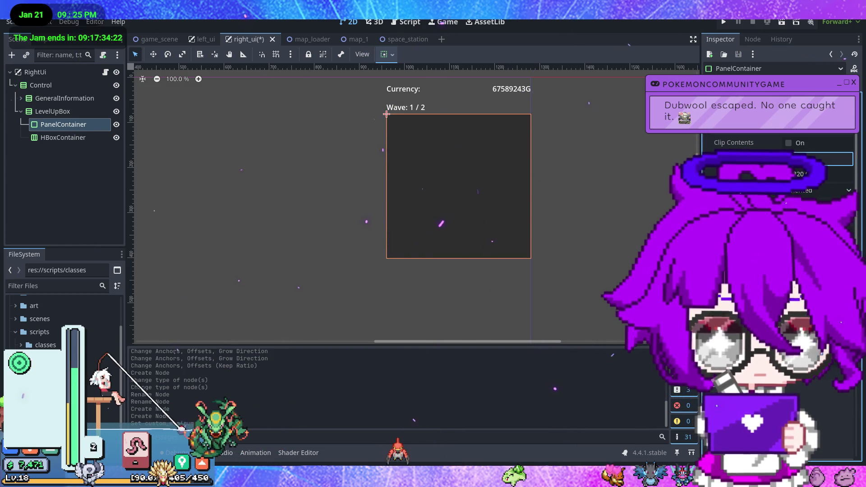
{"action": "left_click", "coordinate": [443, 177]}
{"action": "left_click", "coordinate": [63, 137]}
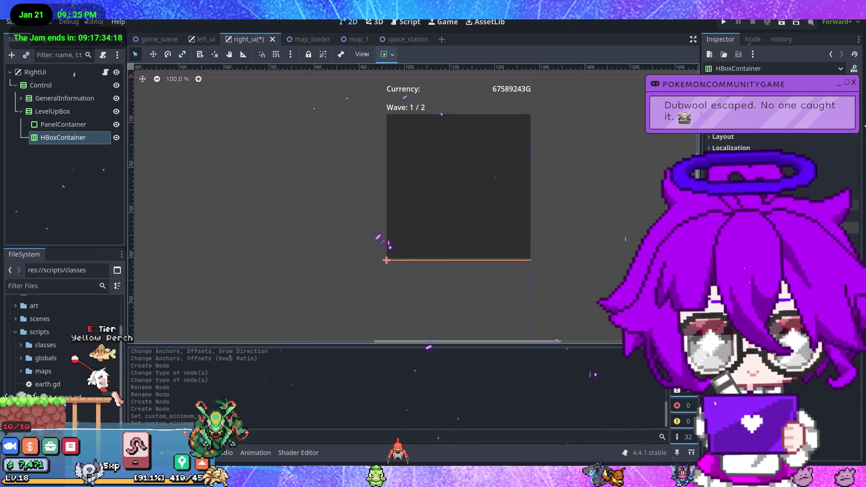
{"action": "left_click", "coordinate": [751, 138]}
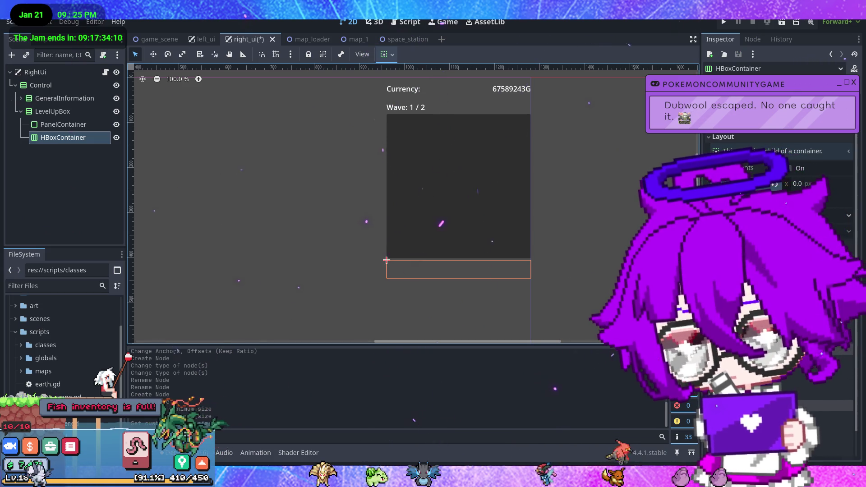
{"action": "left_click", "coordinate": [69, 125]}
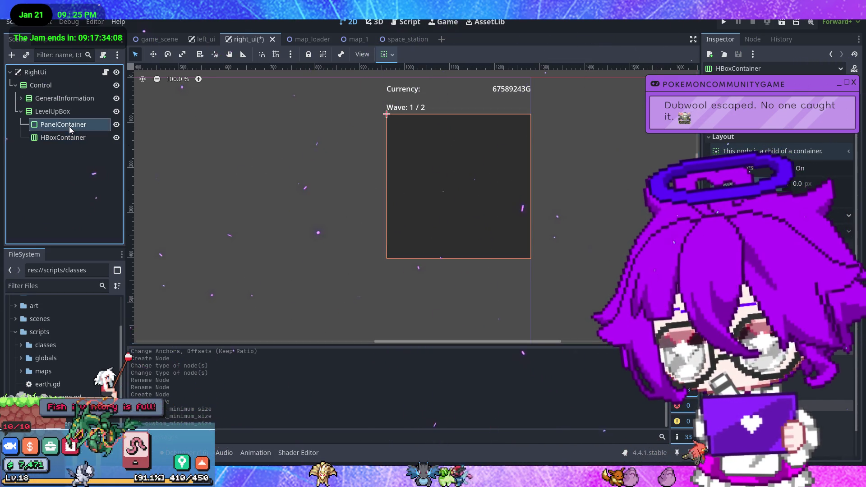
{"action": "right_click", "coordinate": [69, 126]}
- Add a RichTextLabel inside the PanelContainer, then delete it again
{"action": "left_click", "coordinate": [92, 134]}
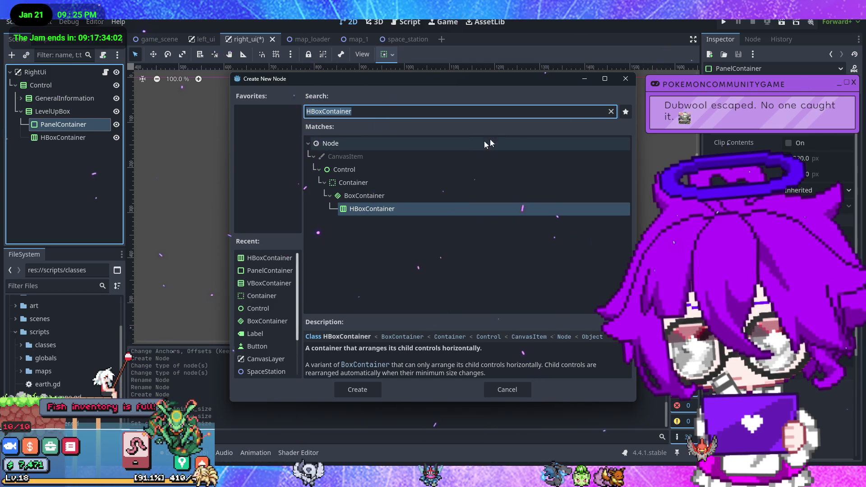
{"action": "type", "text": "rich"}
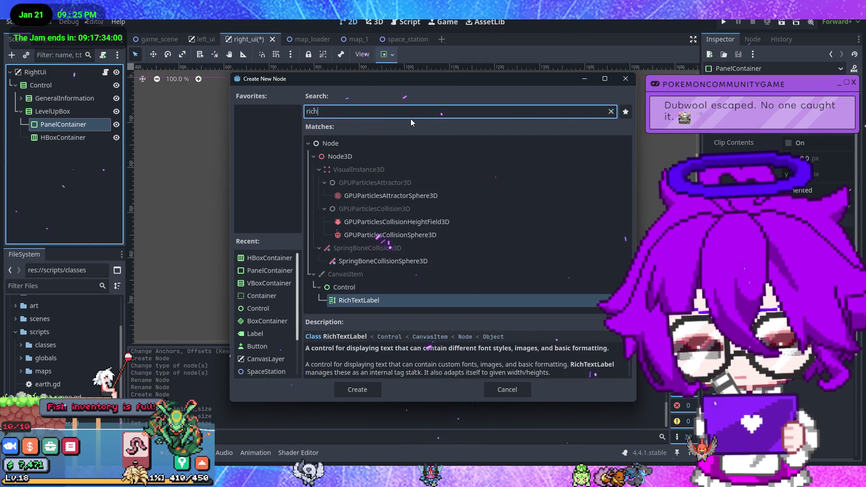
{"action": "double_click", "coordinate": [386, 299]}
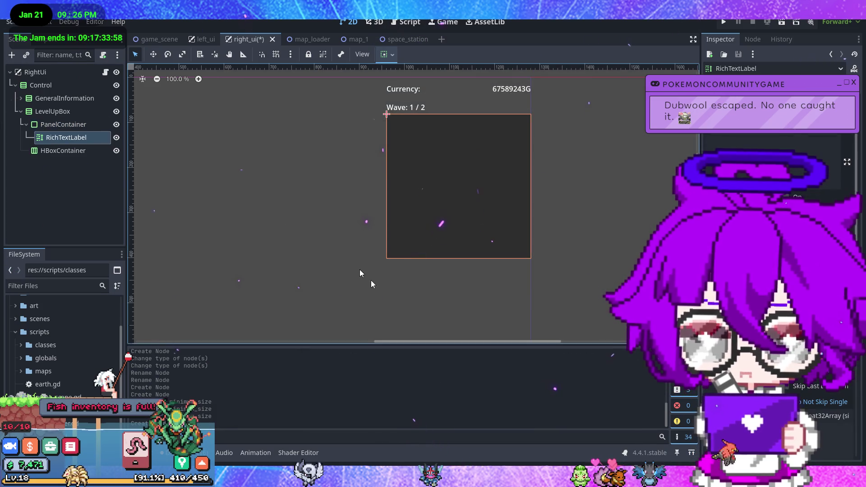
{"action": "left_click", "coordinate": [745, 145]}
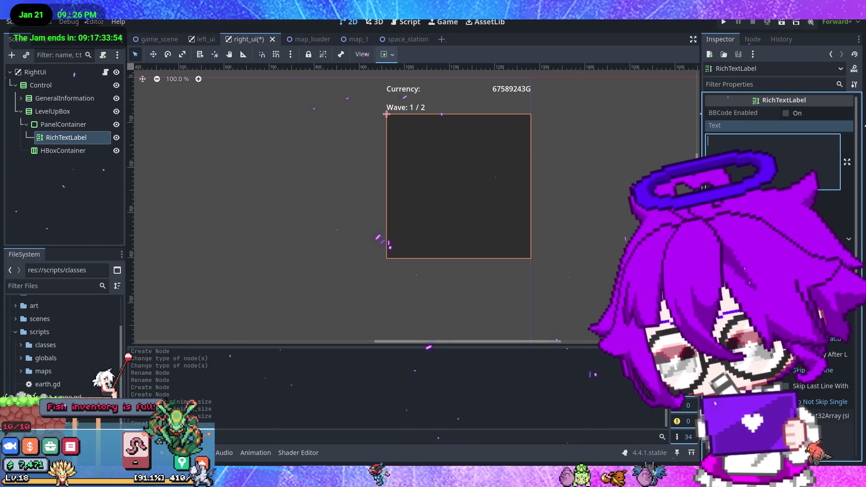
{"action": "left_click", "coordinate": [11, 445]}
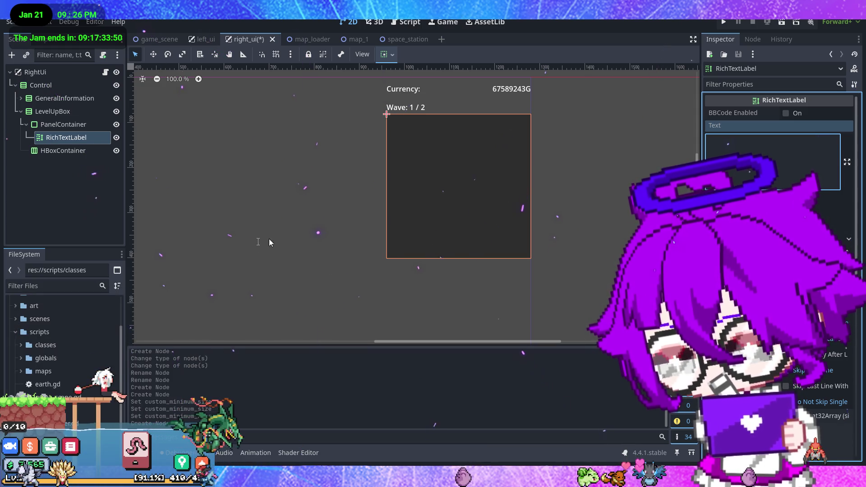
{"action": "right_click", "coordinate": [58, 139]}
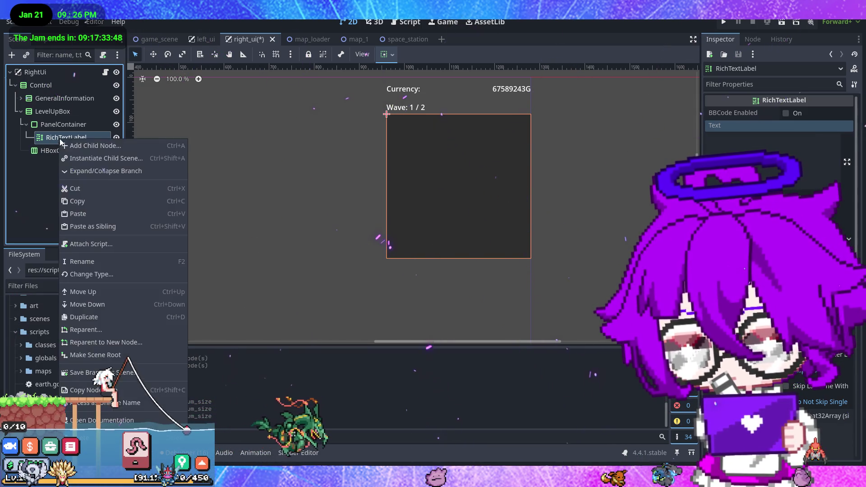
{"action": "left_click", "coordinate": [115, 438]}
{"action": "left_click", "coordinate": [402, 249]}
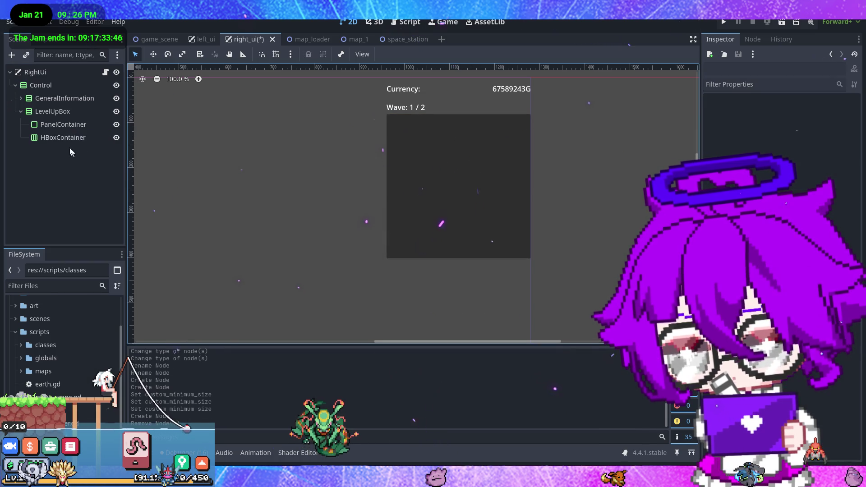
{"action": "left_click", "coordinate": [68, 125]}
- Nest an HBoxContainer holding a VBoxContainer inside the PanelContainer, and begin renaming the panel
{"action": "right_click", "coordinate": [68, 127]}
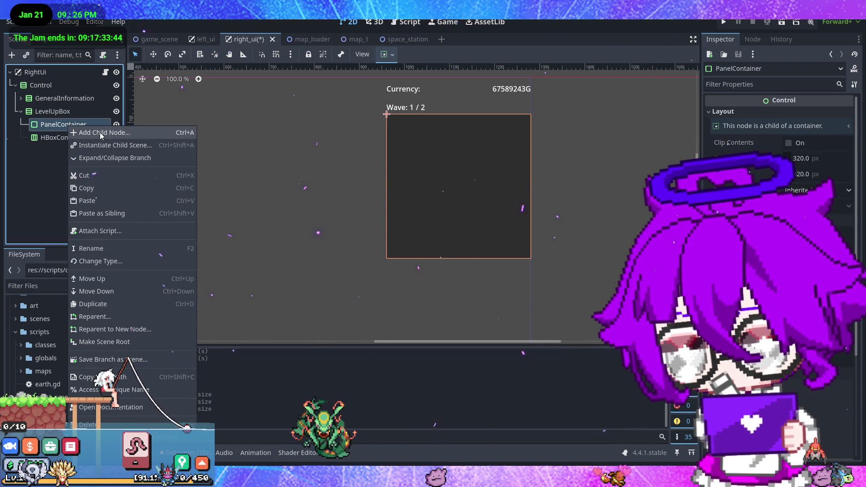
{"action": "left_click", "coordinate": [99, 132]}
{"action": "double_click", "coordinate": [260, 272]}
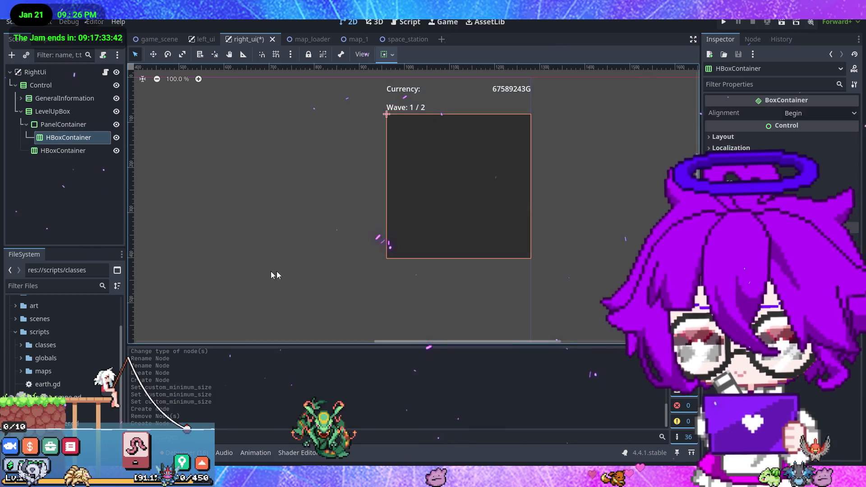
{"action": "right_click", "coordinate": [74, 138]}
{"action": "left_click", "coordinate": [115, 146]}
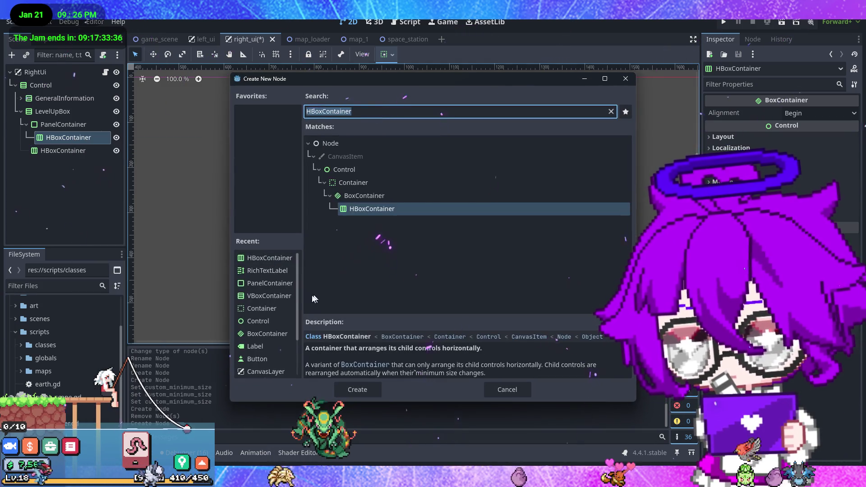
{"action": "double_click", "coordinate": [265, 297]}
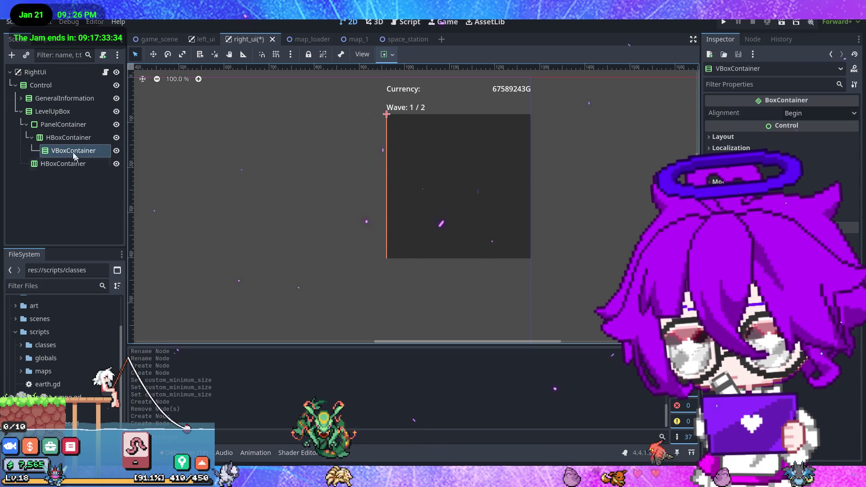
{"action": "double_click", "coordinate": [92, 126]}
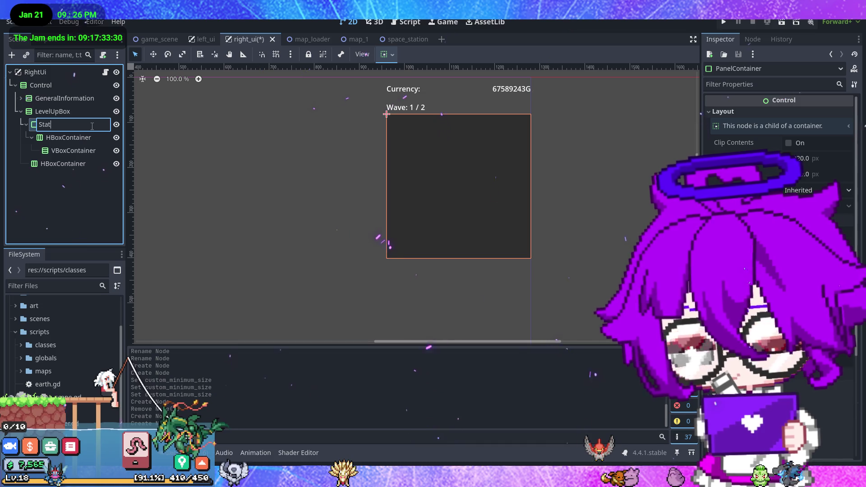
- Name the panel StatBlock and the VBoxContainer BeforeStats, undoing a stray BeforeAfter rename
{"action": "key", "text": "Return"}
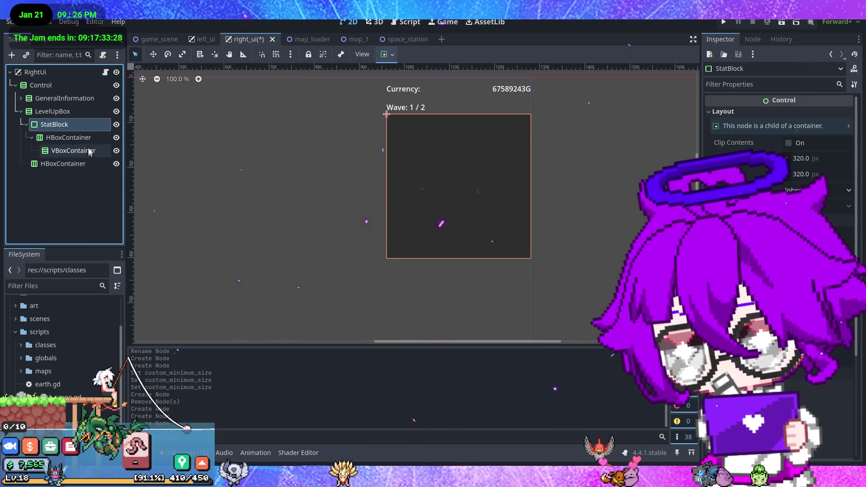
{"action": "double_click", "coordinate": [93, 137]}
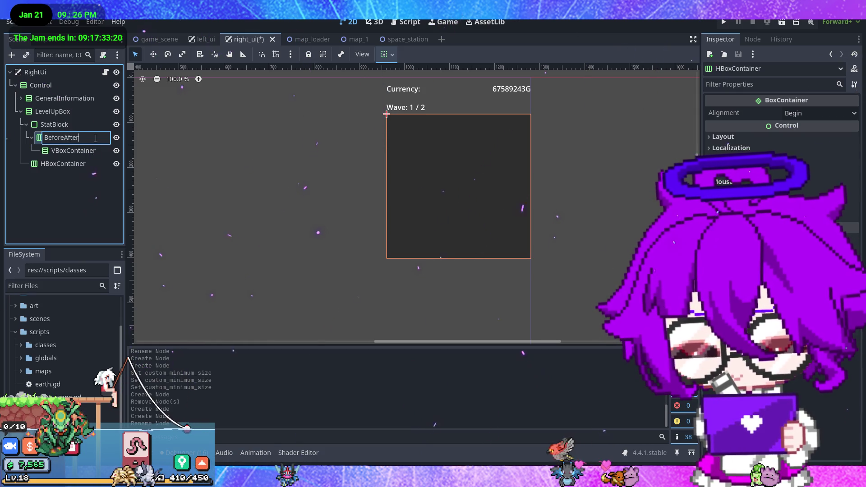
{"action": "key", "text": "Return"}
{"action": "key", "text": "ctrl+z"}
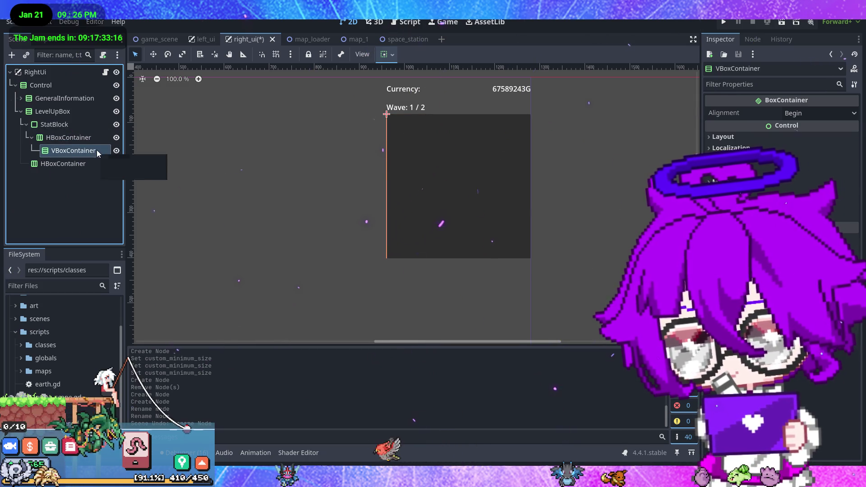
{"action": "double_click", "coordinate": [98, 151]}
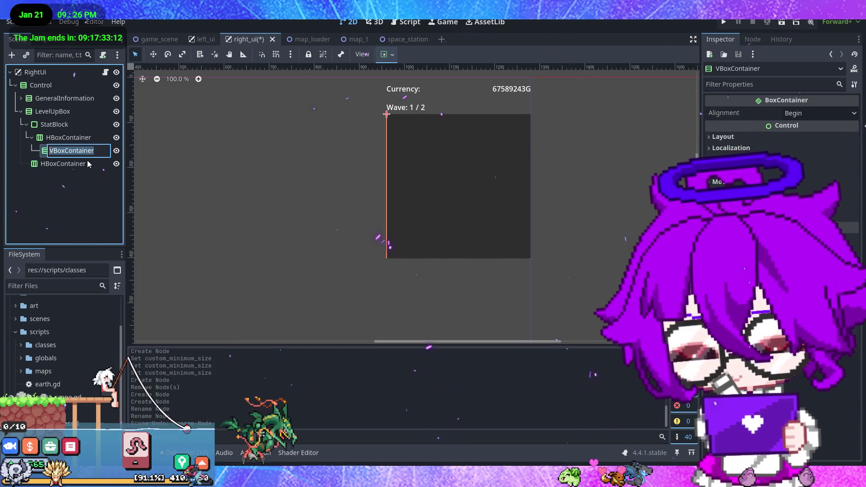
{"action": "type", "text": "BeforeStats"}
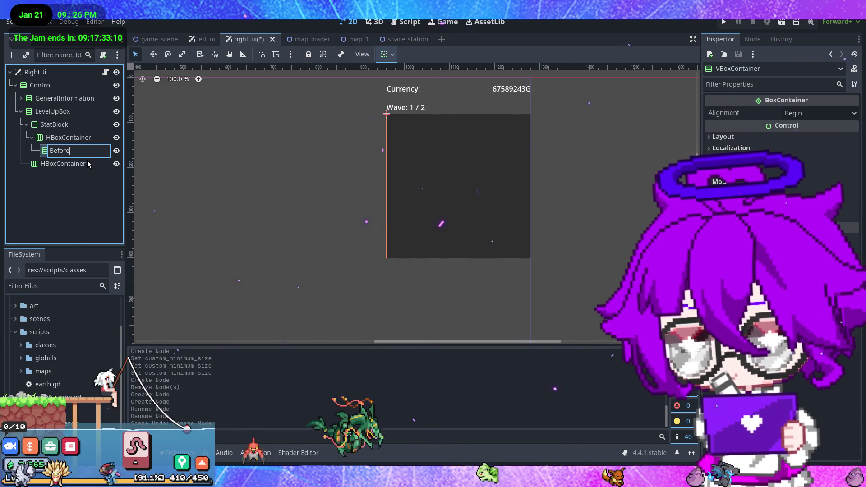
{"action": "key", "text": "Return"}
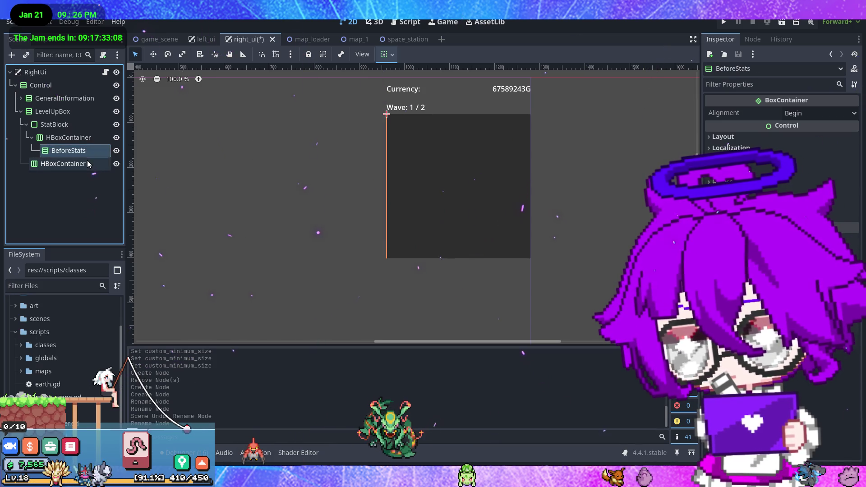
- Duplicate BeforeStats beside itself and name the copy AfterStats
{"action": "key", "text": "ctrl+c"}
{"action": "key", "text": "ctrl+shift+v"}
{"action": "double_click", "coordinate": [84, 166]}
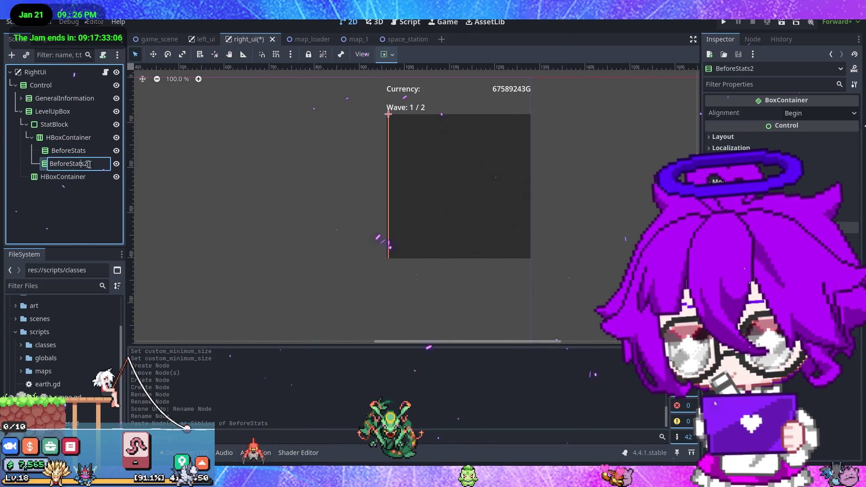
{"action": "type", "text": "AfterStats"}
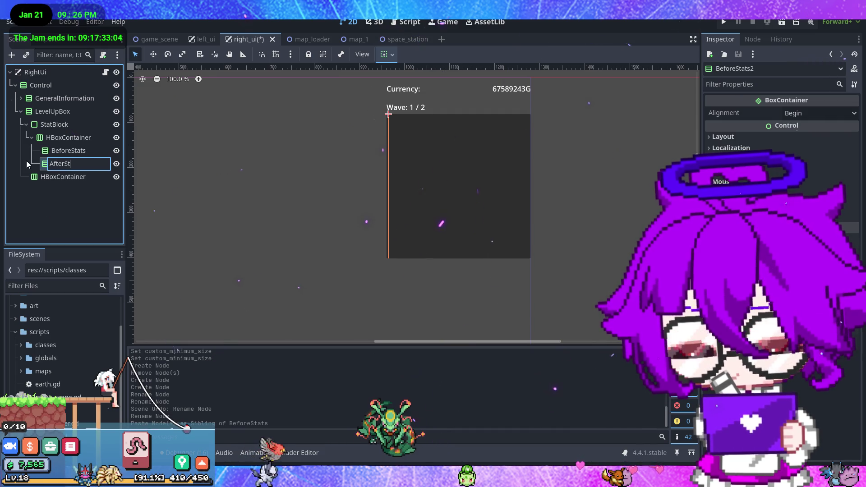
{"action": "key", "text": "Return"}
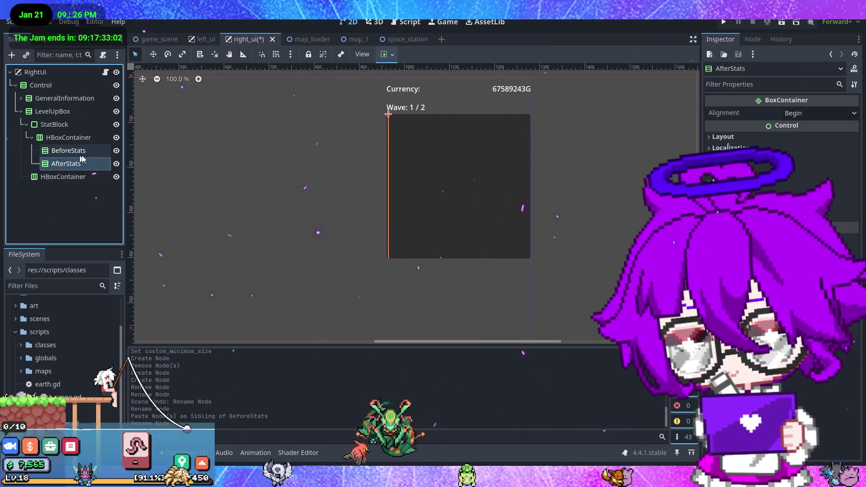
- Set both BeforeStats and AfterStats to expand and fill horizontally
{"action": "left_click", "coordinate": [81, 153]}
{"action": "left_click", "coordinate": [393, 55]}
{"action": "left_click", "coordinate": [437, 104]}
{"action": "left_click", "coordinate": [80, 164]}
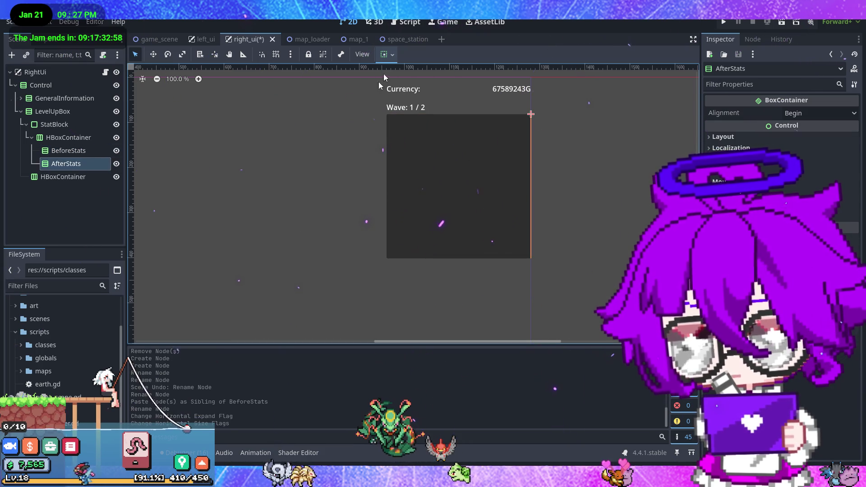
{"action": "left_click", "coordinate": [387, 54]}
{"action": "left_click", "coordinate": [439, 89]}
{"action": "left_click", "coordinate": [438, 105]}
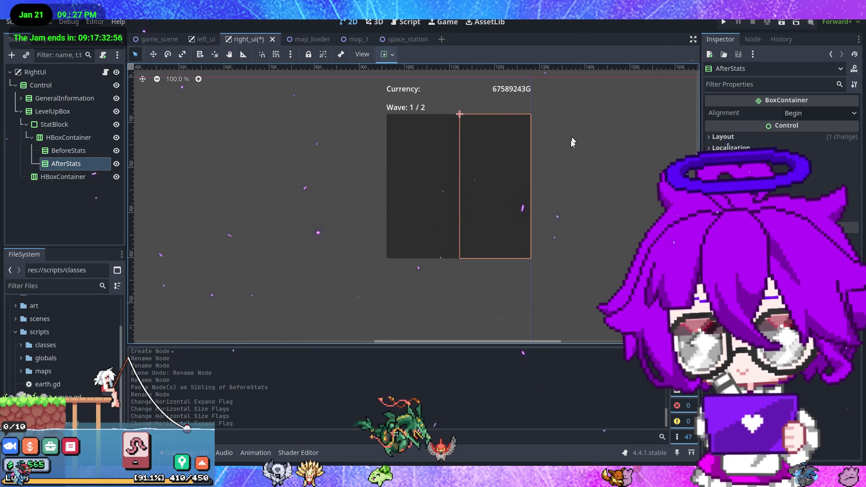
- Begin adding a child node to BeforeStats
{"action": "left_click", "coordinate": [77, 154]}
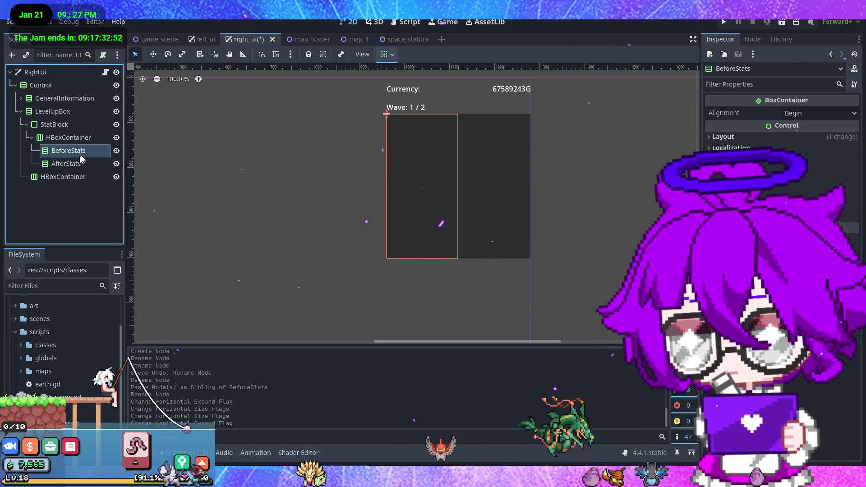
{"action": "right_click", "coordinate": [84, 155]}
{"action": "left_click", "coordinate": [117, 163]}
{"action": "left_click", "coordinate": [82, 169]}
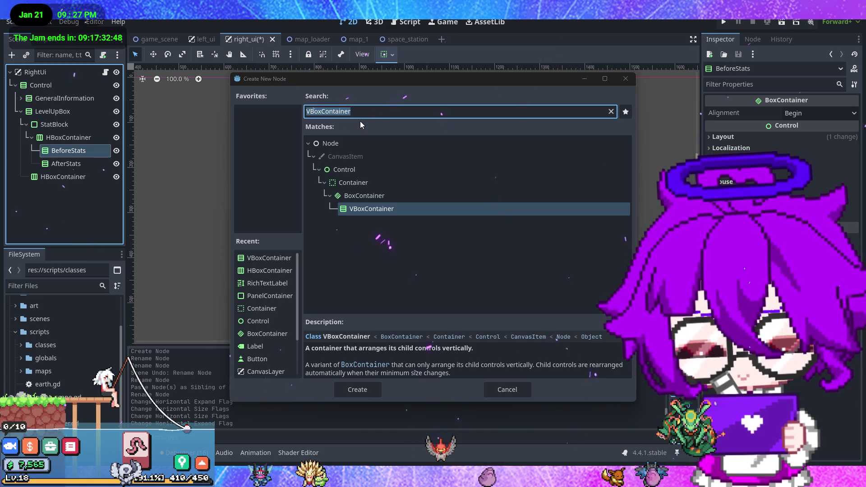
- Create a Label named Name under BeforeStats, then open the space_station script
{"action": "left_click", "coordinate": [381, 110]}
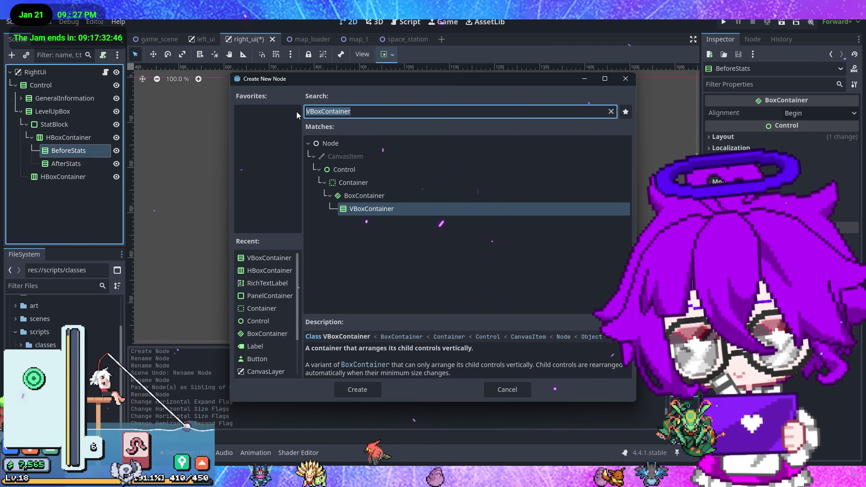
{"action": "type", "text": "label"}
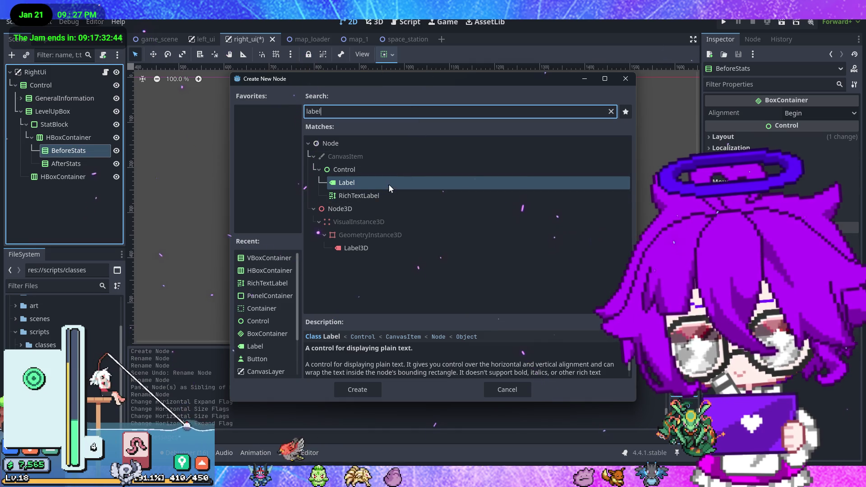
{"action": "double_click", "coordinate": [389, 185]}
{"action": "left_click", "coordinate": [79, 167]}
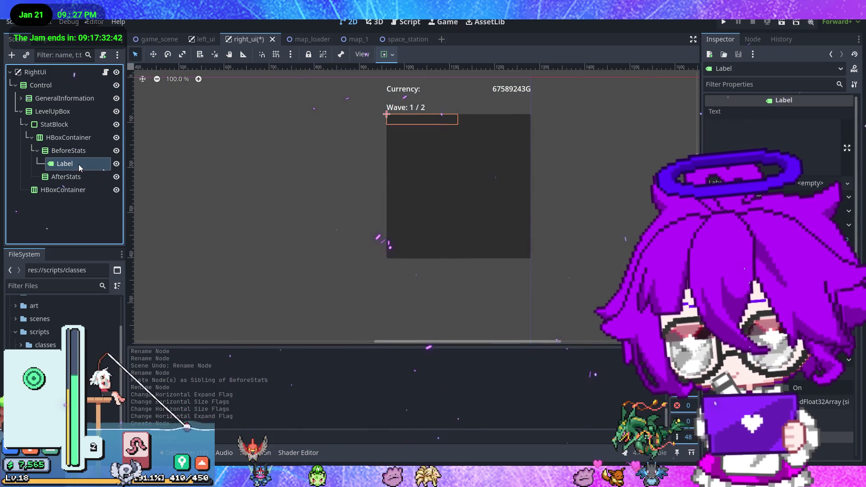
{"action": "type", "text": "Name"}
{"action": "key", "text": "Return"}
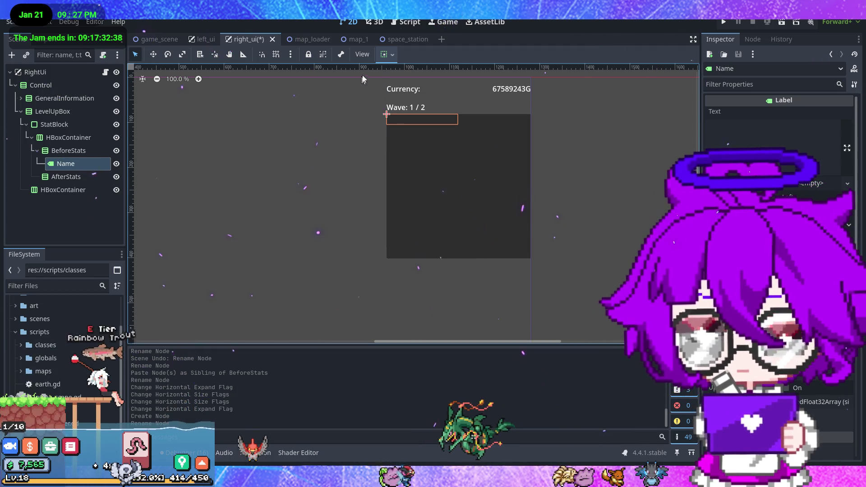
{"action": "left_click", "coordinate": [398, 39]}
{"action": "left_click", "coordinate": [409, 23]}
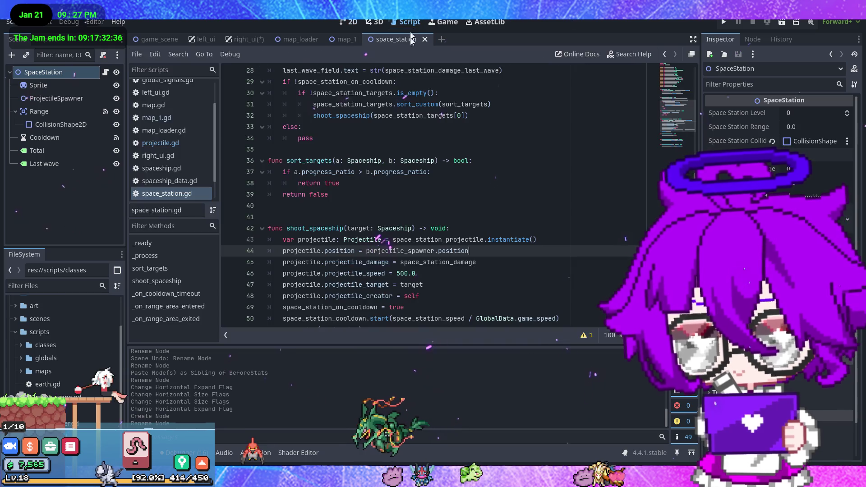
- Review space_station.gd's exported stat variables and select export lines 4 through 9
{"action": "scroll", "coordinate": [426, 205], "scroll_direction": "up", "scroll_amount": 10}
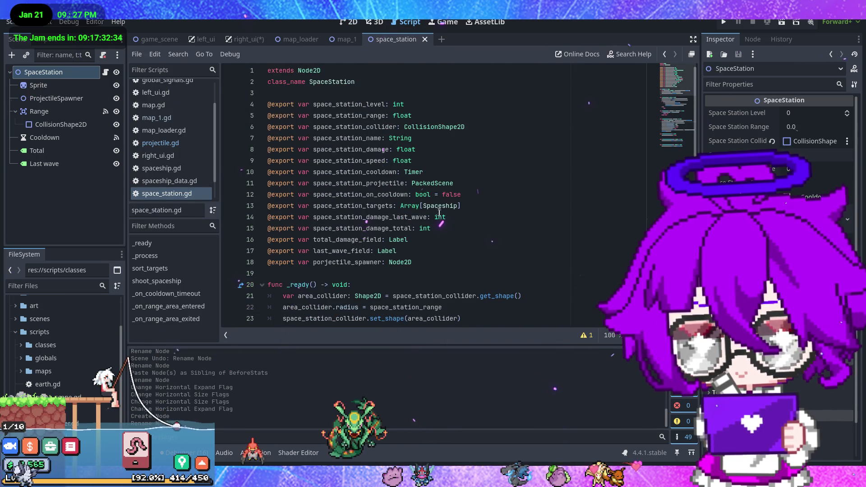
{"action": "left_click", "coordinate": [419, 109]}
{"action": "left_click", "coordinate": [445, 116]}
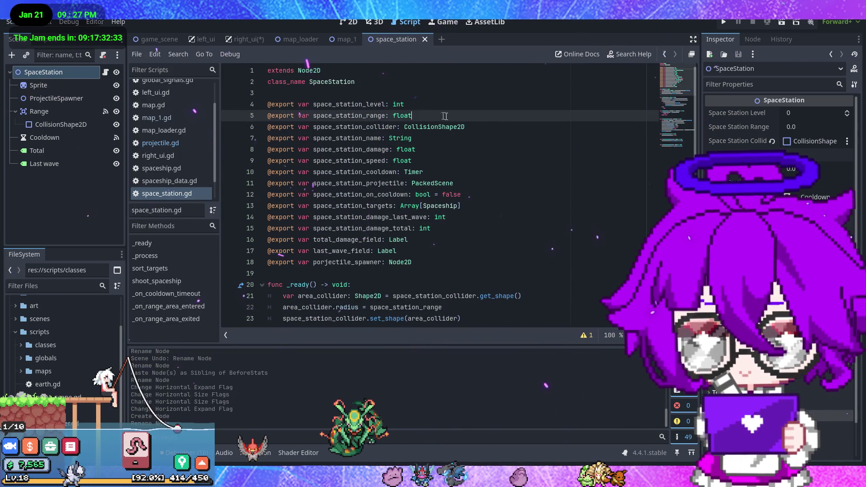
{"action": "left_click", "coordinate": [460, 137]}
{"action": "left_click", "coordinate": [456, 150]}
{"action": "left_click", "coordinate": [453, 162]}
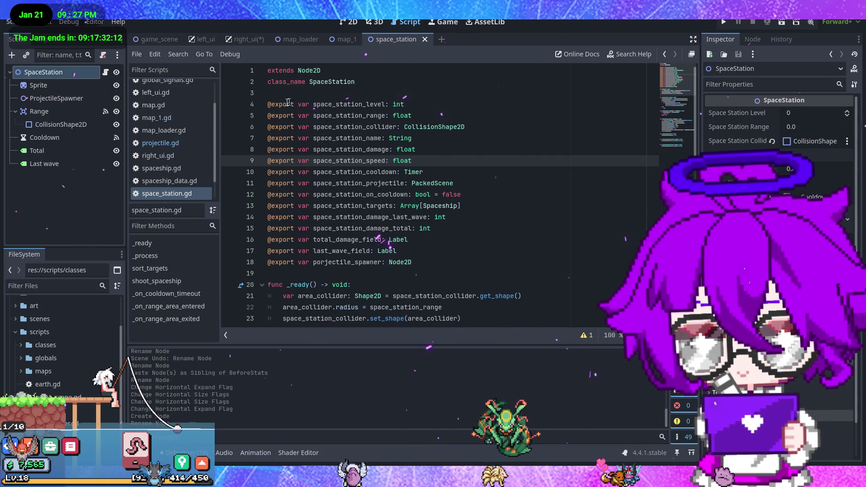
{"action": "mouse_move", "coordinate": [268, 104]}
{"action": "left_mouse_down"}
{"action": "mouse_move", "coordinate": [407, 116]}
{"action": "mouse_move", "coordinate": [424, 172]}
{"action": "left_mouse_up"}
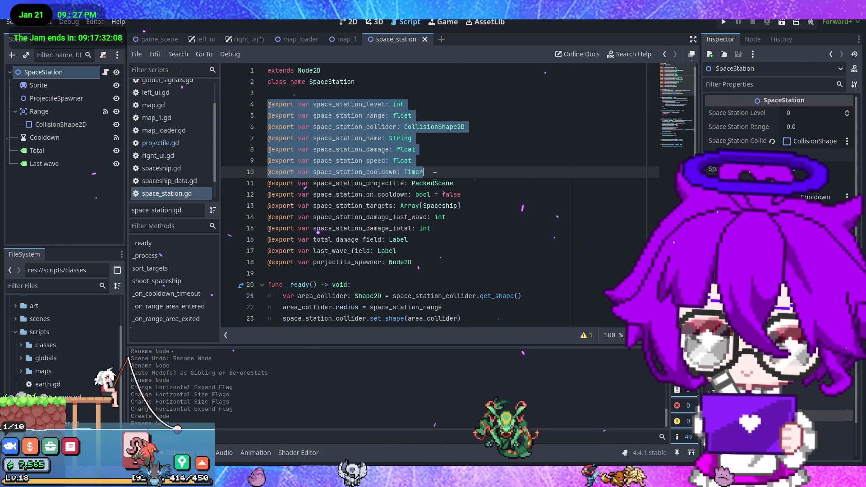
{"action": "left_click_drag", "start_coordinate": [435, 175], "coordinate": [439, 165]}
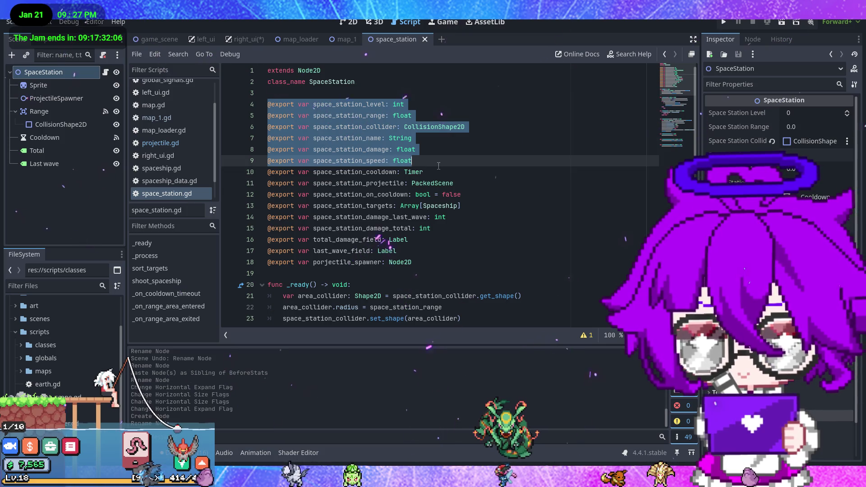
- Browse the projectile and left_ui scripts, then return to the right_ui scene and right_ui.gd
{"action": "left_click", "coordinate": [172, 144]}
{"action": "scroll", "coordinate": [174, 106], "scroll_direction": "up", "scroll_amount": 1}
{"action": "left_click", "coordinate": [176, 108]}
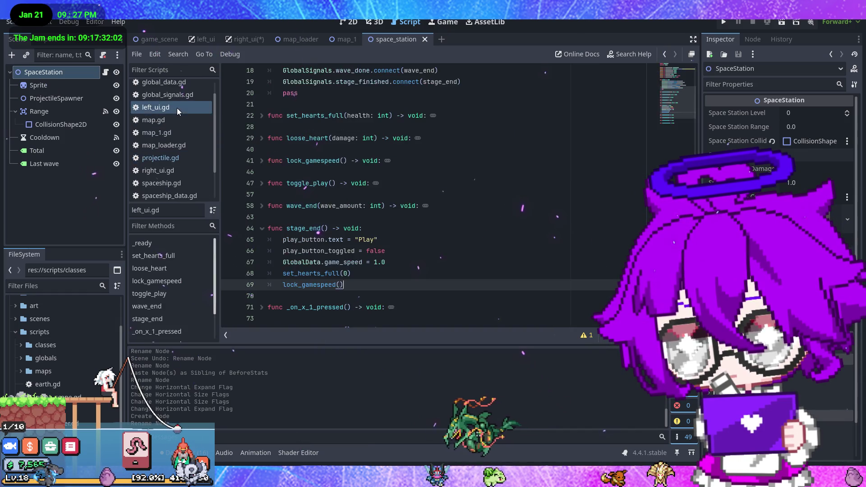
{"action": "scroll", "coordinate": [180, 122], "scroll_direction": "up", "scroll_amount": 1}
{"action": "left_click", "coordinate": [248, 40]}
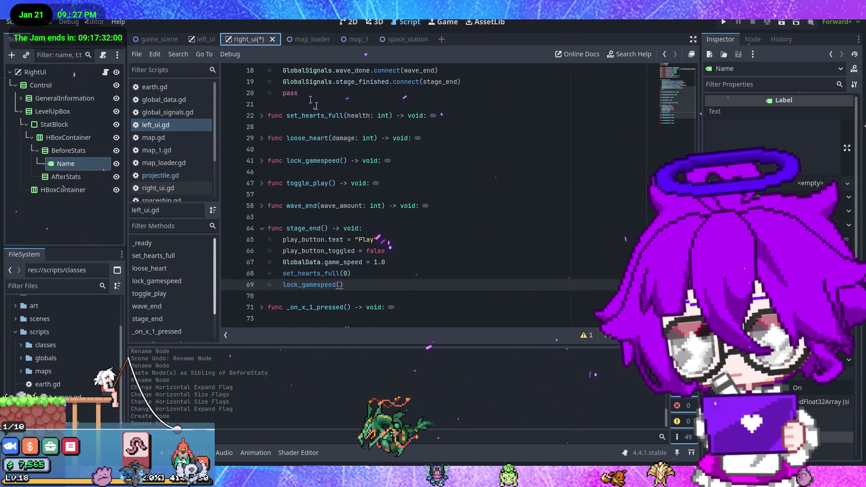
{"action": "left_click", "coordinate": [106, 74]}
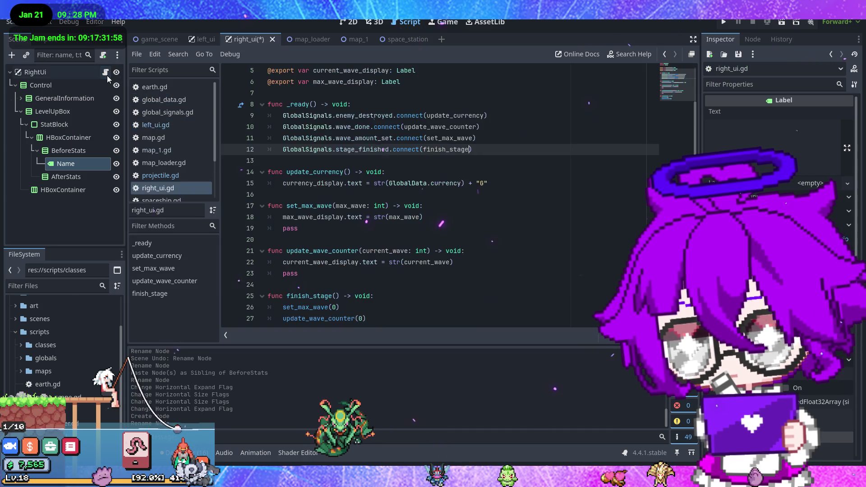
{"action": "double_click", "coordinate": [86, 165]}
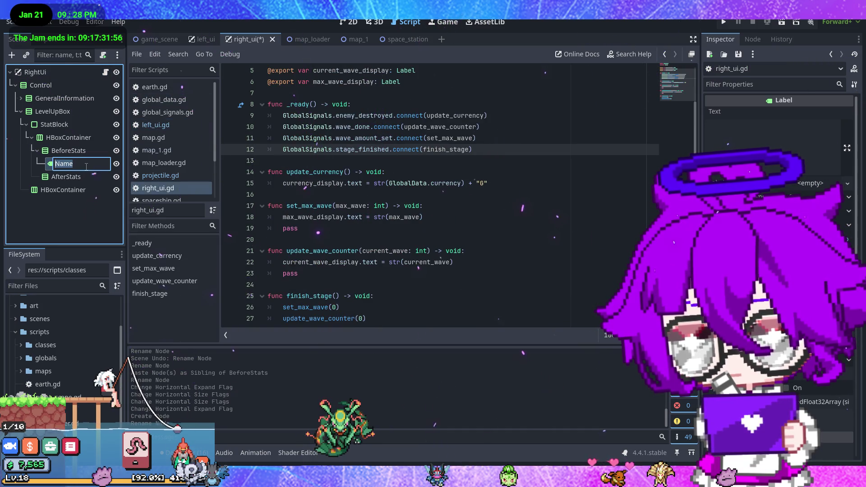
{"action": "key", "text": "Escape"}
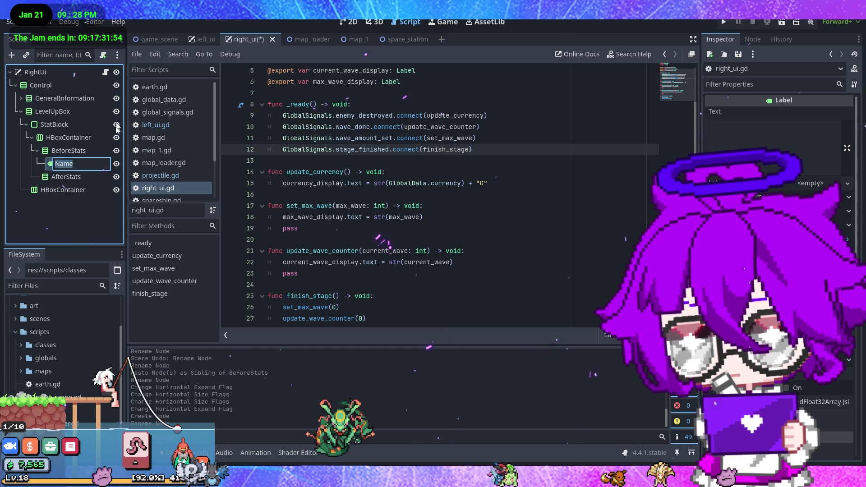
- Paste the copied export lines into the Name label's text and delete the collider line
{"action": "left_click", "coordinate": [348, 22]}
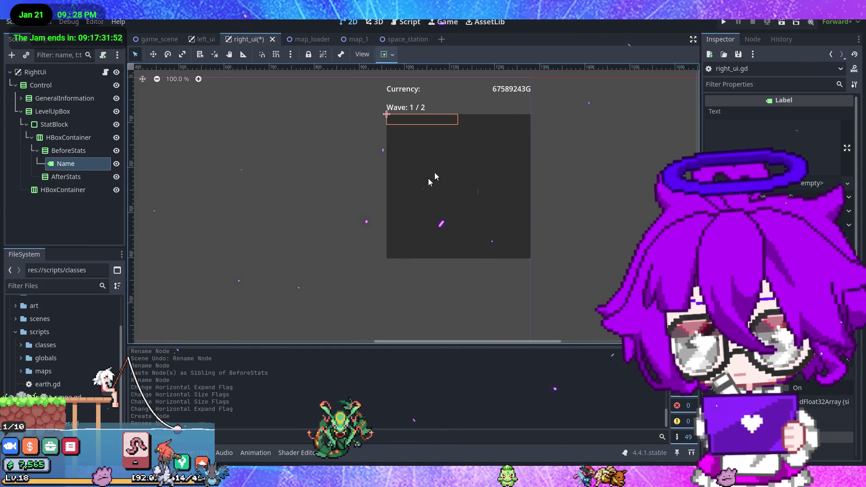
{"action": "left_click", "coordinate": [745, 137]}
{"action": "key", "text": "ctrl+v"}
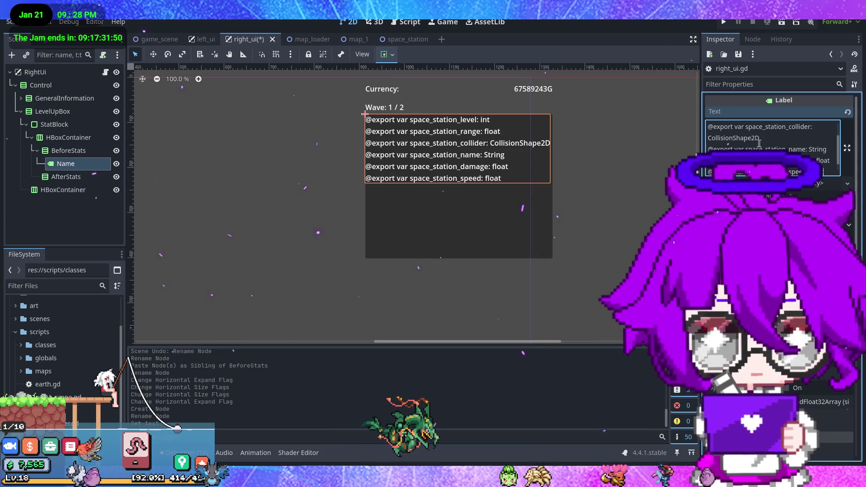
{"action": "left_click_drag", "start_coordinate": [777, 136], "coordinate": [707, 131]}
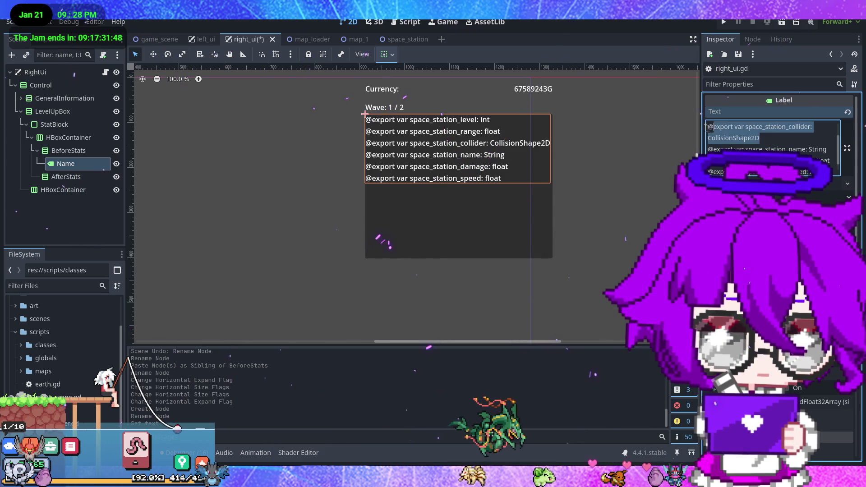
{"action": "key", "text": "BackSpace"}
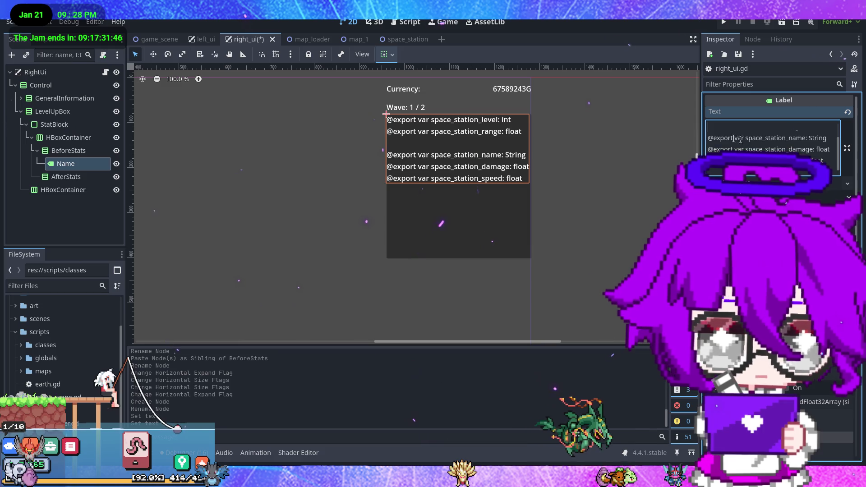
{"action": "left_click", "coordinate": [786, 138]}
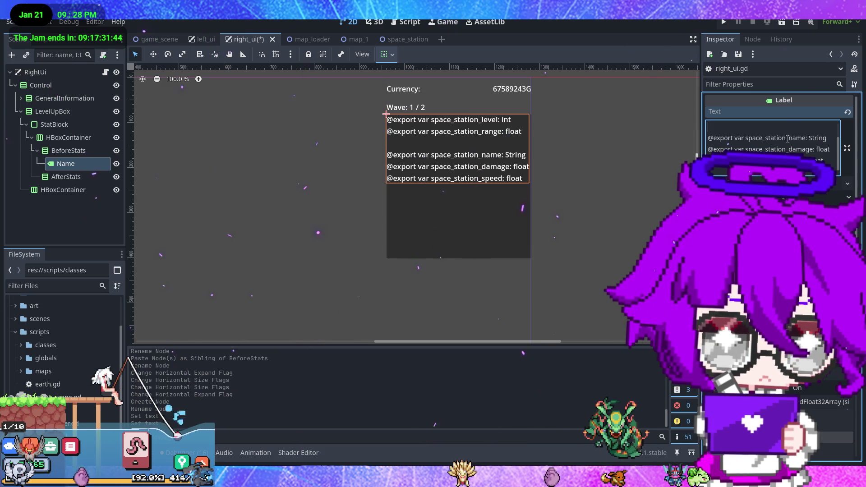
{"action": "key", "text": "shift+Up"}
{"action": "key", "text": "BackSpace"}
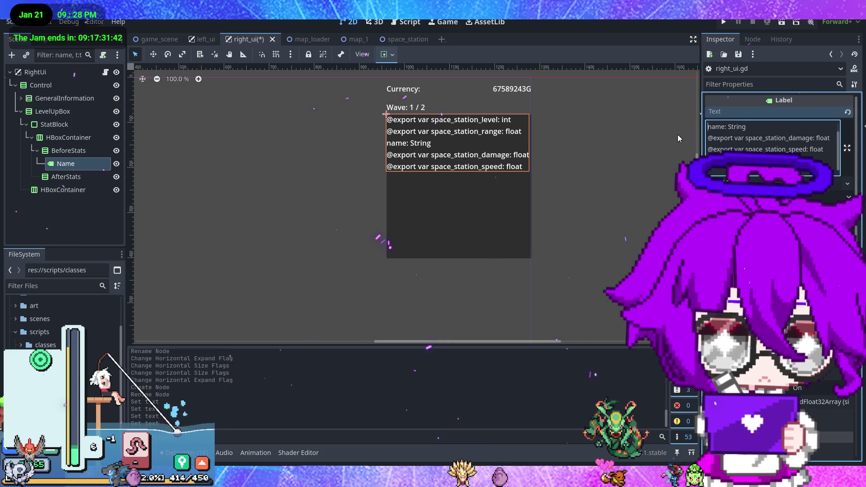
{"action": "scroll", "coordinate": [774, 134], "scroll_direction": "up", "scroll_amount": 2}
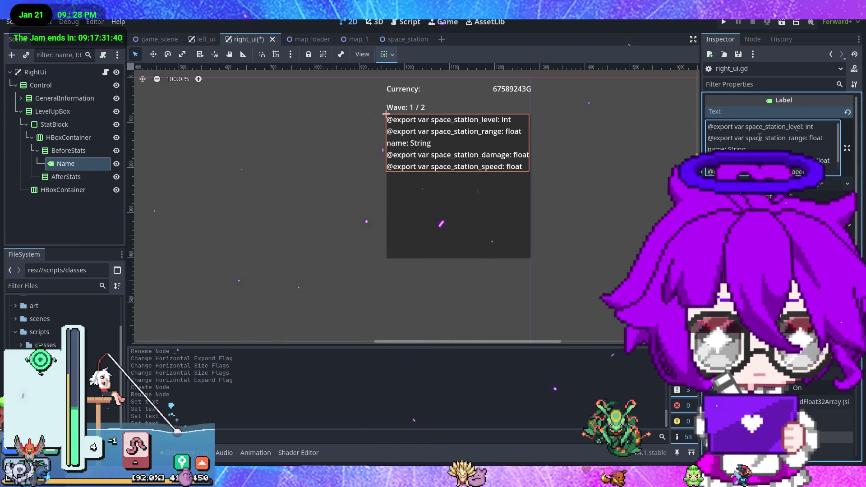
{"action": "left_click", "coordinate": [788, 127]}
{"action": "key", "text": "shift+Home"}
{"action": "key", "text": "BackSpace"}
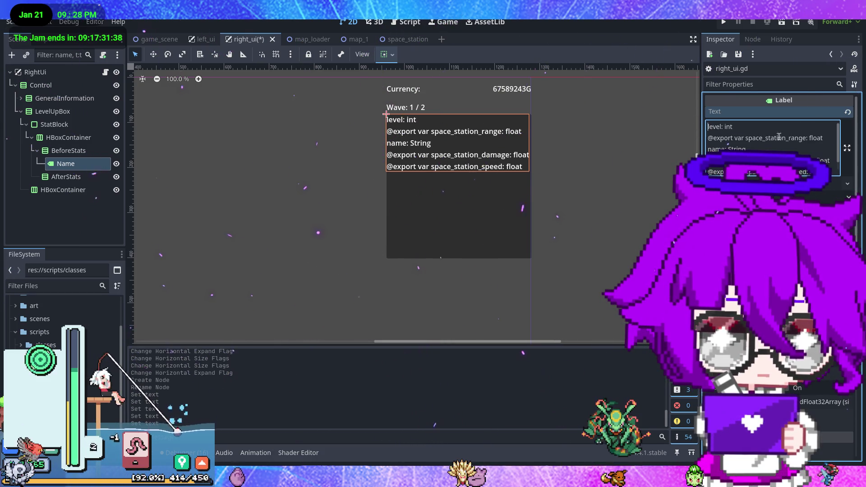
{"action": "left_click", "coordinate": [786, 138]}
{"action": "key", "text": "shift+Home"}
{"action": "key", "text": "BackSpace"}
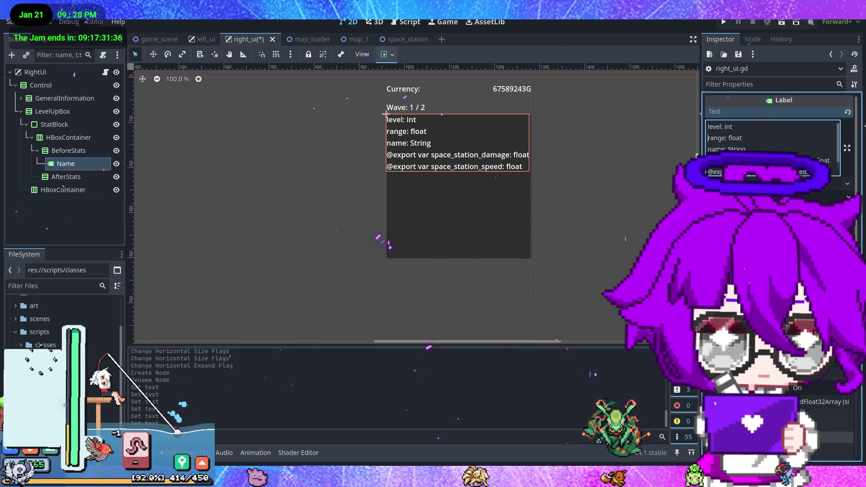
- Strip the same prefix from the damage and speed lines, leaving five stat lines
{"action": "scroll", "coordinate": [774, 144], "scroll_direction": "down", "scroll_amount": 1}
{"action": "left_click_drag", "start_coordinate": [788, 149], "coordinate": [706, 152]}
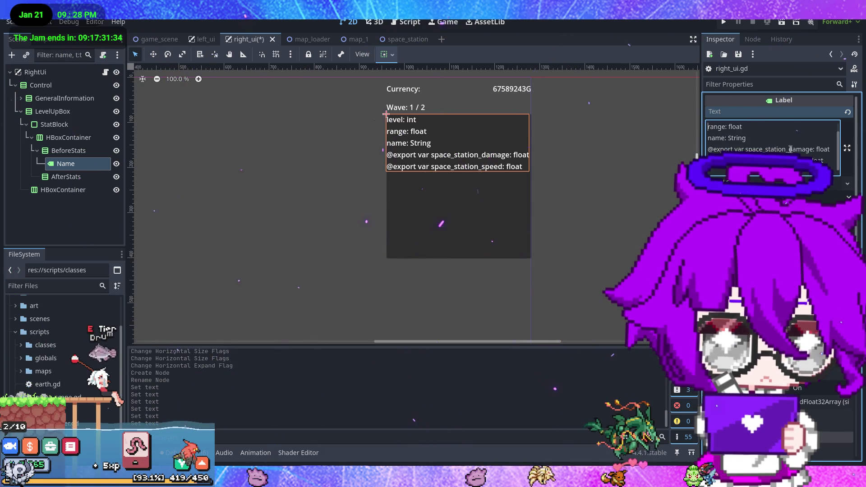
{"action": "key", "text": "BackSpace"}
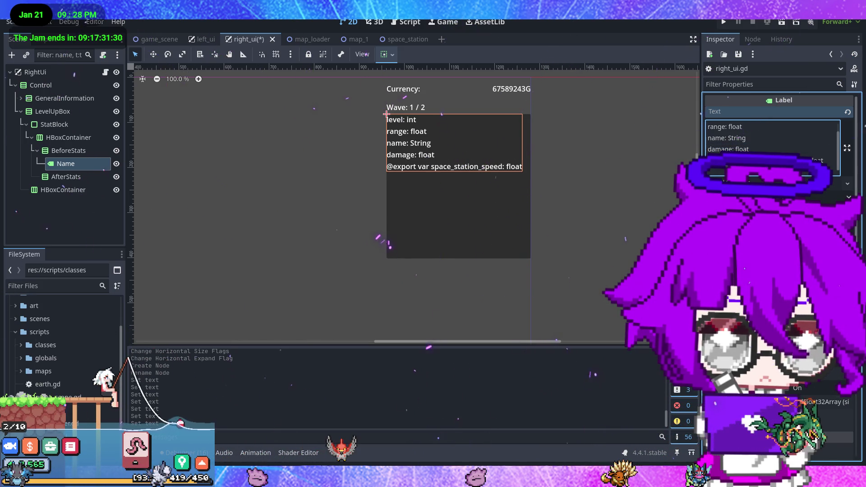
{"action": "key", "text": "BackSpace"}
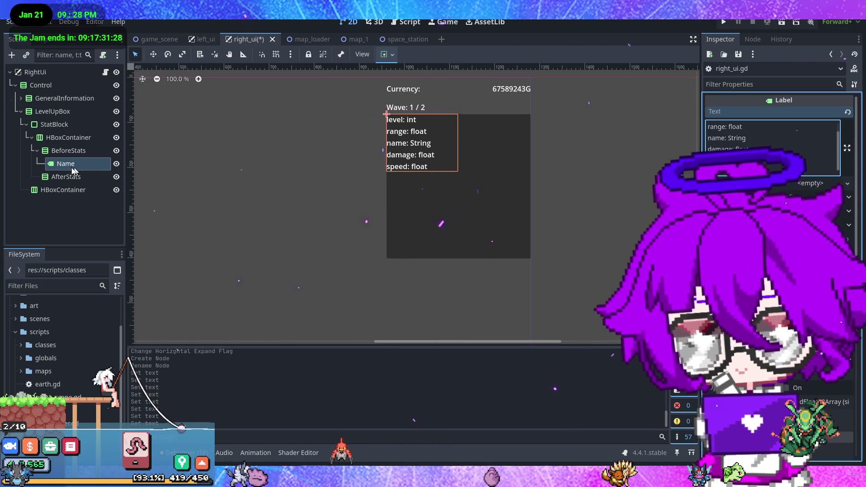
{"action": "left_click", "coordinate": [87, 166]}
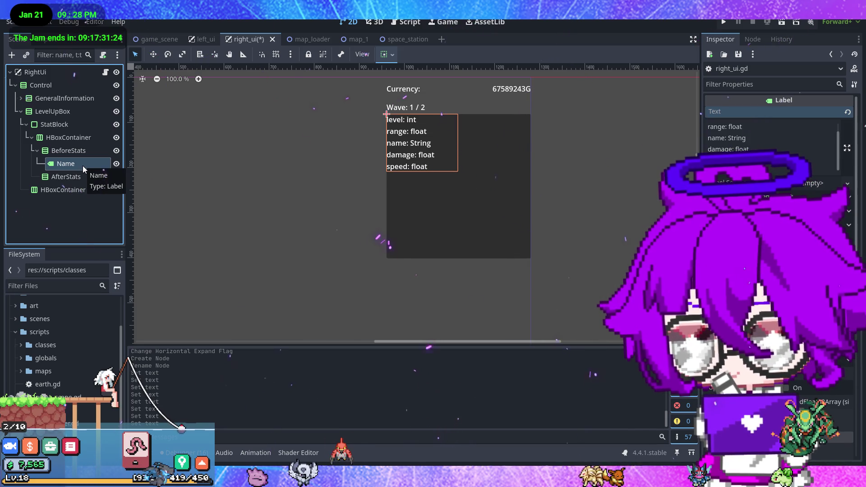
{"action": "left_click", "coordinate": [84, 153]}
{"action": "right_click", "coordinate": [84, 152]}
- Add a Label named Level under BeforeStats and paste a copy renamed Range
{"action": "left_click", "coordinate": [106, 161]}
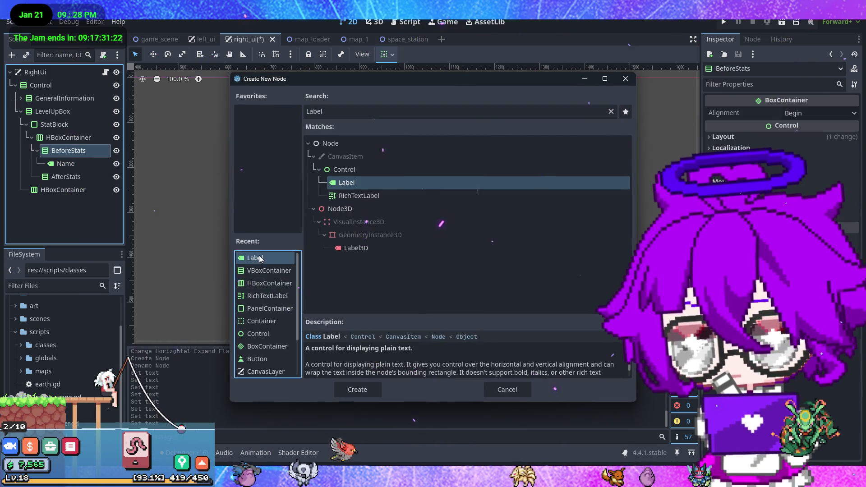
{"action": "double_click", "coordinate": [256, 257]}
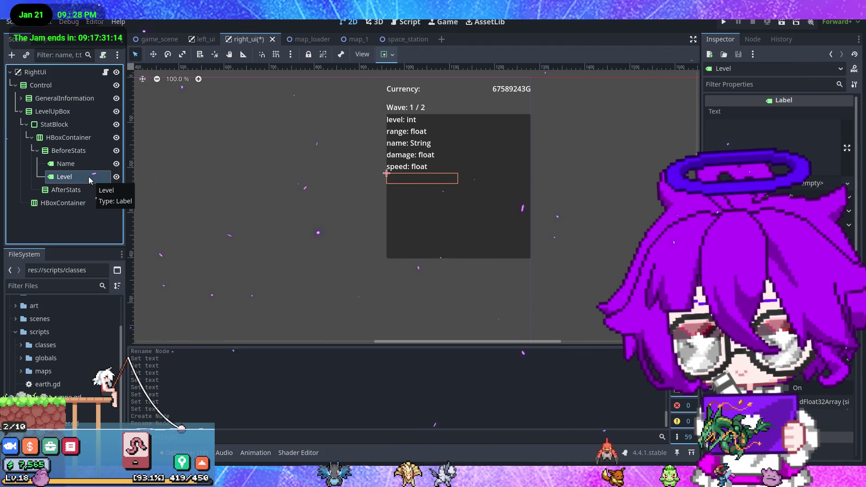
{"action": "key", "text": "ctrl+shift+v"}
{"action": "double_click", "coordinate": [83, 188]}
{"action": "type", "text": "Range"}
{"action": "key", "text": "Return"}
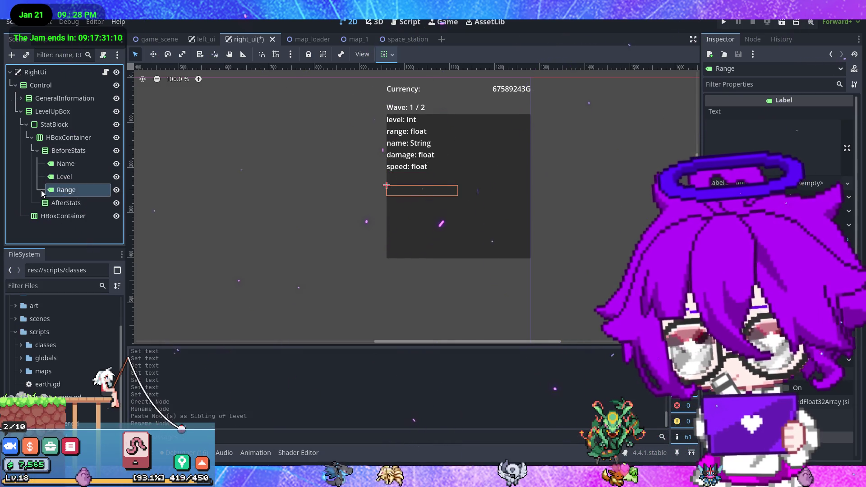
- Paste two more label copies, naming them damage and Cooldown
{"action": "key", "text": "ctrl+shift+v"}
{"action": "double_click", "coordinate": [91, 201]}
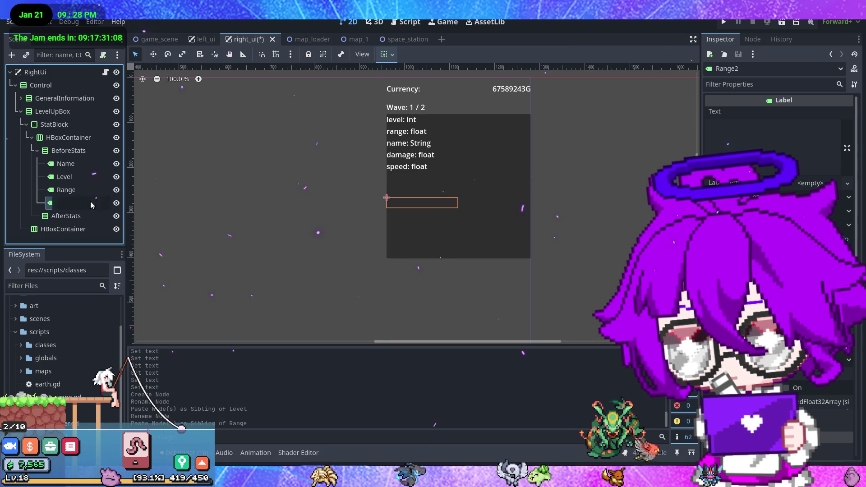
{"action": "type", "text": "damage"}
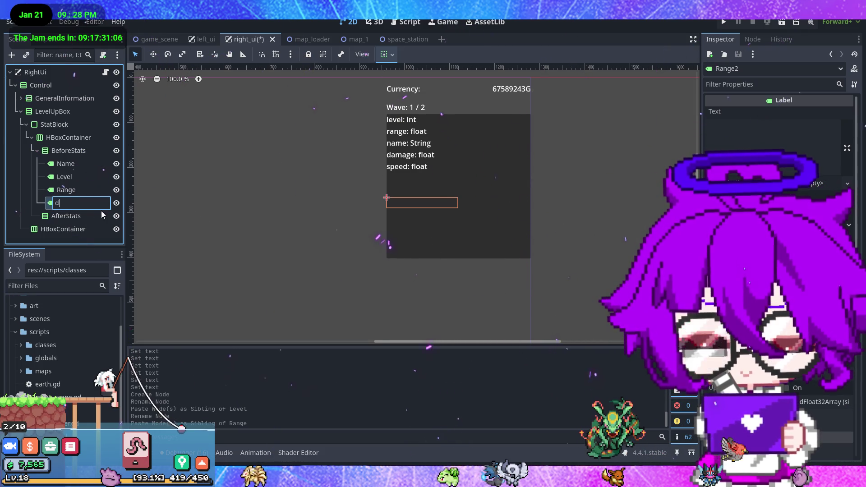
{"action": "key", "text": "Return"}
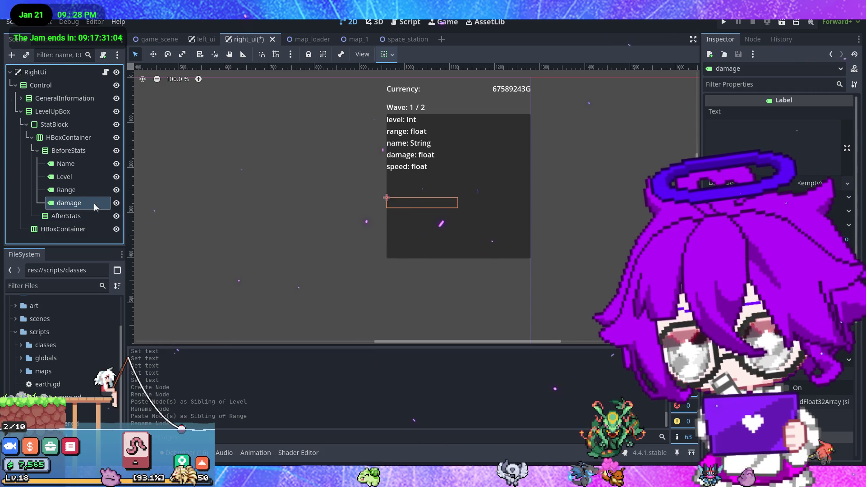
{"action": "key", "text": "ctrl+shift+v"}
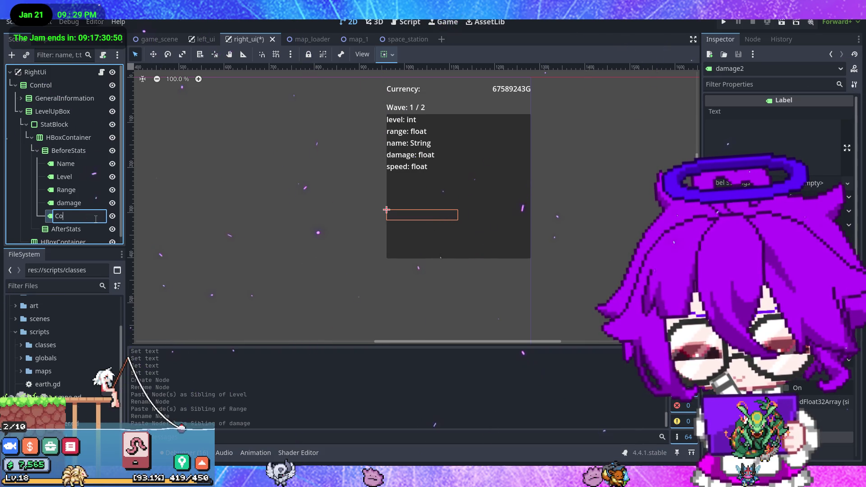
{"action": "type", "text": "down"}
{"action": "key", "text": "Return"}
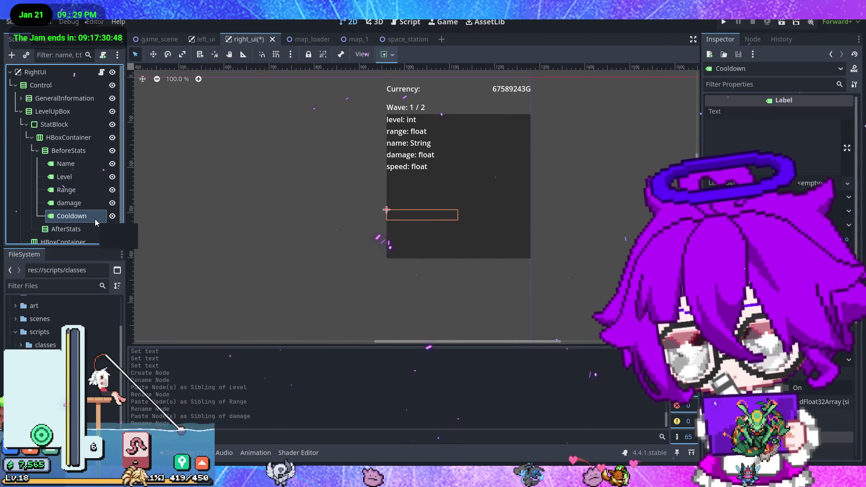
- Capitalize the damage label's name to Damage
{"action": "left_click", "coordinate": [88, 203]}
{"action": "double_click", "coordinate": [88, 205]}
{"action": "type", "text": "Damage"}
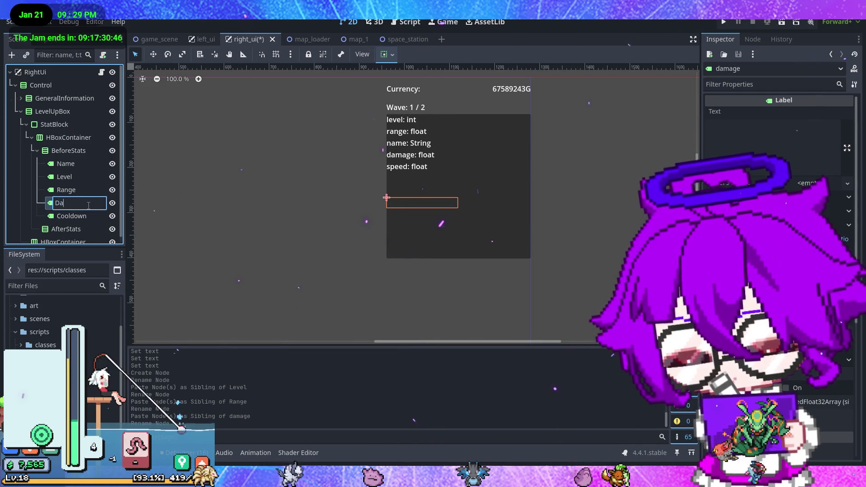
{"action": "key", "text": "Return"}
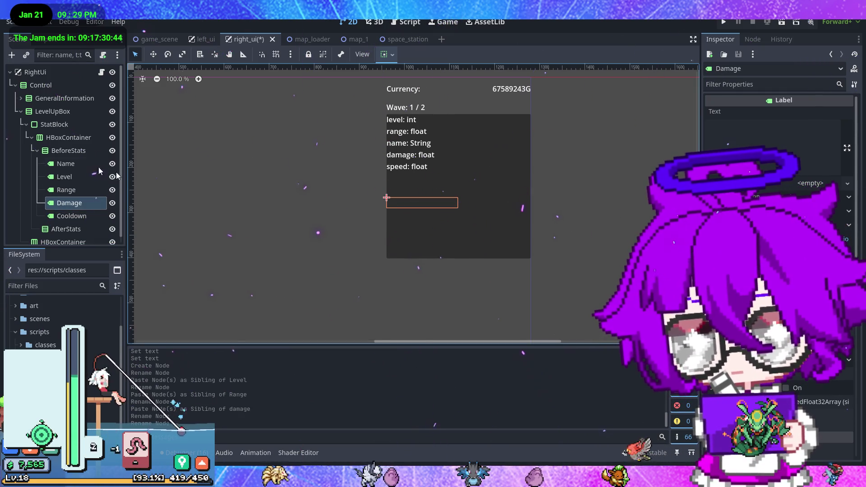
{"action": "left_click", "coordinate": [78, 168]}
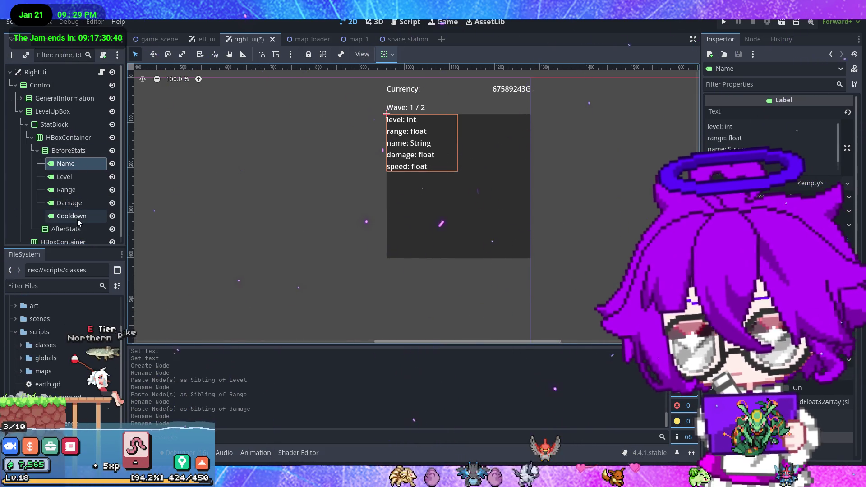
- Set the Cooldown and Damage labels' text to 'Cooldown:' and 'Damage:'
{"action": "left_click", "coordinate": [100, 218]}
{"action": "left_click", "coordinate": [732, 153]}
{"action": "type", "text": "Cool"}
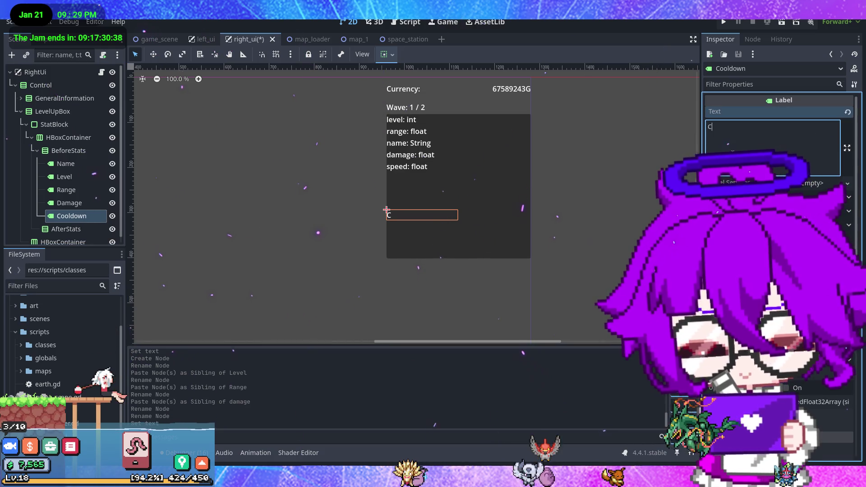
{"action": "type", "text": "down"}
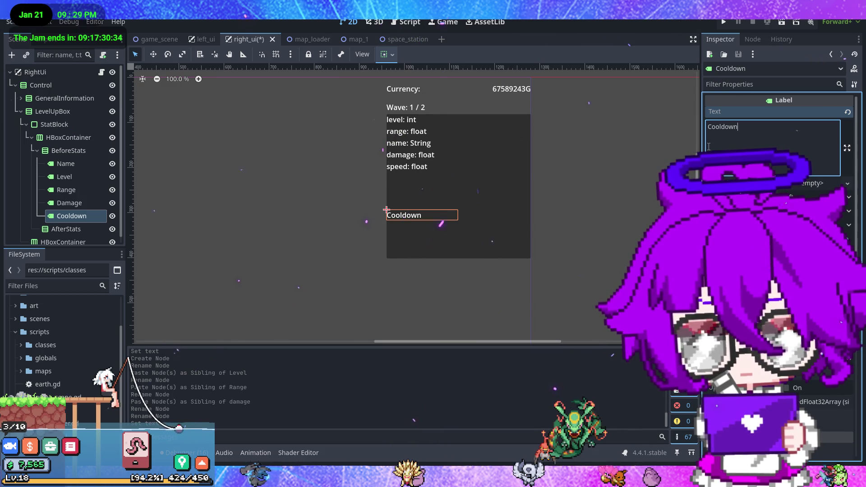
{"action": "type", "text": ":"}
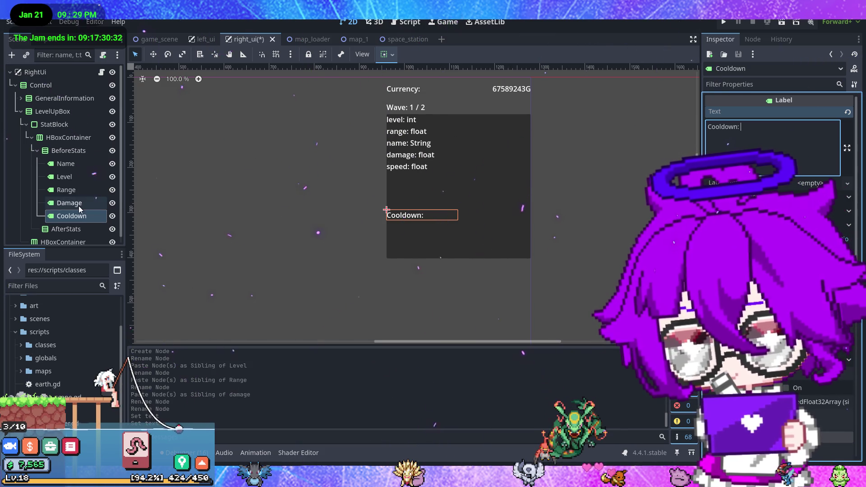
{"action": "left_click", "coordinate": [80, 203]}
{"action": "left_click", "coordinate": [725, 145]}
{"action": "type", "text": "Dam"}
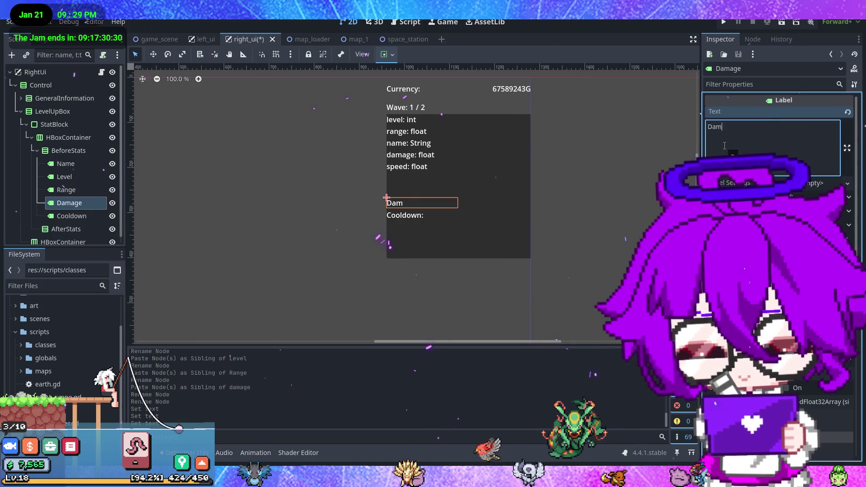
{"action": "type", "text": "age:"}
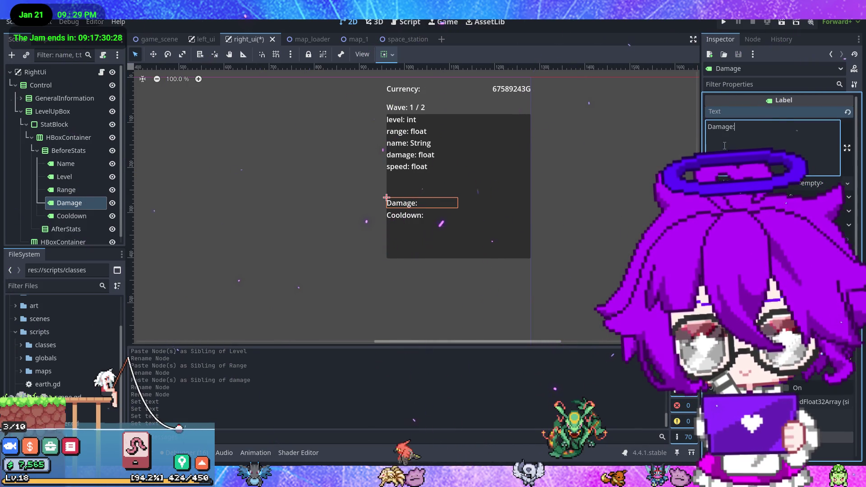
- Set the Range, Level and Name labels' text to 'Range:', 'Level:' and 'Name:'
{"action": "left_click", "coordinate": [66, 190]}
{"action": "left_click", "coordinate": [723, 141]}
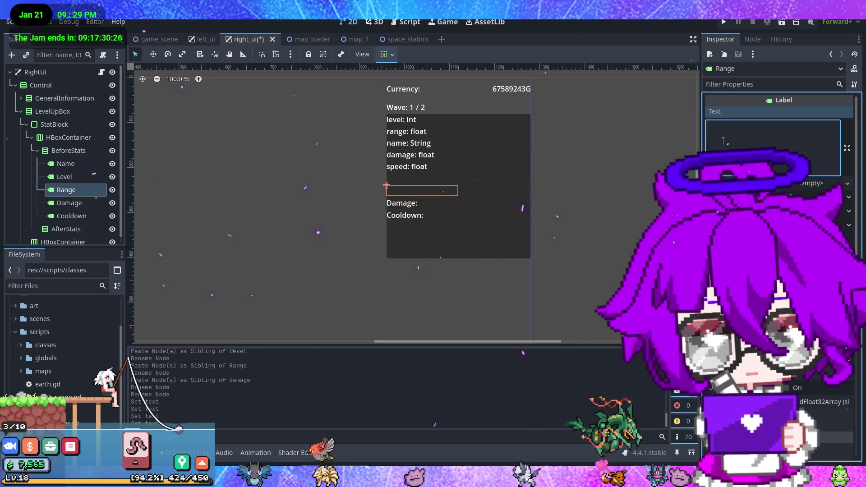
{"action": "type", "text": "Range"}
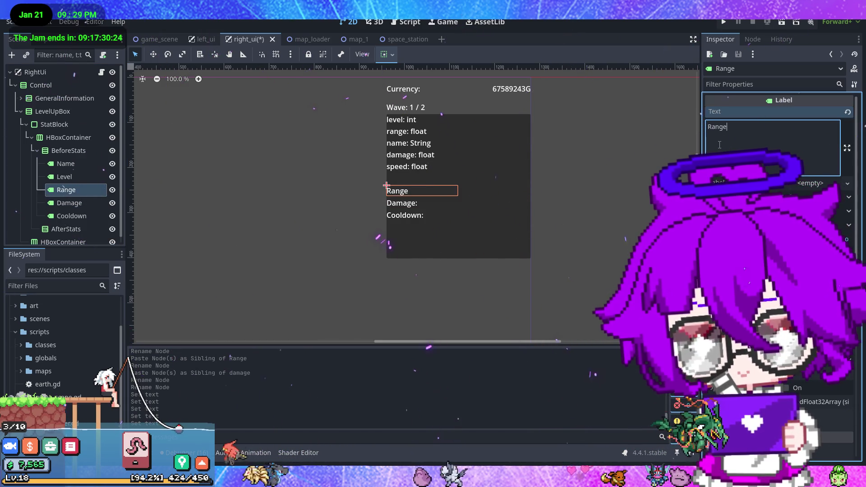
{"action": "type", "text": ":"}
{"action": "left_click", "coordinate": [64, 176]}
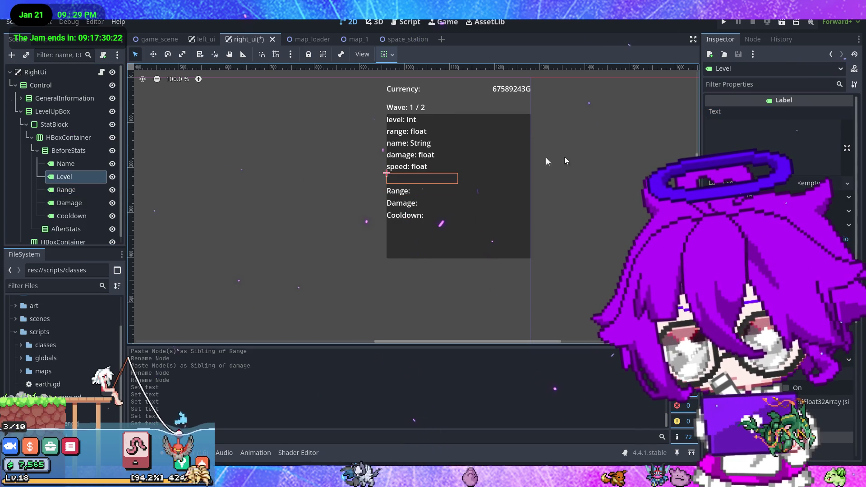
{"action": "left_click", "coordinate": [731, 149]}
{"action": "type", "text": "Level"}
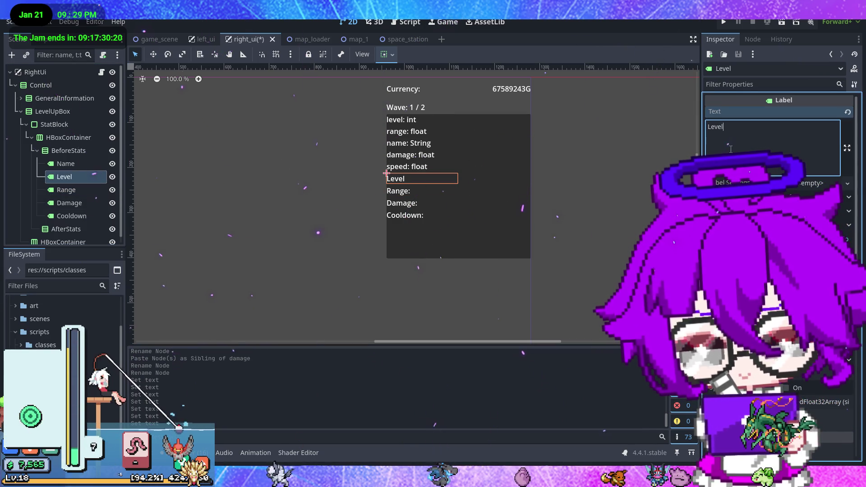
{"action": "type", "text": ":"}
{"action": "left_click", "coordinate": [68, 164]}
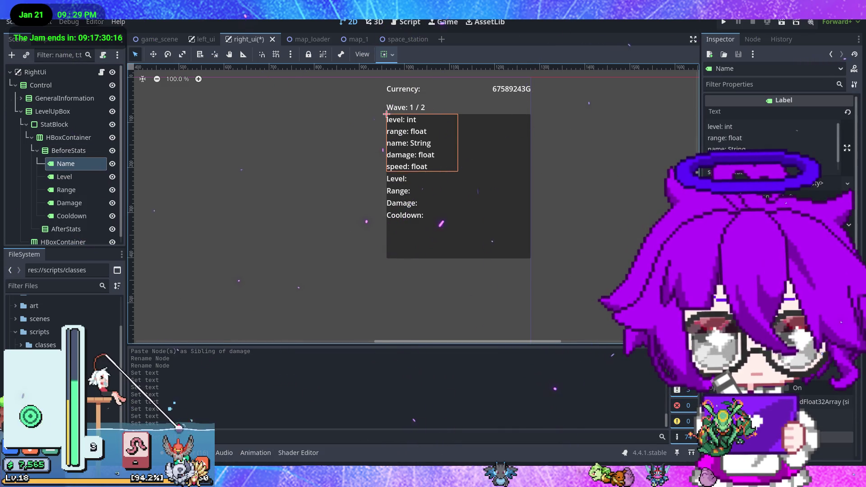
{"action": "left_click", "coordinate": [767, 136]}
{"action": "key", "text": "BackSpace"}
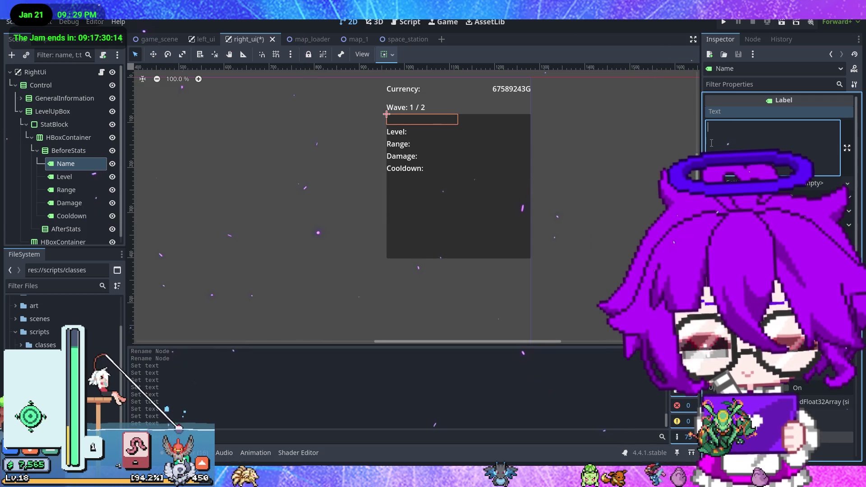
{"action": "type", "text": "Name:"}
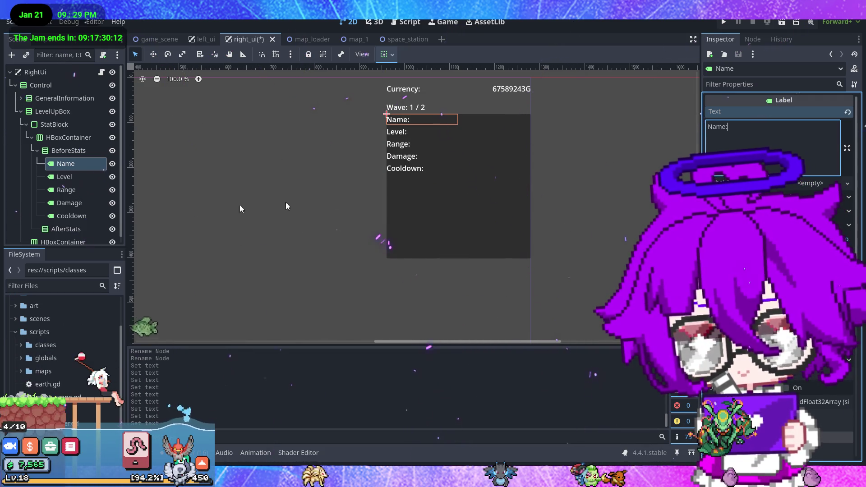
- Open the Add Child Node chooser for BeforeStats
{"action": "left_click", "coordinate": [82, 152]}
{"action": "right_click", "coordinate": [82, 152]}
{"action": "left_click", "coordinate": [104, 160]}
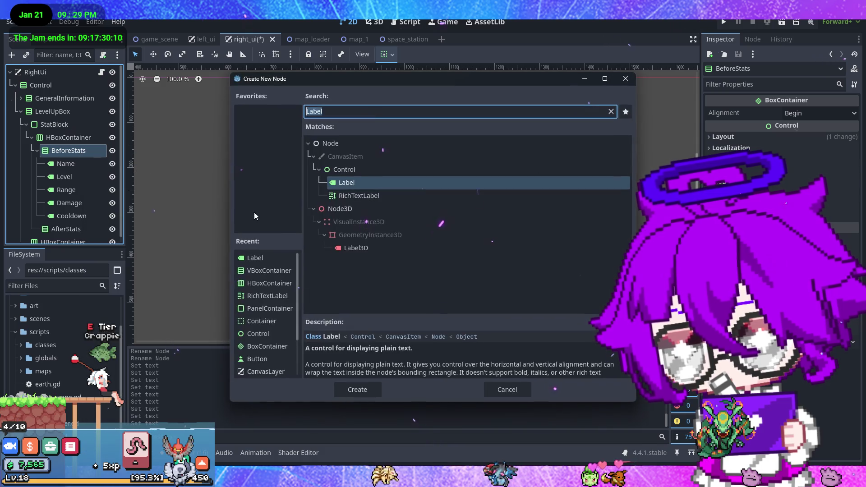
- Add an HBoxContainer as BeforeStats' first child holding the Name label, and name it Name
{"action": "double_click", "coordinate": [275, 283]}
{"action": "left_click_drag", "start_coordinate": [79, 228], "coordinate": [70, 192]}
{"action": "left_click_drag", "start_coordinate": [78, 159], "coordinate": [81, 164]}
{"action": "double_click", "coordinate": [94, 164]}
{"action": "type", "text": "Na"}
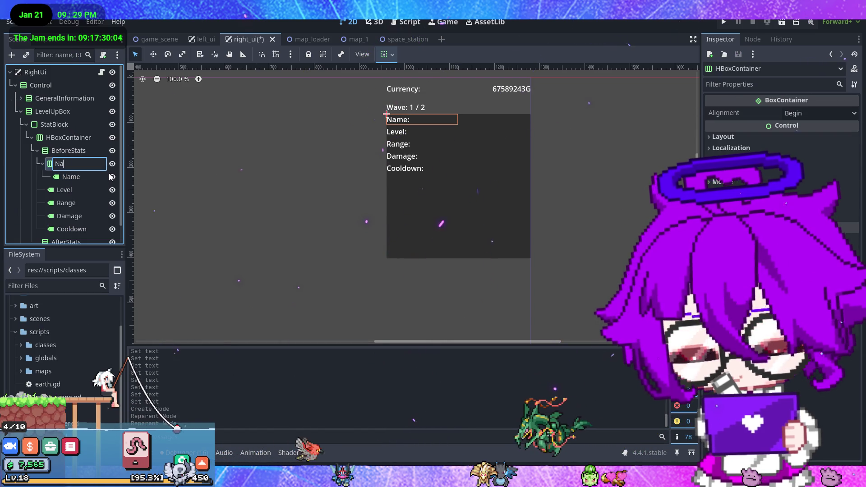
{"action": "type", "text": "me"}
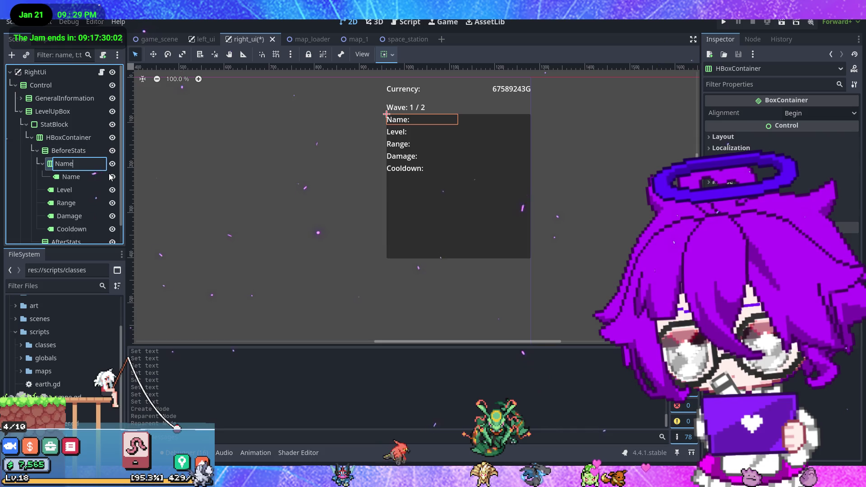
{"action": "key", "text": "Return"}
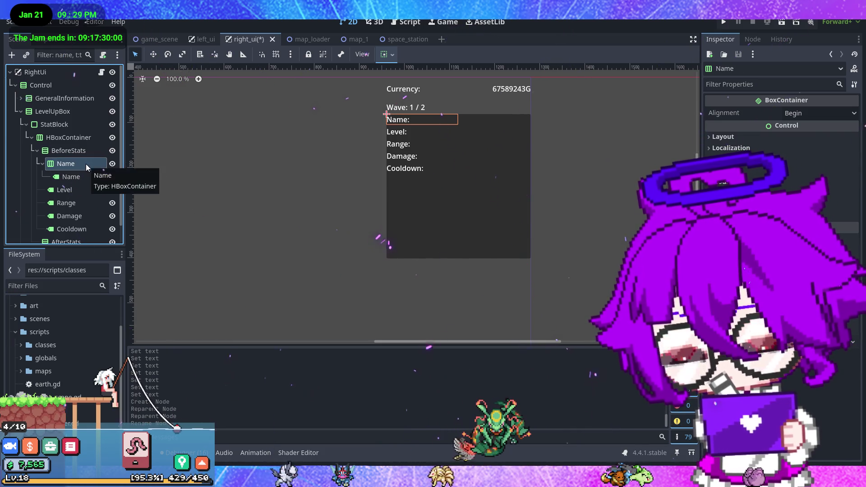
- Duplicate the Name label inside the Name row as Name2
{"action": "left_click", "coordinate": [80, 175]}
{"action": "key", "text": "ctrl+c"}
{"action": "key", "text": "ctrl+shift+v"}
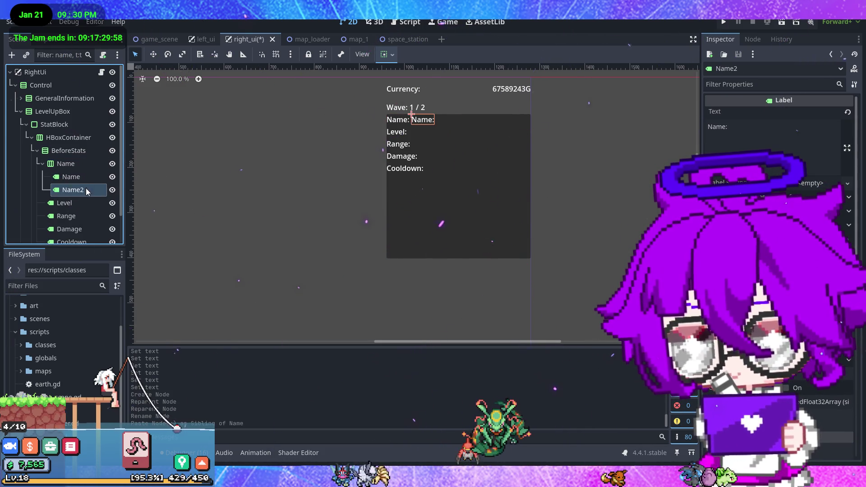
{"action": "left_click", "coordinate": [91, 190]}
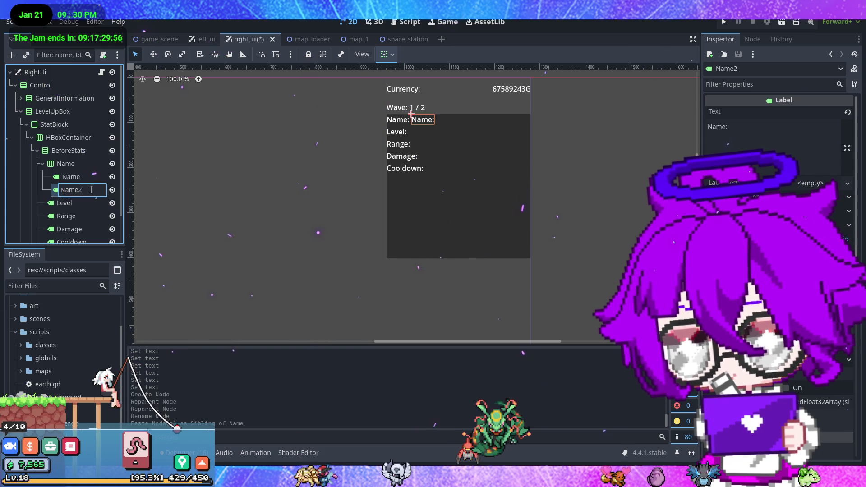
- Rename the duplicate label NameVar and set its horizontal sizing to Fill and Expand
{"action": "key", "text": "BackSpace"}
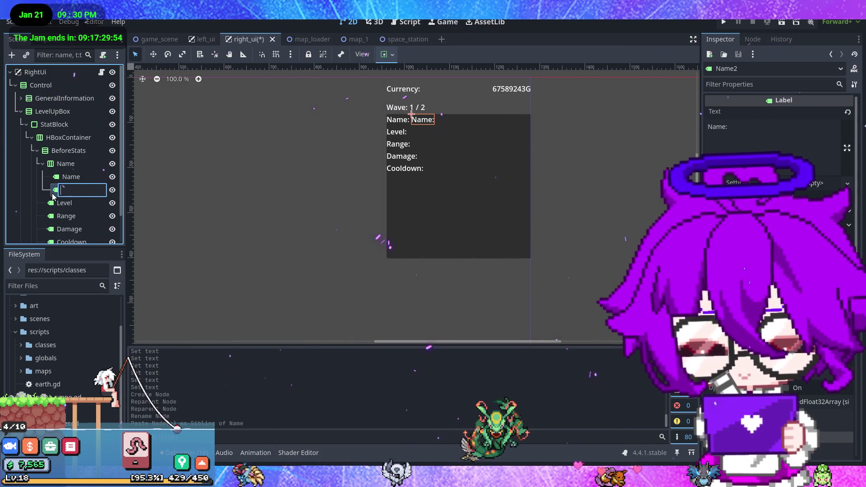
{"action": "type", "text": "na"}
{"action": "key", "text": "BackSpace"}
{"action": "key", "text": "BackSpace"}
{"action": "type", "text": "NameVar"}
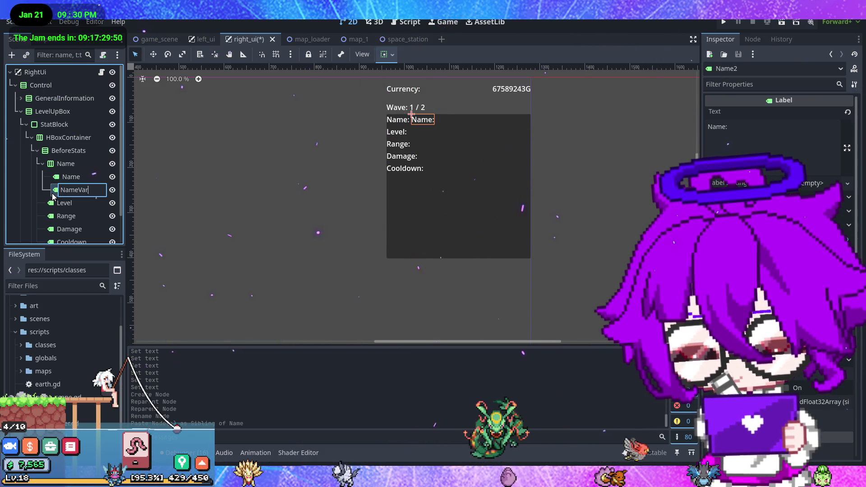
{"action": "key", "text": "Return"}
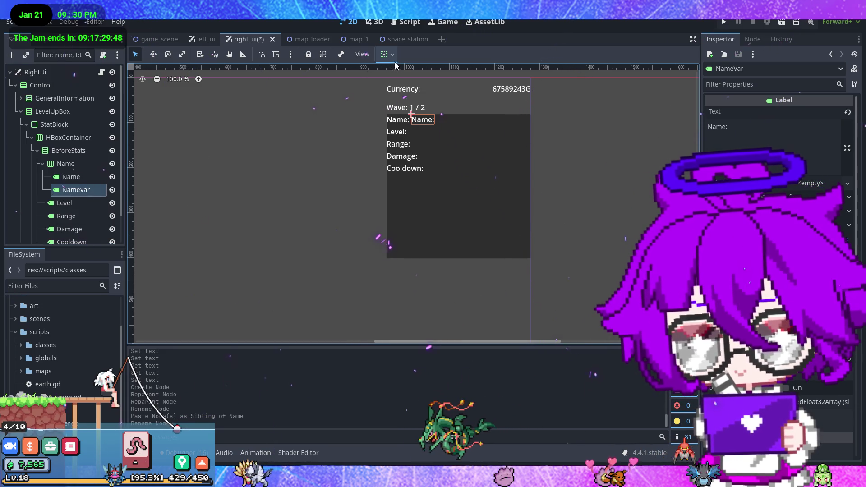
{"action": "left_click", "coordinate": [391, 55]}
{"action": "left_click", "coordinate": [444, 91]}
{"action": "left_click", "coordinate": [435, 104]}
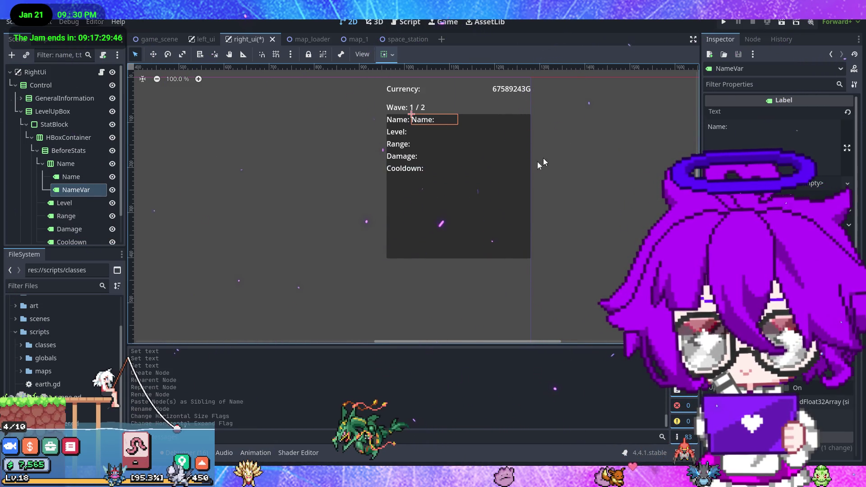
- Adjust NameVar's horizontal alignment, leave its text empty, and select the Name row
{"action": "left_click", "coordinate": [839, 198]}
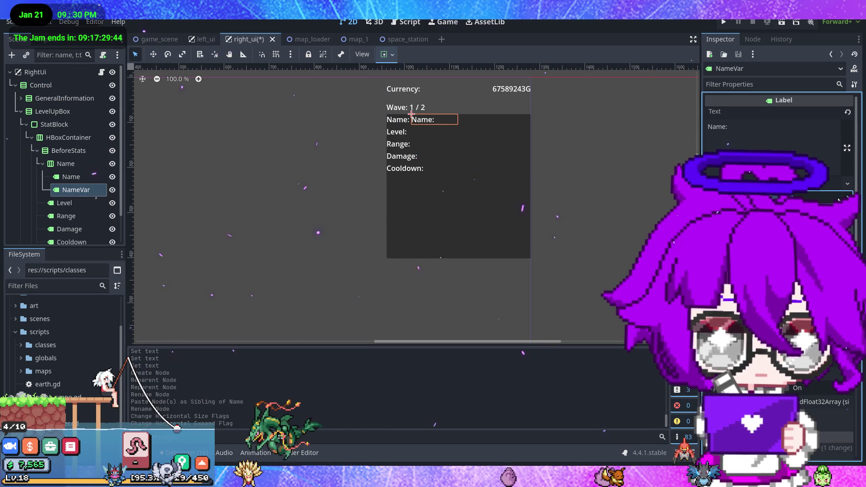
{"action": "left_click", "coordinate": [774, 197]}
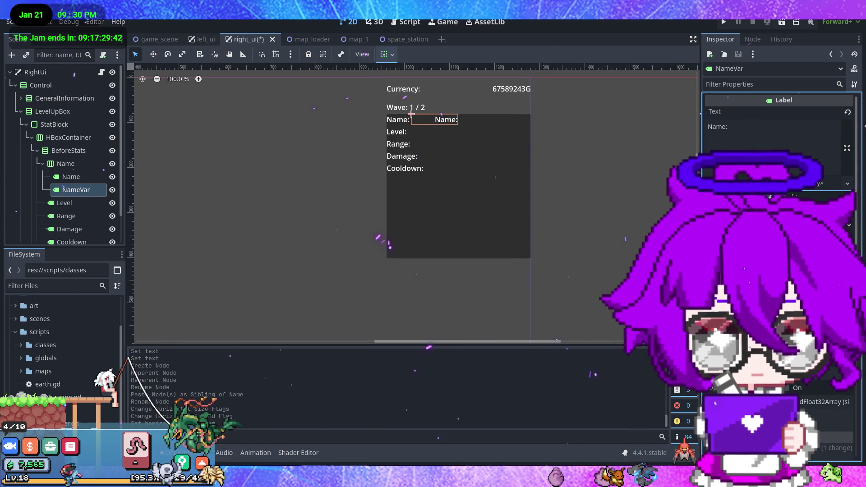
{"action": "left_click", "coordinate": [714, 126]}
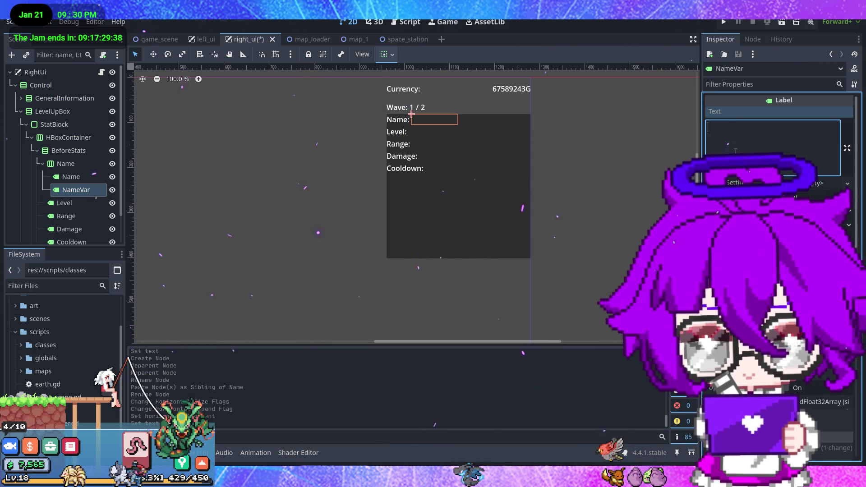
{"action": "left_click", "coordinate": [848, 210]}
{"action": "left_click", "coordinate": [835, 212]}
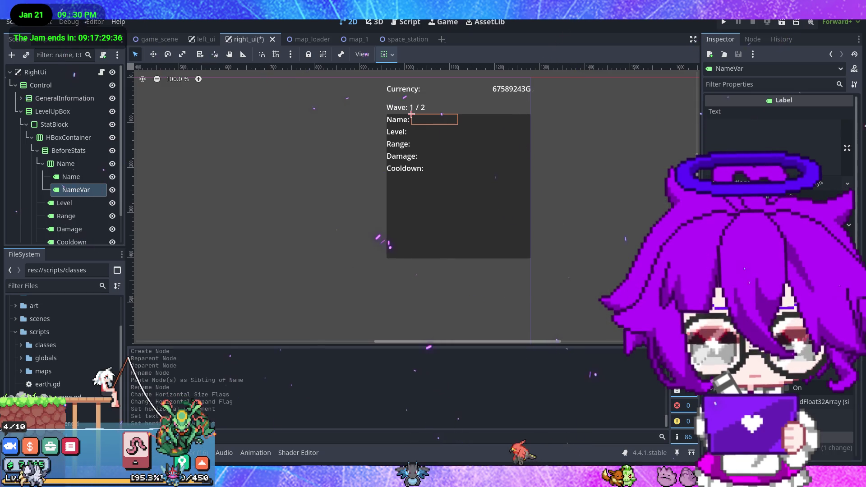
{"action": "left_click", "coordinate": [722, 129]}
{"action": "left_click", "coordinate": [80, 191]}
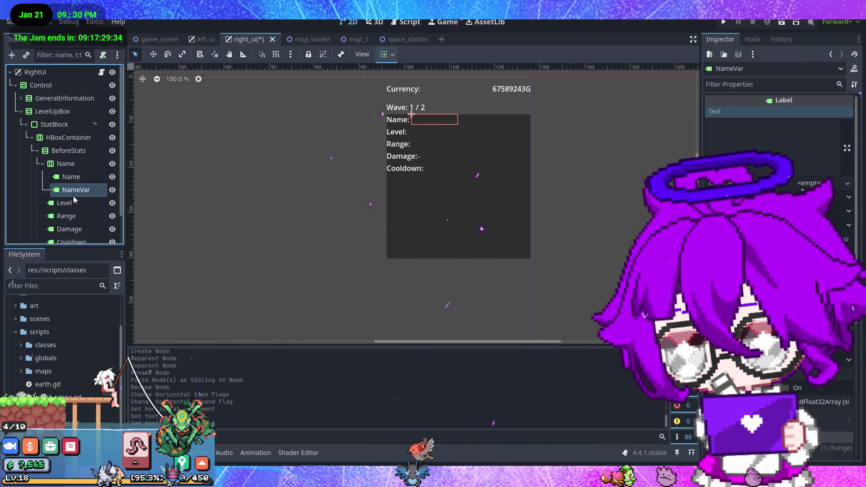
{"action": "left_click", "coordinate": [82, 164]}
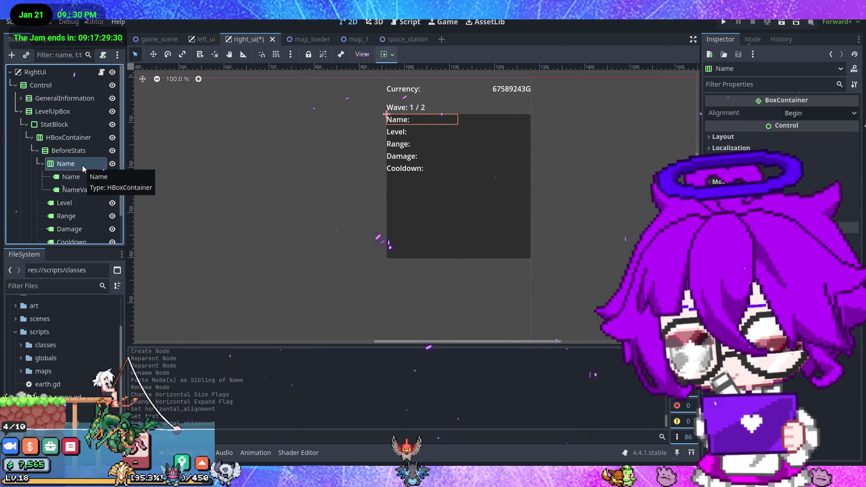
- Replace the old standalone Level label with a pasted copy of the Name row, renamed Level
{"action": "key", "text": "ctrl+shift+v"}
{"action": "double_click", "coordinate": [85, 236]}
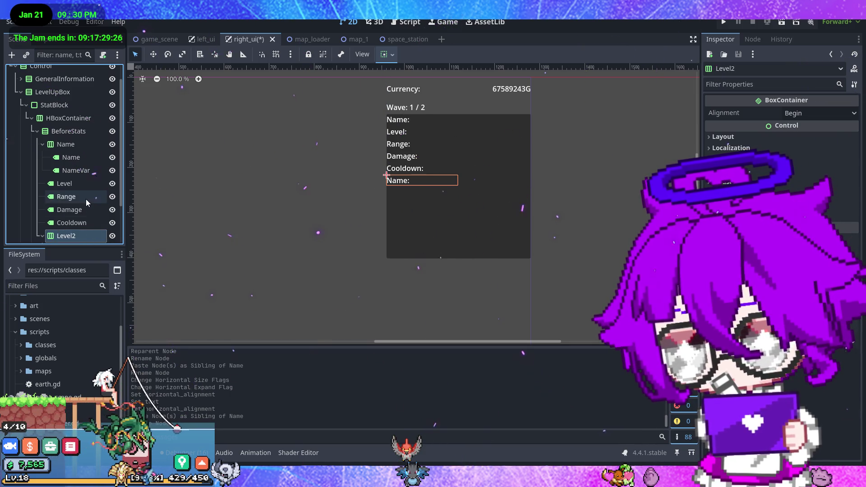
{"action": "scroll", "coordinate": [86, 199], "scroll_direction": "down", "scroll_amount": 2}
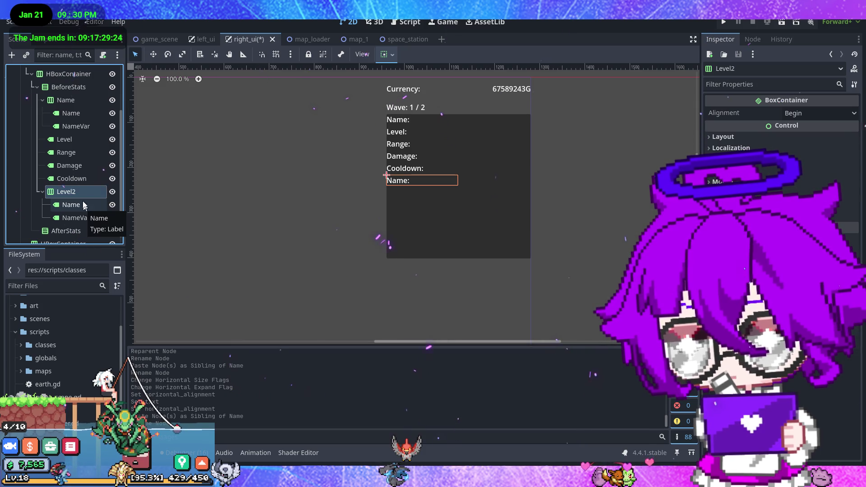
{"action": "left_click", "coordinate": [77, 141]}
{"action": "key", "text": "Delete"}
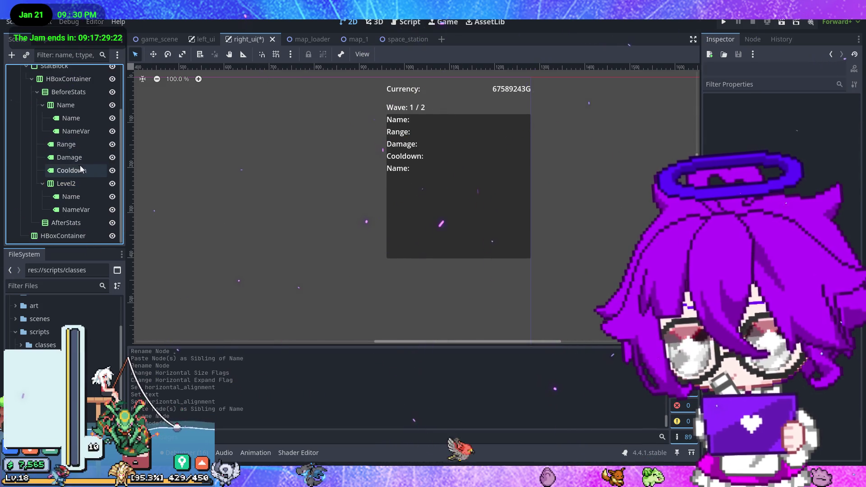
{"action": "left_click", "coordinate": [70, 186]}
{"action": "key", "text": "ctrl+c"}
{"action": "key", "text": "ctrl+shift+v"}
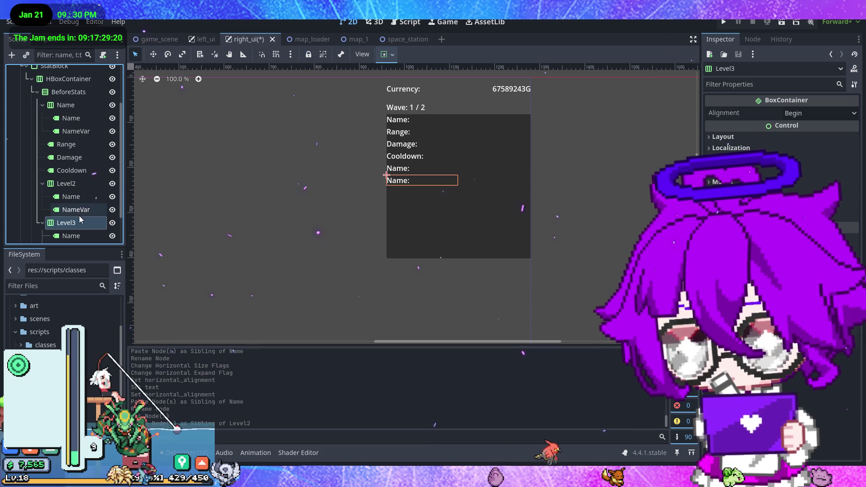
{"action": "left_click", "coordinate": [78, 185]}
{"action": "left_click", "coordinate": [86, 186]}
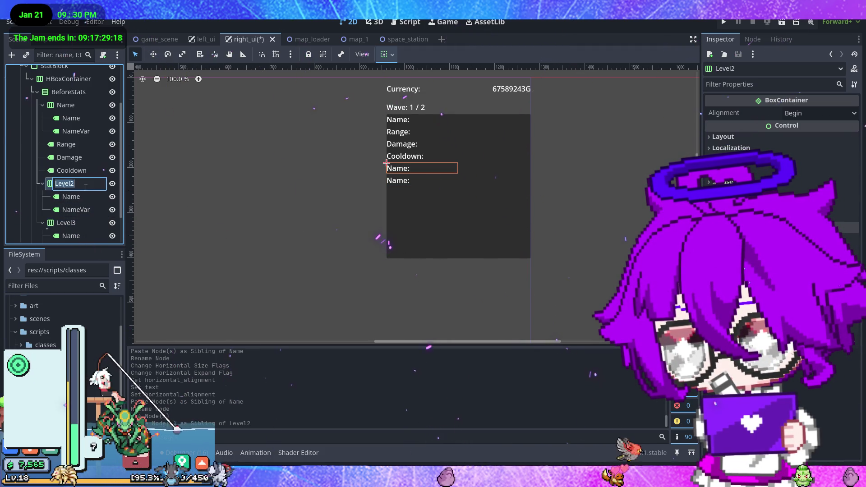
{"action": "key", "text": "BackSpace"}
{"action": "key", "text": "Return"}
- Remove the old Range label and rename a copied row to Range
{"action": "left_click", "coordinate": [83, 223]}
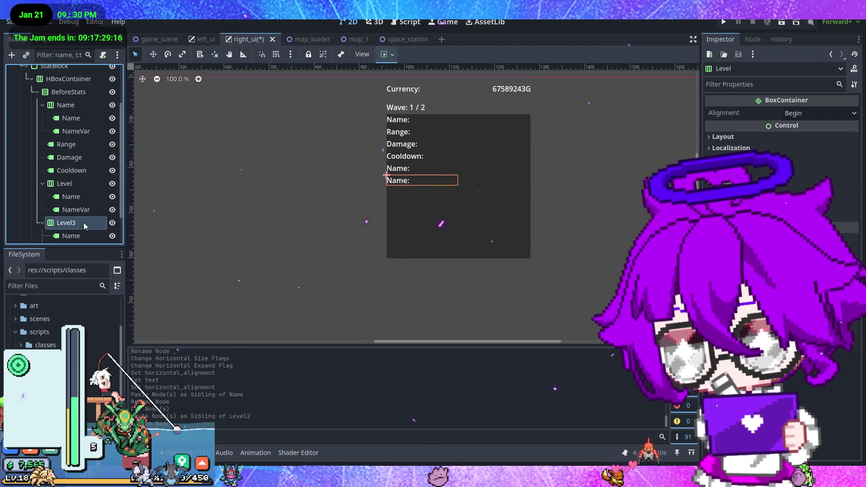
{"action": "left_click", "coordinate": [92, 223]}
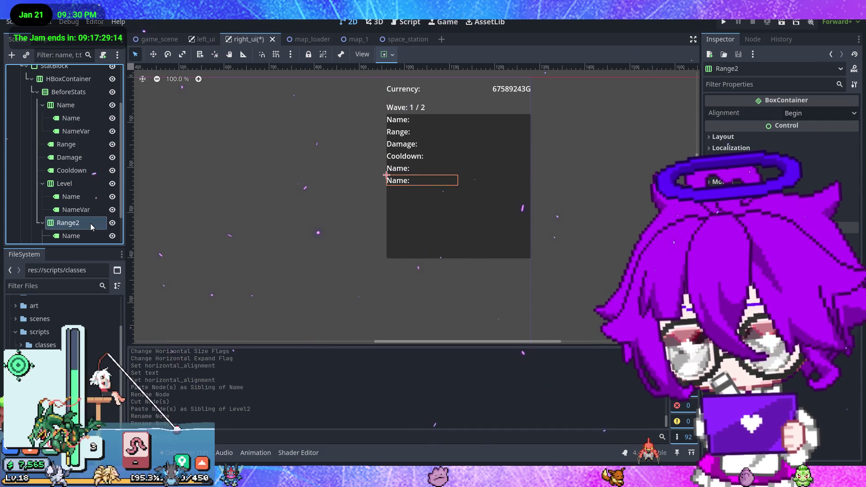
{"action": "left_click", "coordinate": [81, 145]}
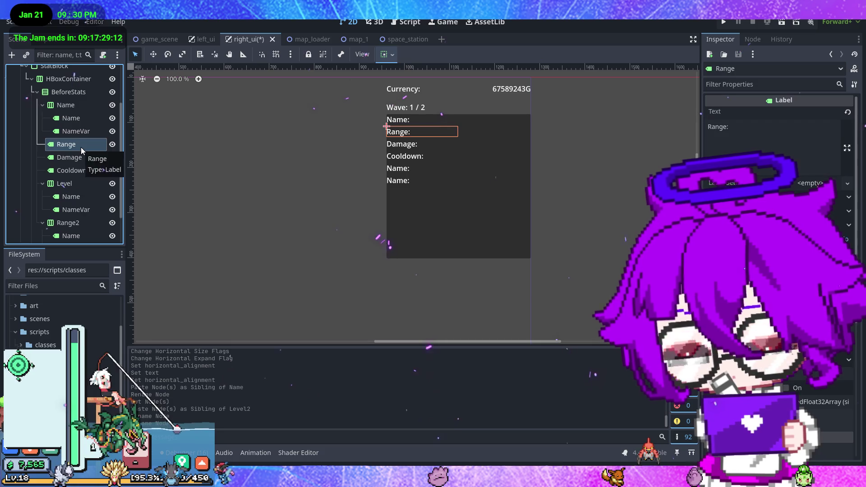
{"action": "key", "text": "ctrl+x"}
{"action": "left_click", "coordinate": [82, 211]}
{"action": "left_click", "coordinate": [90, 211]}
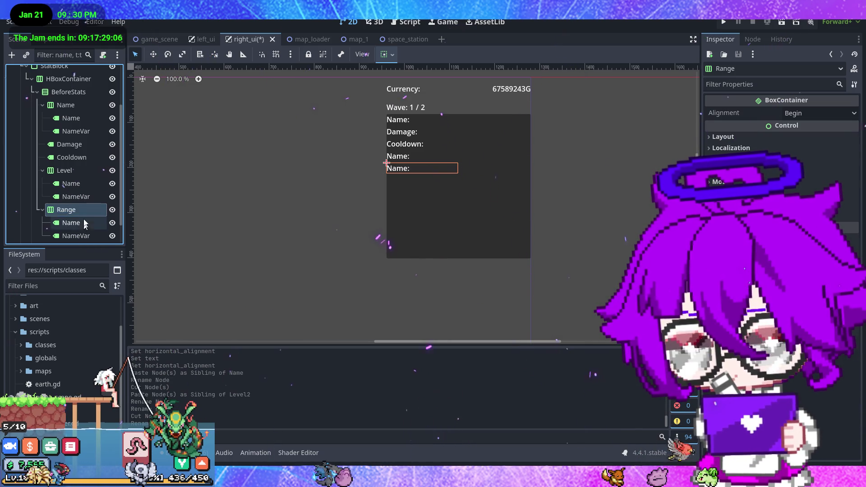
{"action": "key", "text": "Return"}
{"action": "key", "text": "ctrl+v"}
{"action": "left_click", "coordinate": [87, 236]}
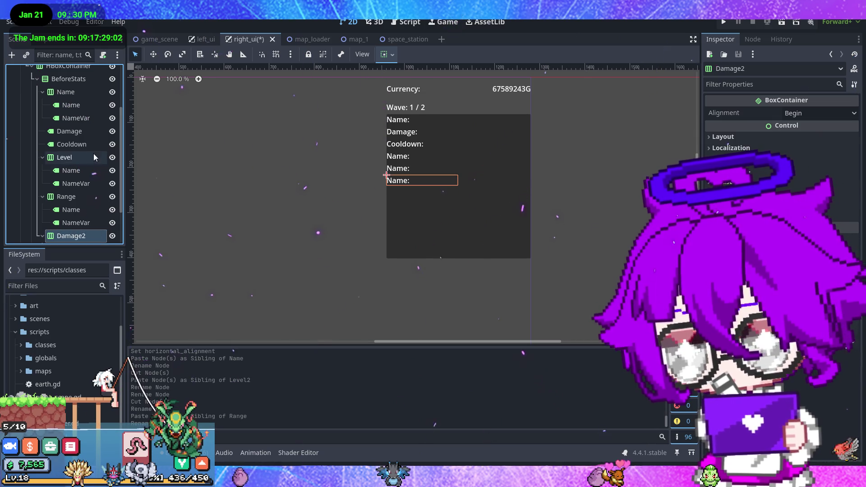
- Delete the old Damage label and rename the next copied row to Damage
{"action": "left_click", "coordinate": [83, 132]}
{"action": "right_click", "coordinate": [83, 133]}
{"action": "left_click", "coordinate": [149, 408]}
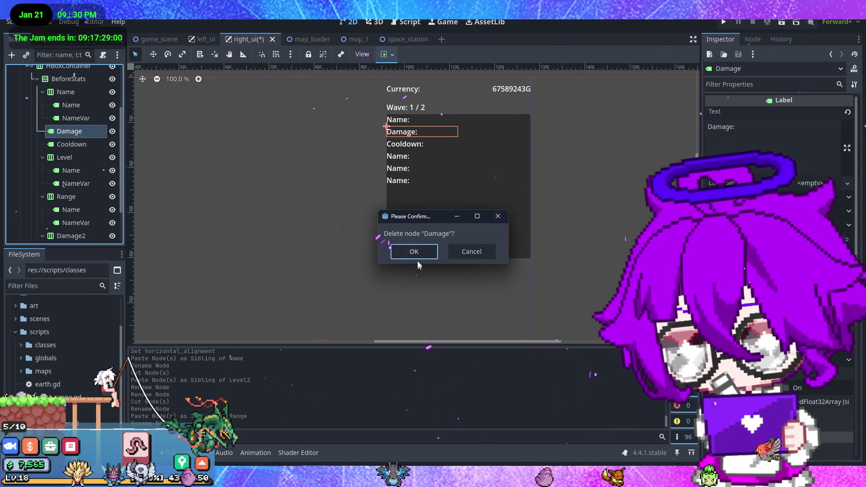
{"action": "key", "text": "Return"}
{"action": "double_click", "coordinate": [86, 225]}
{"action": "key", "text": "BackSpace"}
{"action": "key", "text": "Return"}
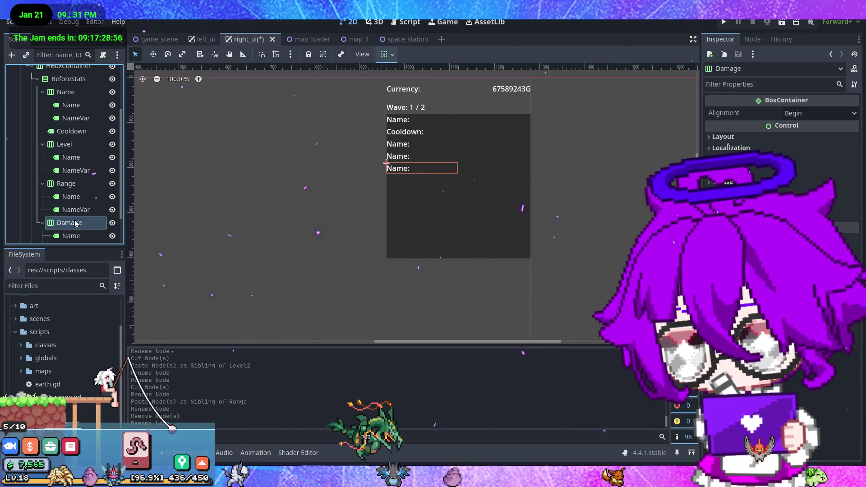
{"action": "key", "text": "ctrl+v"}
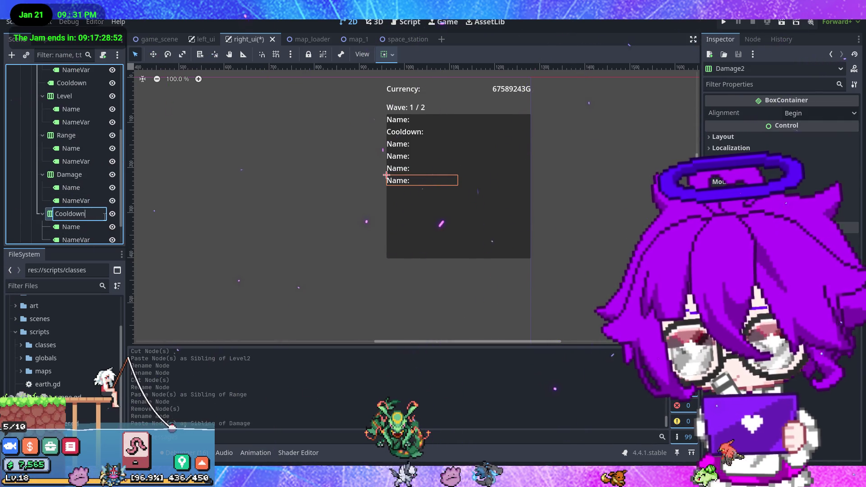
- Delete the old Cooldown label and rename the last copied row to Cooldown
{"action": "key", "text": "Return"}
{"action": "scroll", "coordinate": [98, 194], "scroll_direction": "up", "scroll_amount": 2}
{"action": "left_click", "coordinate": [77, 107]}
{"action": "right_click", "coordinate": [77, 107]}
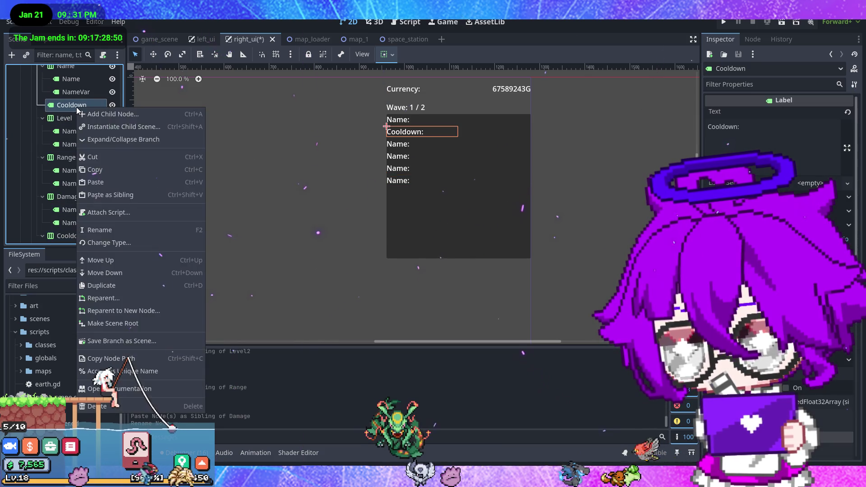
{"action": "left_click", "coordinate": [104, 406]}
{"action": "left_click", "coordinate": [412, 253]}
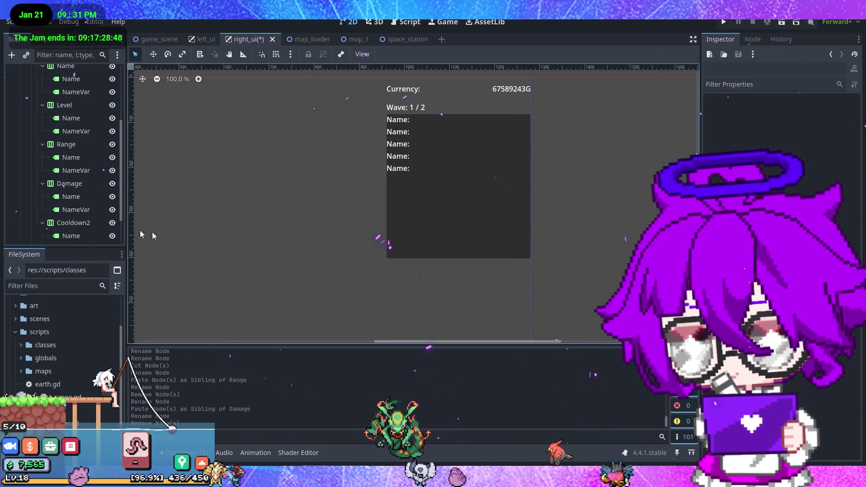
{"action": "double_click", "coordinate": [96, 224]}
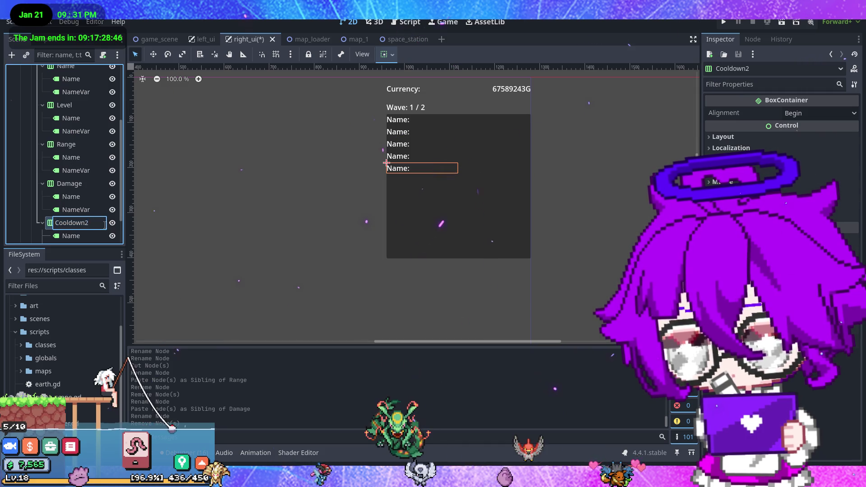
{"action": "key", "text": "BackSpace"}
{"action": "key", "text": "Return"}
{"action": "scroll", "coordinate": [88, 185], "scroll_direction": "up", "scroll_amount": 3}
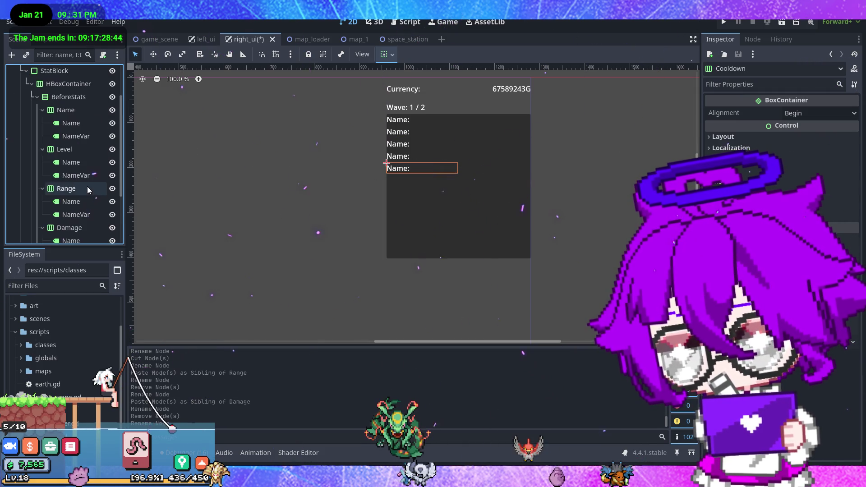
{"action": "double_click", "coordinate": [77, 176]}
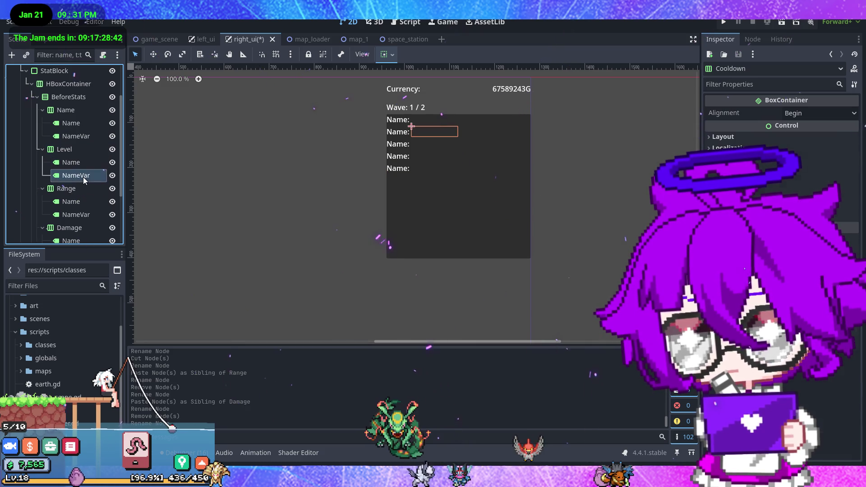
- Rename the Level and Range rows' value labels to LevelVar and RangeVar
{"action": "key", "text": "BackSpace"}
{"action": "type", "text": "Level"}
{"action": "left_click", "coordinate": [80, 218]}
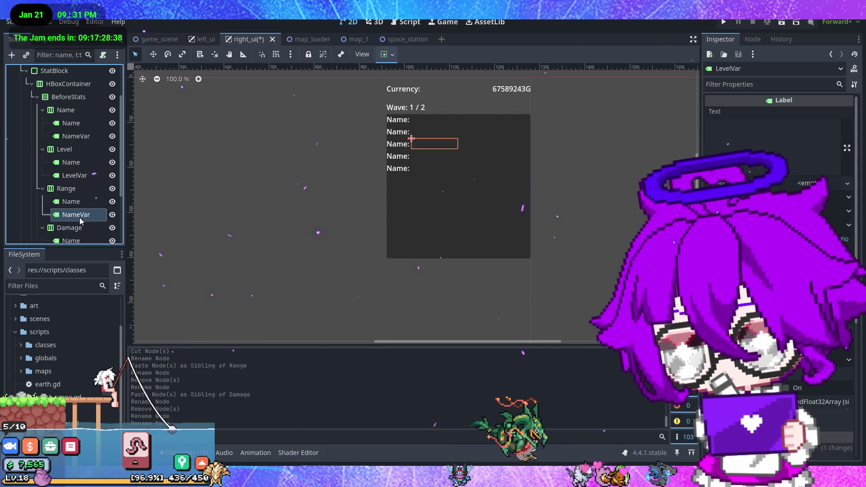
{"action": "left_click", "coordinate": [82, 215]}
{"action": "key", "text": "BackSpace"}
{"action": "key", "text": "BackSpace"}
{"action": "key", "text": "BackSpace"}
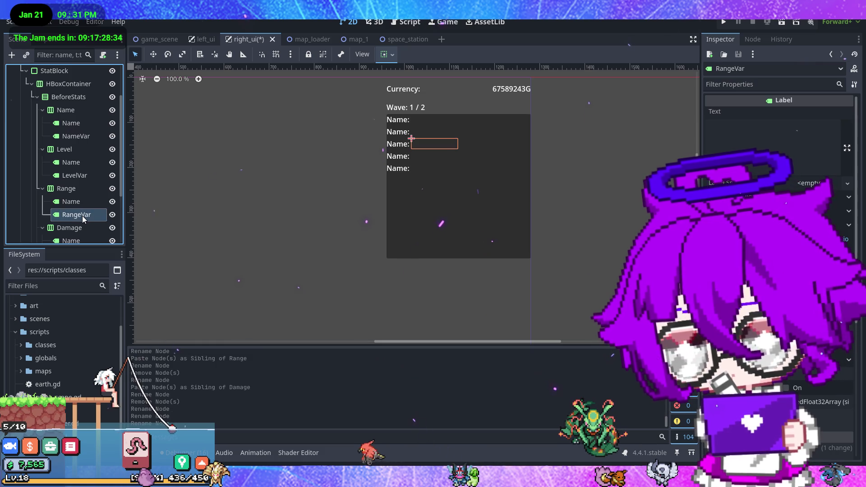
{"action": "scroll", "coordinate": [83, 215], "scroll_direction": "down", "scroll_amount": 1}
{"action": "left_click", "coordinate": [81, 218]}
- Rename the Damage and Cooldown rows' value labels to DamageVar and CooldownVar
{"action": "double_click", "coordinate": [81, 232]}
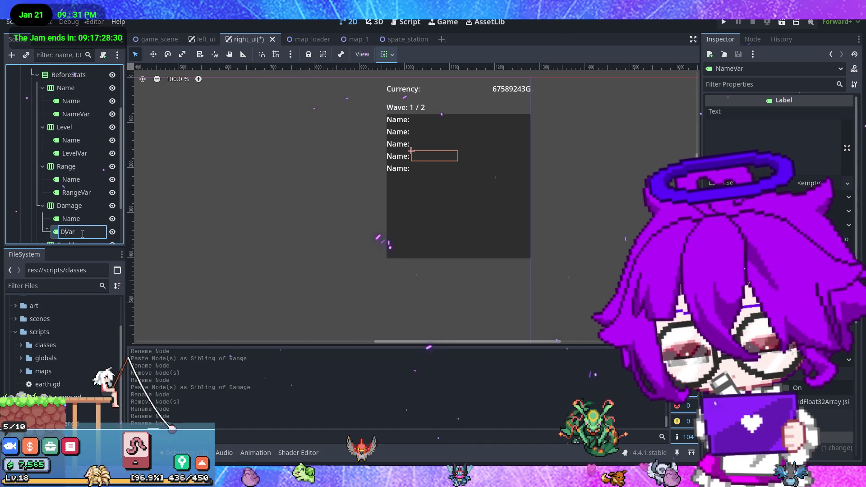
{"action": "key", "text": "Return"}
{"action": "scroll", "coordinate": [83, 233], "scroll_direction": "down", "scroll_amount": 2}
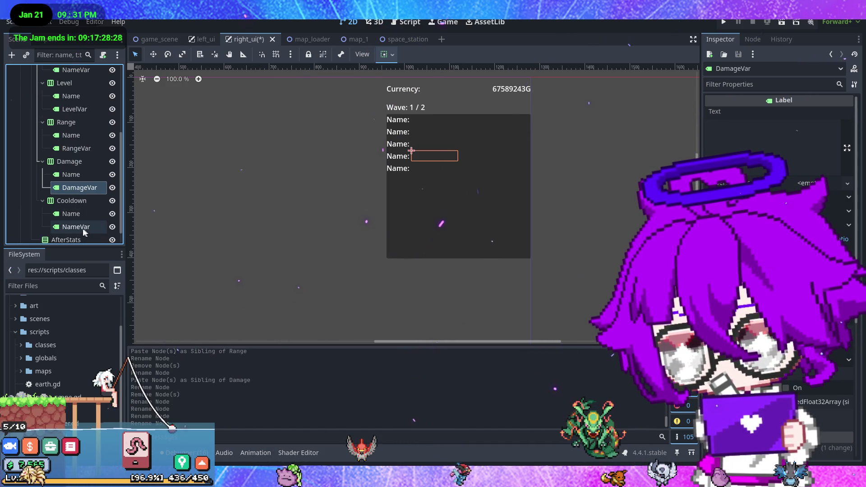
{"action": "double_click", "coordinate": [83, 229]}
{"action": "left_click", "coordinate": [80, 228]}
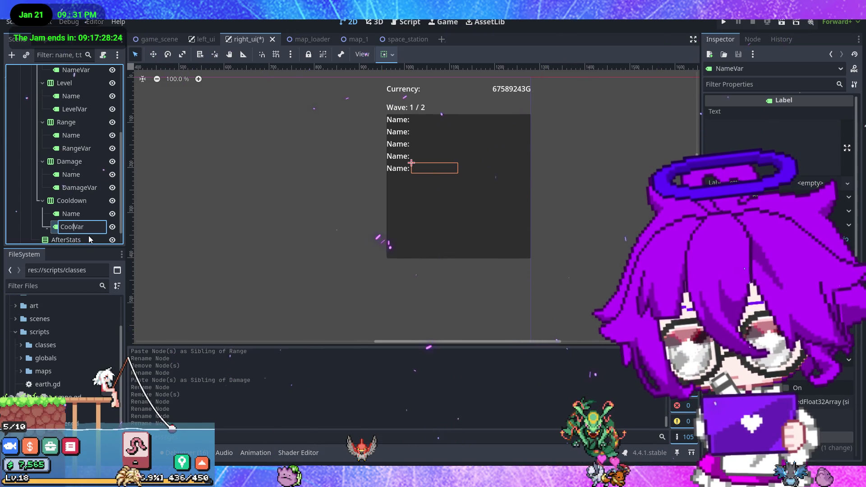
{"action": "key", "text": "Return"}
- Select AfterStats, collapse the Level row, and select the Name row and its value label
{"action": "scroll", "coordinate": [88, 228], "scroll_direction": "down", "scroll_amount": 1}
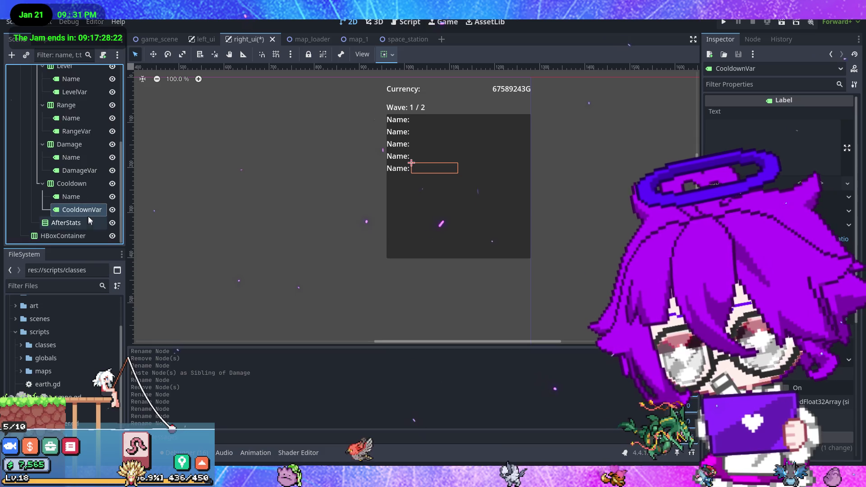
{"action": "left_click", "coordinate": [81, 225]}
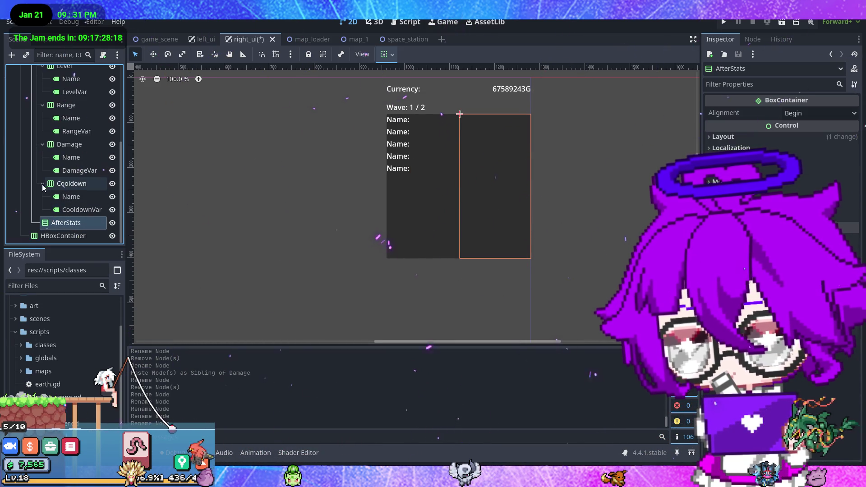
{"action": "left_click", "coordinate": [42, 147]}
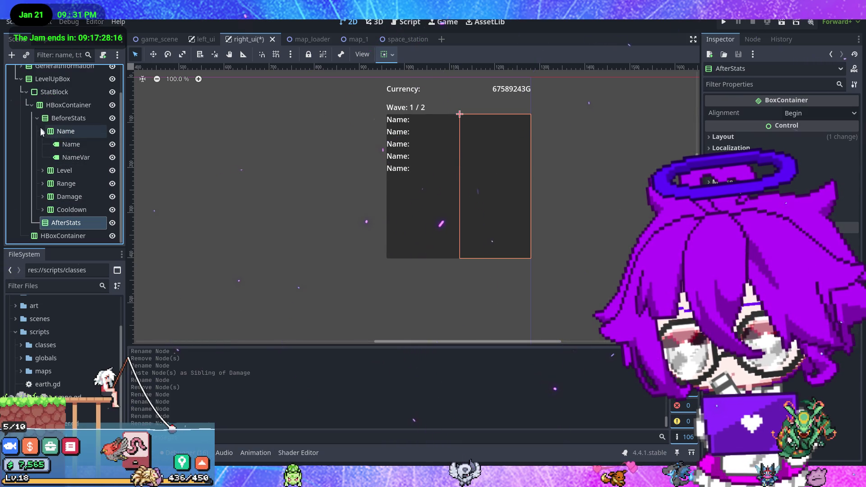
{"action": "double_click", "coordinate": [72, 157]}
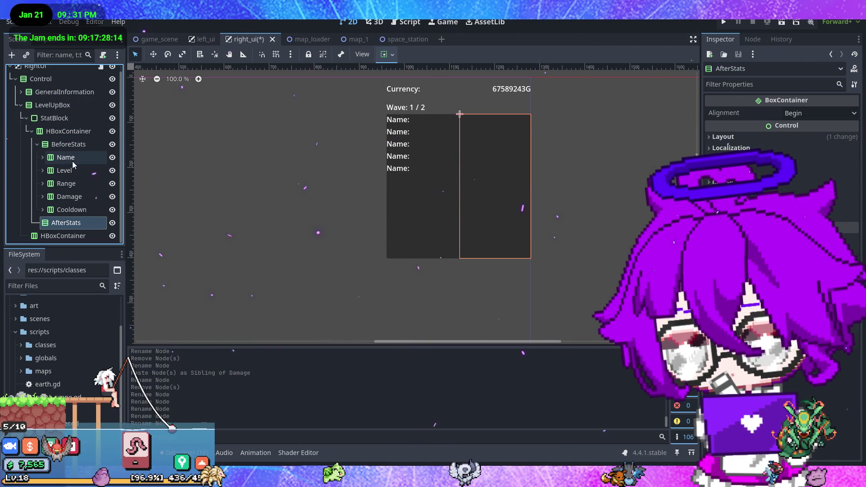
{"action": "key", "text": "Escape"}
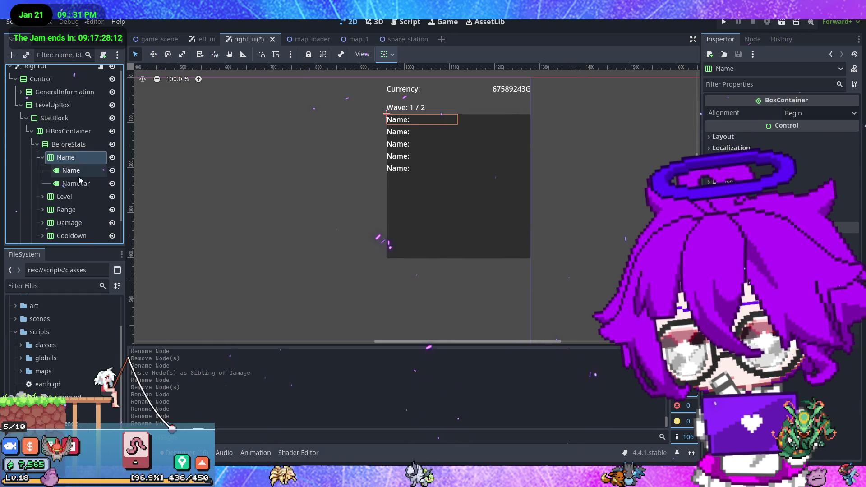
{"action": "double_click", "coordinate": [68, 183]}
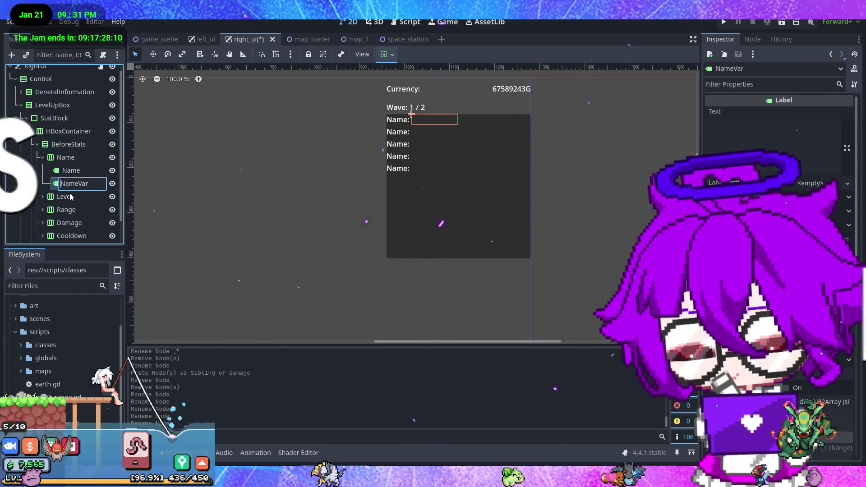
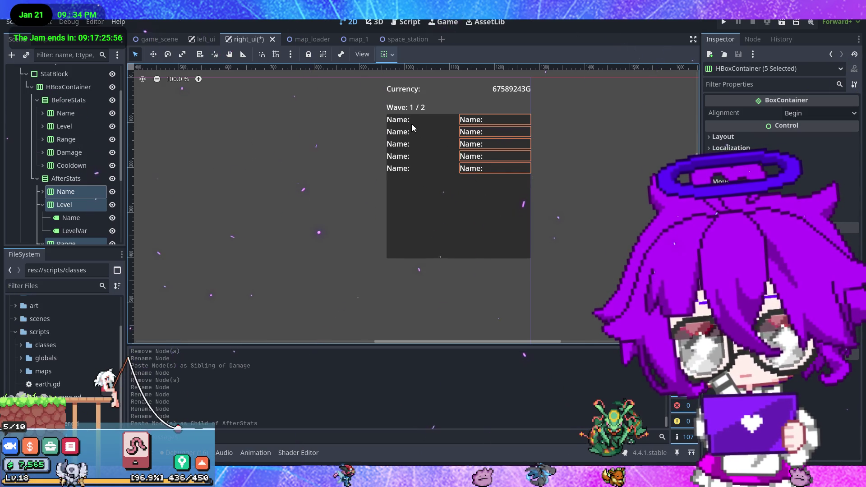
- Cut all after-stats rows from the scene and drag the Name row out of BeforeStats under StatBlock
{"action": "left_click", "coordinate": [69, 193]}
{"action": "scroll", "coordinate": [72, 212], "scroll_direction": "down", "scroll_amount": 1}
{"action": "left_click", "coordinate": [63, 183]}
{"action": "key", "text": "Up"}
{"action": "scroll", "coordinate": [72, 197], "scroll_direction": "down", "scroll_amount": 5}
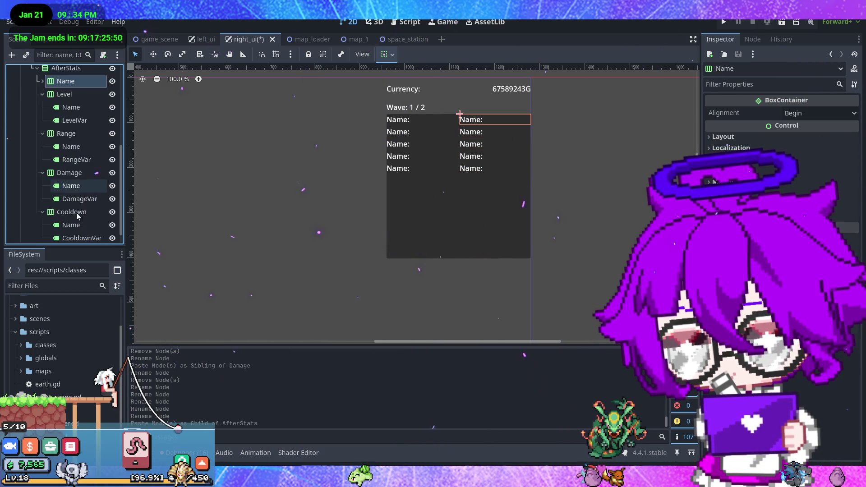
{"action": "left_click", "coordinate": [73, 197], "text": "shift"}
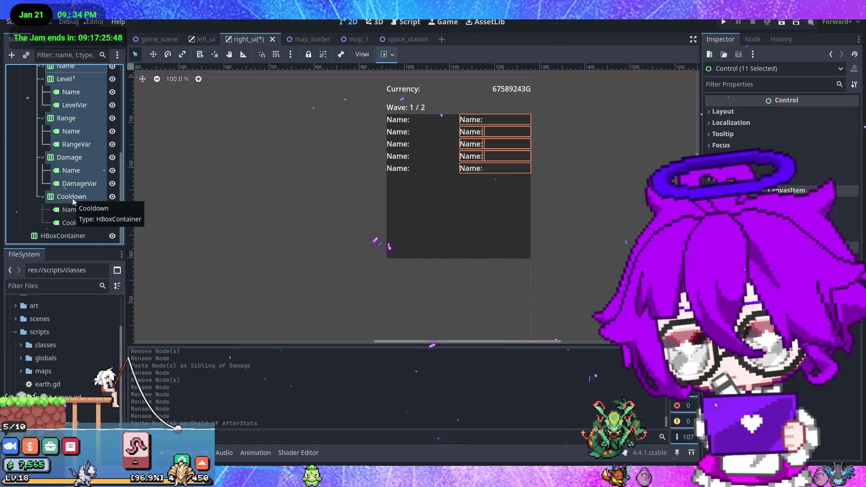
{"action": "key", "text": "ctrl+x"}
{"action": "mouse_move", "coordinate": [68, 158]}
{"action": "left_mouse_down"}
{"action": "mouse_move", "coordinate": [75, 159]}
{"action": "mouse_move", "coordinate": [66, 159]}
{"action": "mouse_move", "coordinate": [73, 131]}
{"action": "left_mouse_up"}
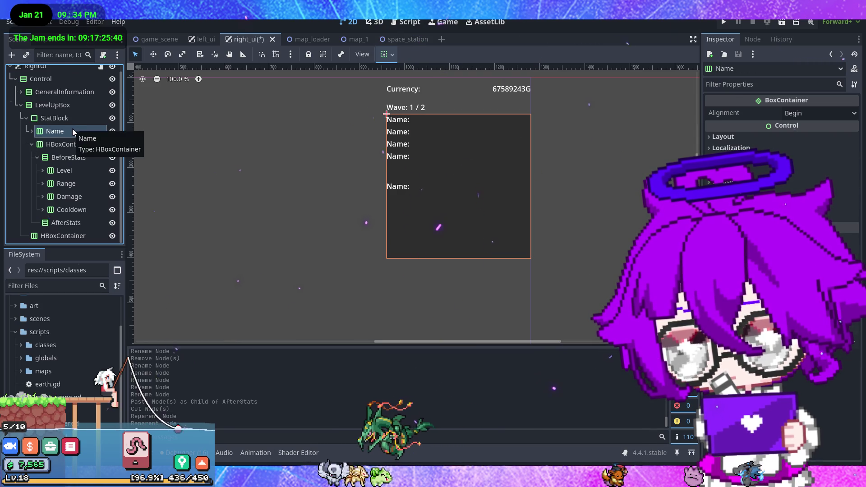
{"action": "right_click", "coordinate": [71, 123]}
- Add a VBoxContainer child to StatBlock and move it to the top of StatBlock's children
{"action": "left_click", "coordinate": [100, 130]}
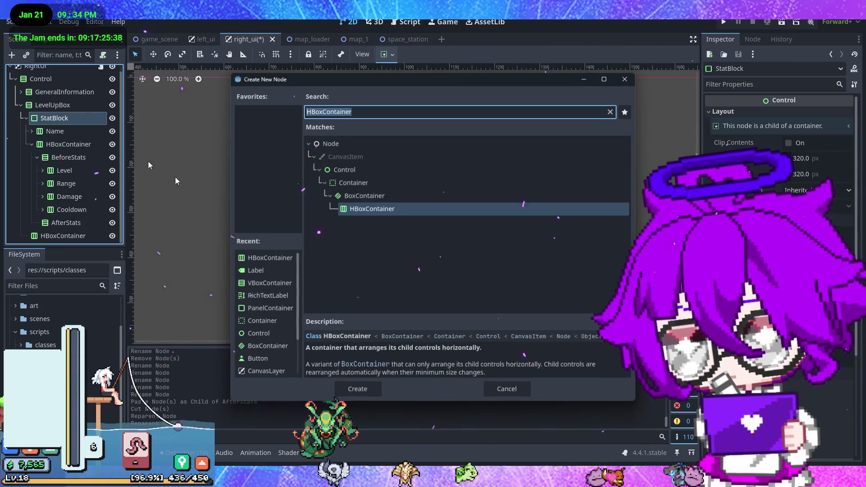
{"action": "left_click", "coordinate": [270, 283]}
{"action": "left_click", "coordinate": [359, 390]}
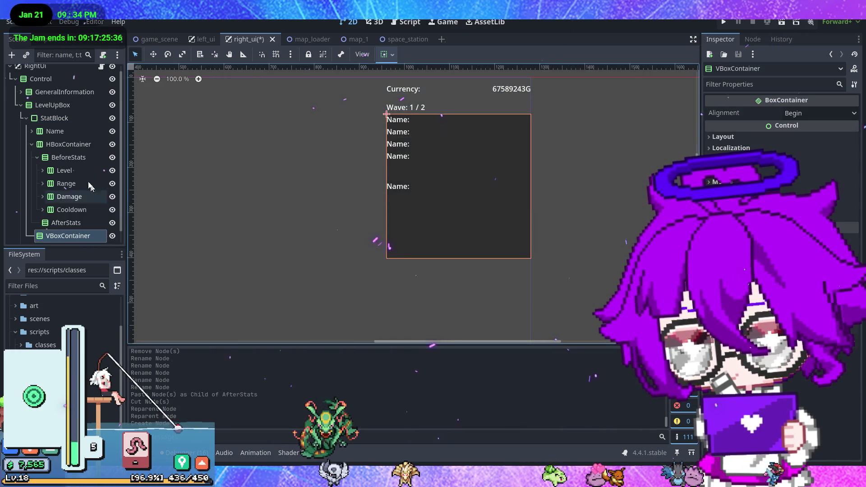
{"action": "mouse_move", "coordinate": [90, 239]}
{"action": "left_mouse_down"}
{"action": "mouse_move", "coordinate": [79, 128]}
{"action": "mouse_move", "coordinate": [66, 128]}
{"action": "left_mouse_up"}
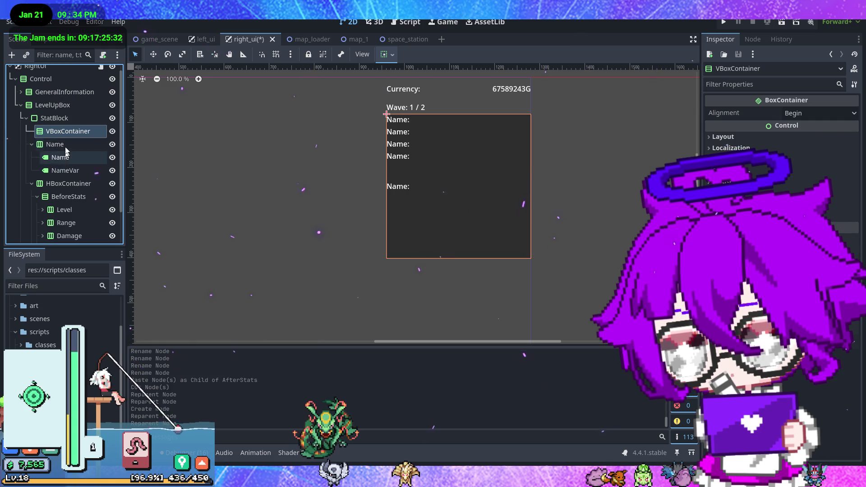
- Move the Name row and the stats HBoxContainer into the new VBoxContainer
{"action": "left_click", "coordinate": [55, 144]}
{"action": "left_click", "coordinate": [62, 183], "text": "shift"}
{"action": "left_click_drag", "start_coordinate": [61, 183], "coordinate": [64, 132]}
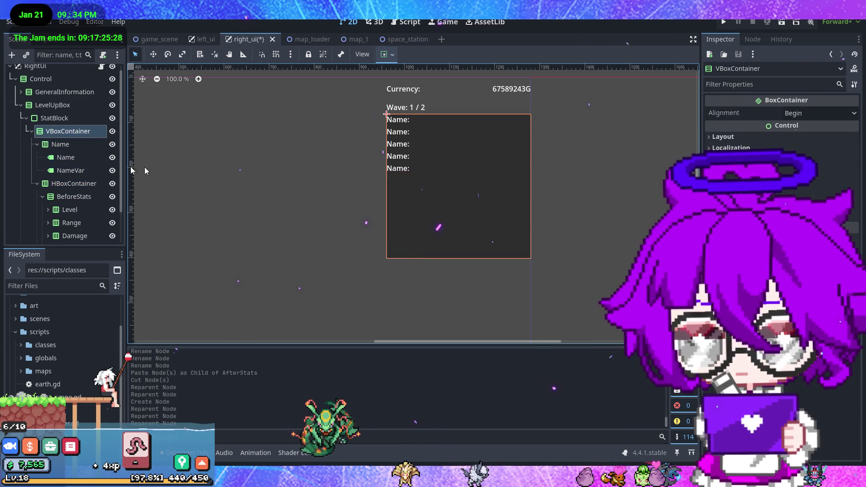
{"action": "left_click", "coordinate": [70, 170]}
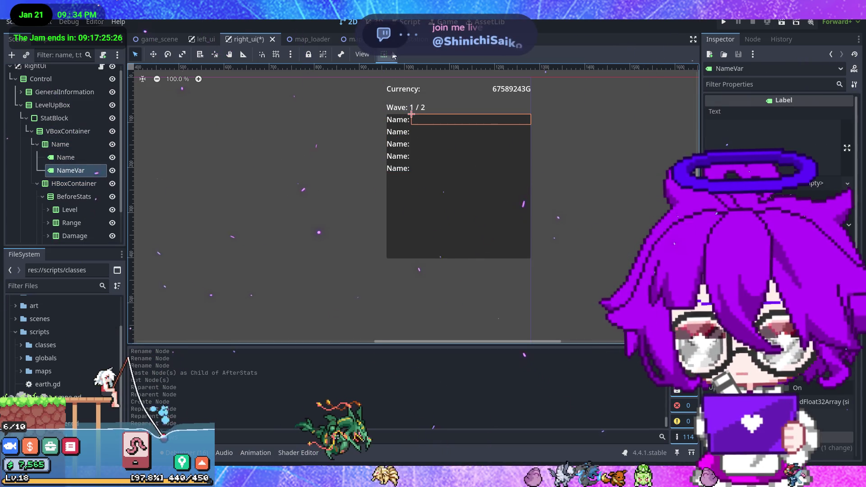
{"action": "left_click", "coordinate": [79, 145]}
{"action": "left_click", "coordinate": [82, 133]}
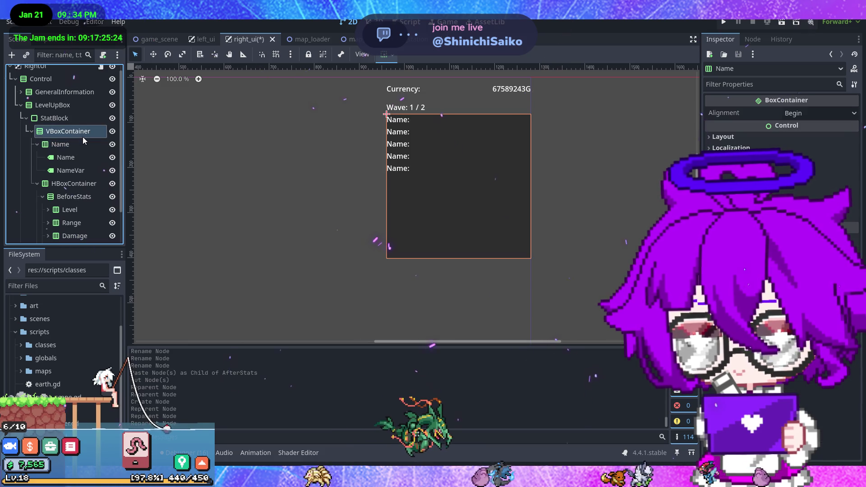
{"action": "left_click", "coordinate": [32, 132]}
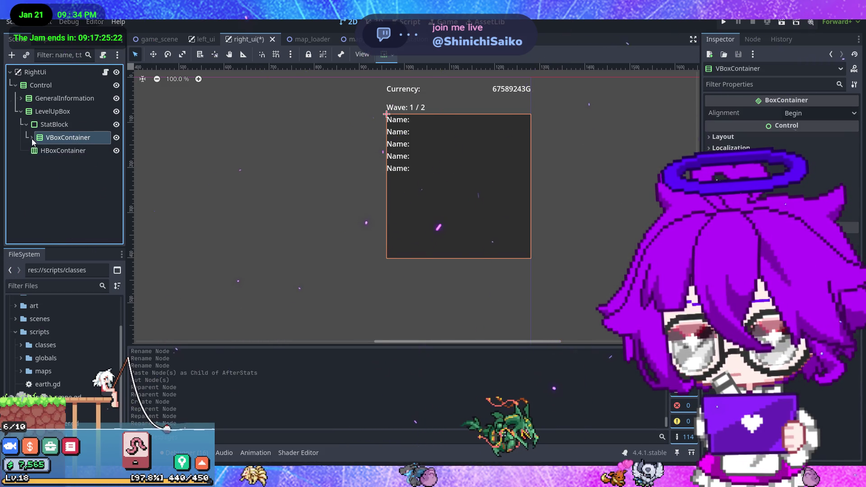
{"action": "left_click", "coordinate": [32, 138]}
{"action": "left_click", "coordinate": [64, 171]}
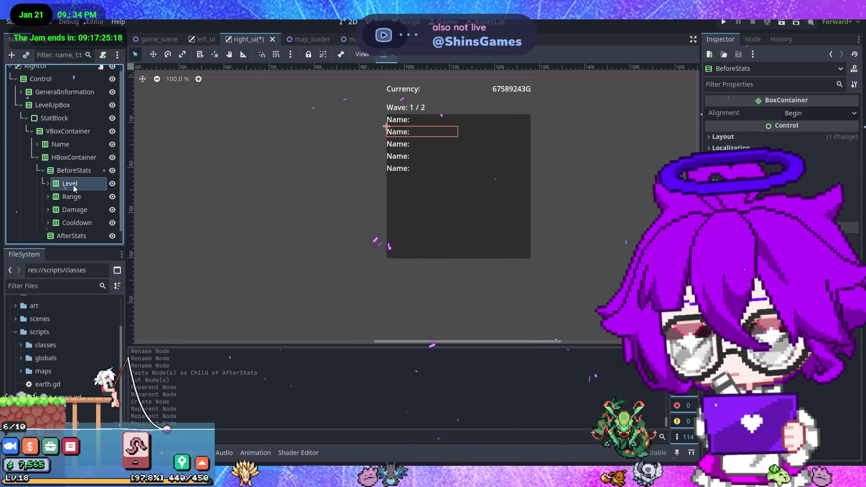
- Change the Level row's label text to 'Level:'
{"action": "left_click", "coordinate": [48, 184]}
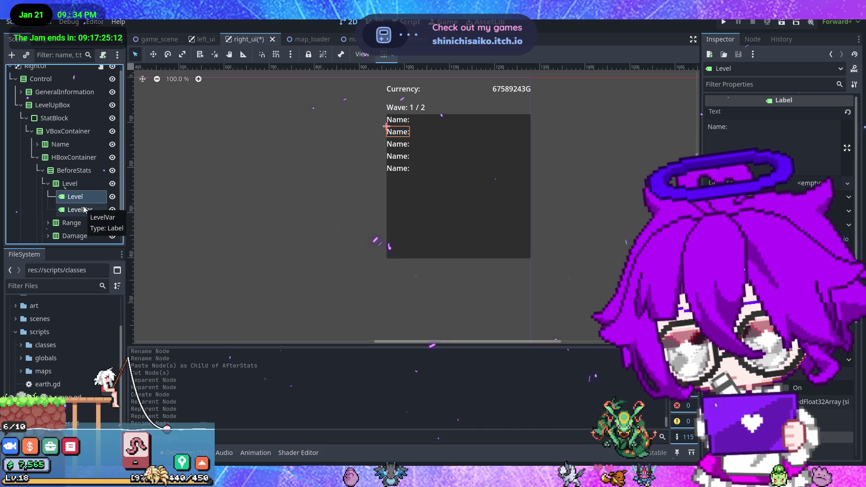
{"action": "triple_click", "coordinate": [719, 127]}
{"action": "type", "text": "Level:"}
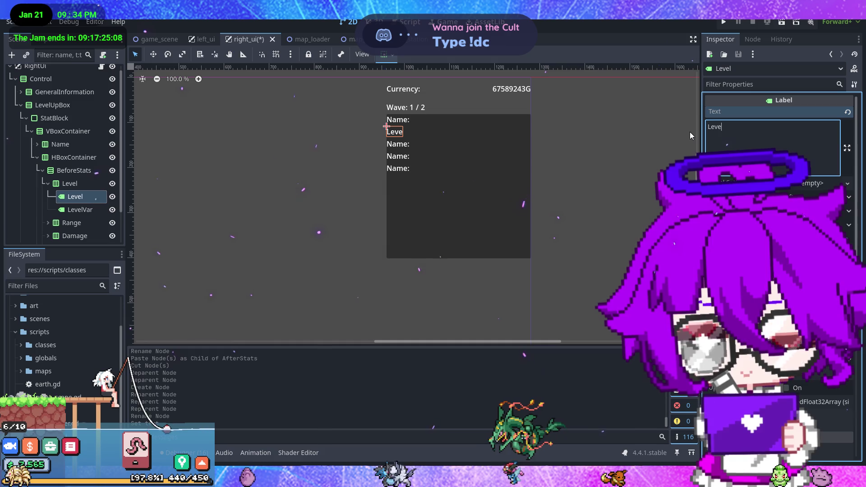
{"action": "key", "text": "Return"}
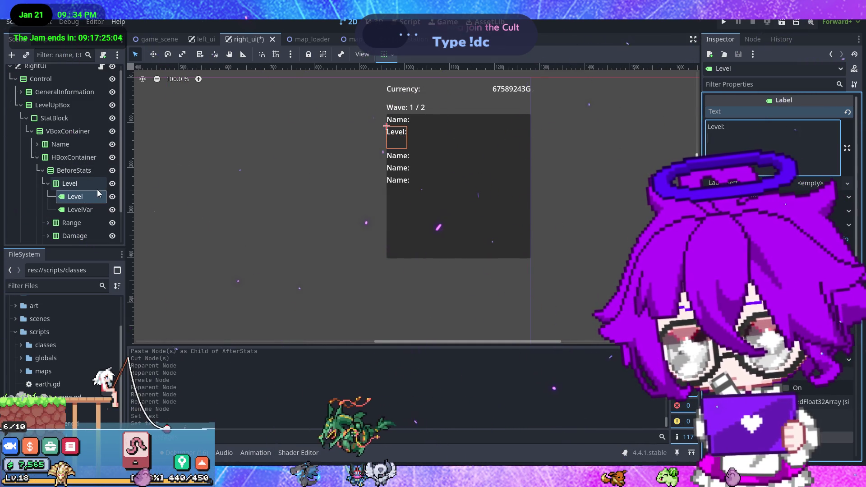
{"action": "left_click", "coordinate": [70, 158]}
{"action": "left_click", "coordinate": [74, 145]}
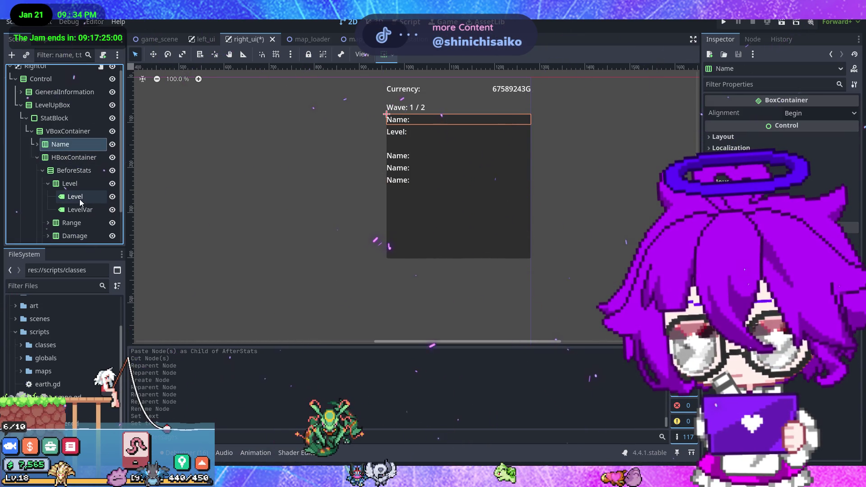
- Rename the Range row's label node to Range and set its text to 'Range:'
{"action": "left_click", "coordinate": [48, 197]}
{"action": "double_click", "coordinate": [86, 210]}
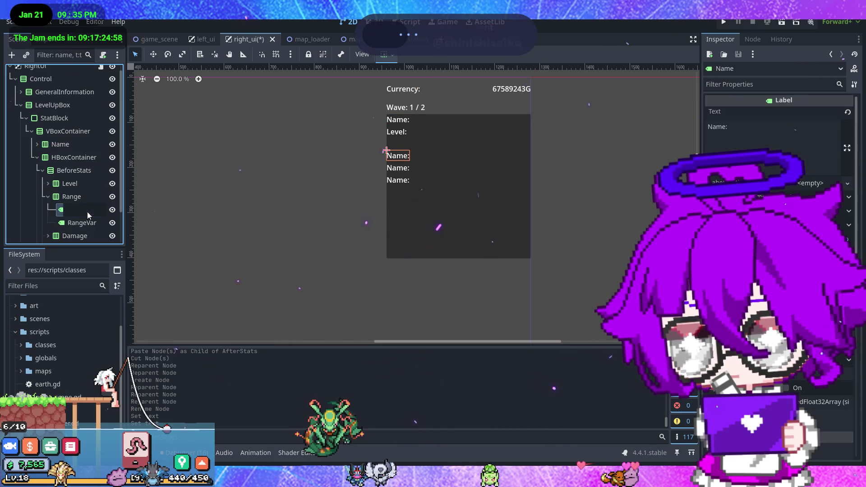
{"action": "type", "text": "Range"}
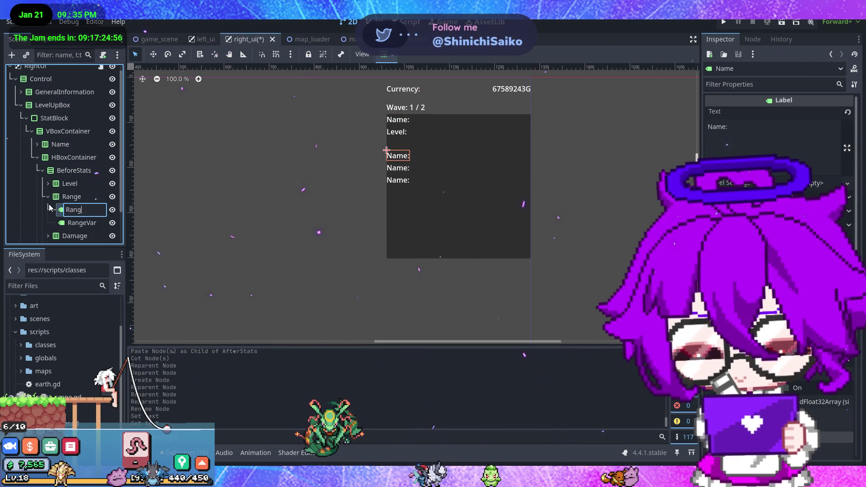
{"action": "key", "text": "Return"}
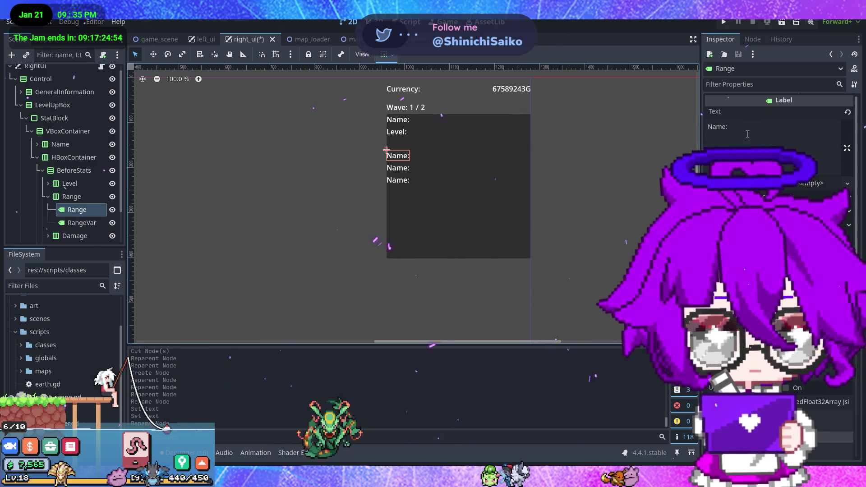
{"action": "type", "text": "Range:"}
{"action": "key", "text": "Return"}
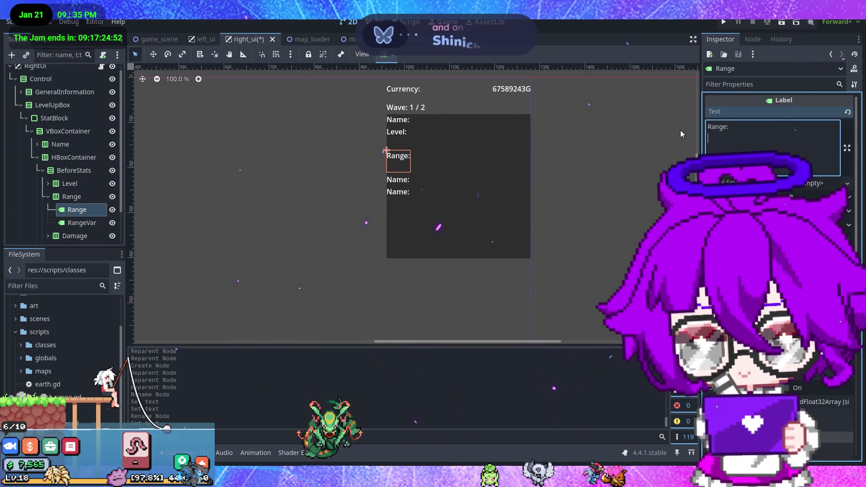
{"action": "key", "text": "BackSpace"}
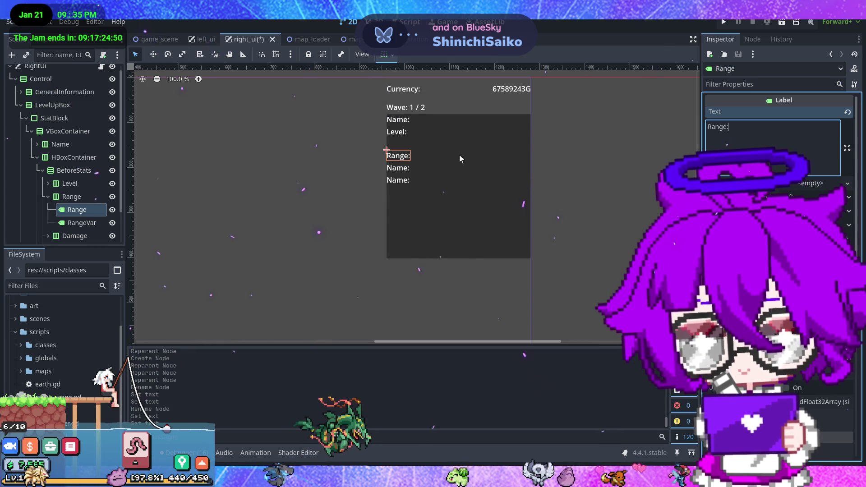
- Check the Level row's Level and LevelVar labels, then collapse the Level and Range rows
{"action": "double_click", "coordinate": [70, 183]}
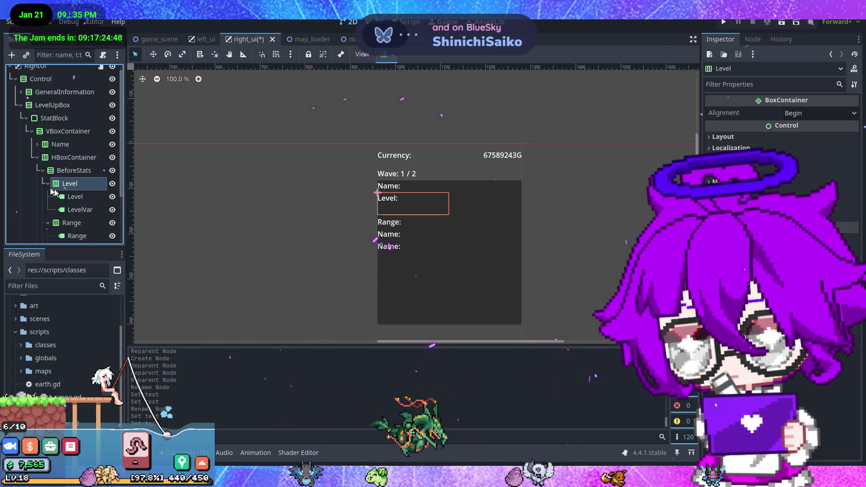
{"action": "left_click", "coordinate": [74, 209]}
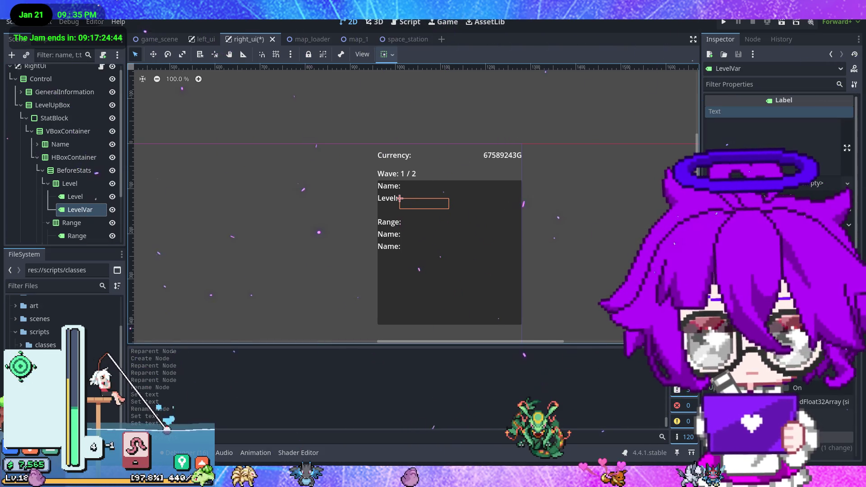
{"action": "left_click", "coordinate": [383, 198]}
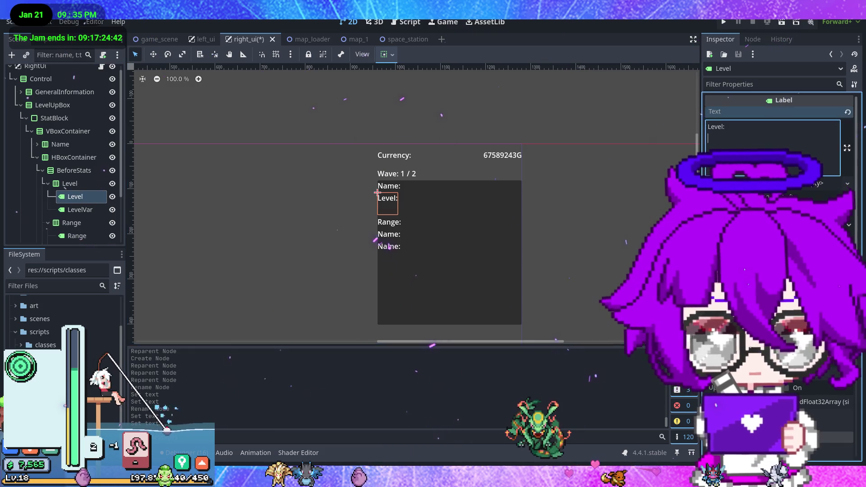
{"action": "left_click", "coordinate": [48, 184]}
{"action": "left_click", "coordinate": [48, 196]}
{"action": "left_click", "coordinate": [48, 210]}
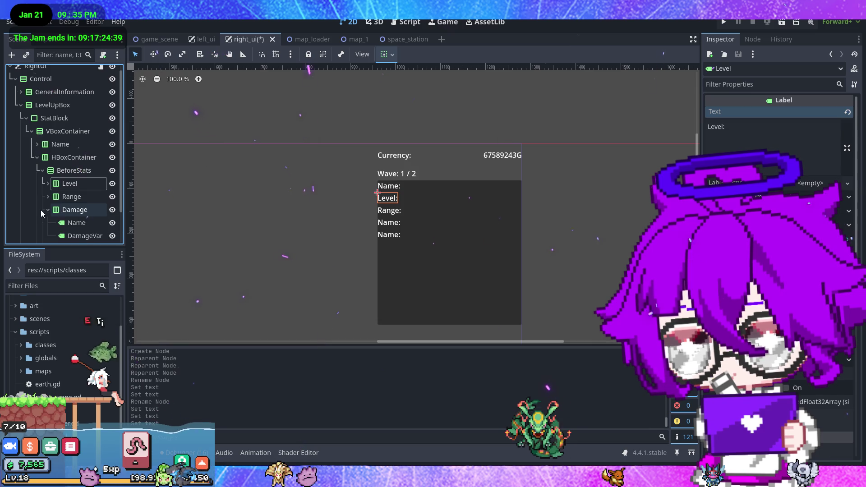
- Set the Damage row's label text to 'Damage:'
{"action": "left_click", "coordinate": [91, 233]}
{"action": "left_click", "coordinate": [90, 227]}
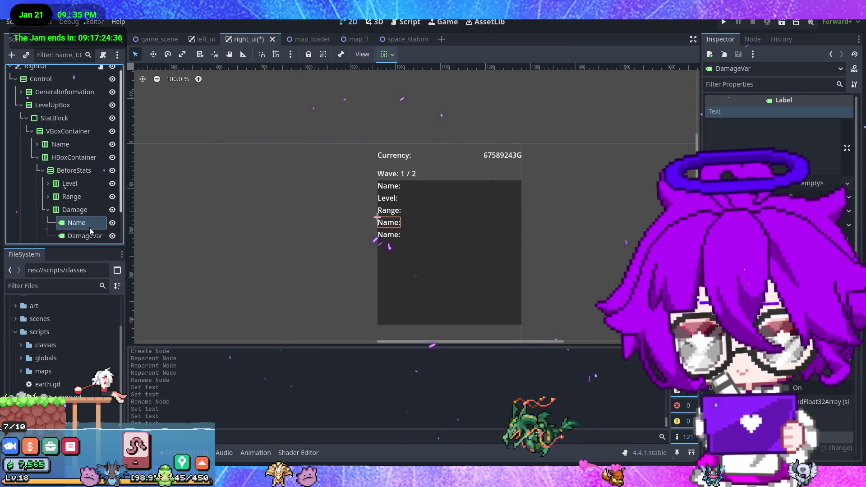
{"action": "triple_click", "coordinate": [712, 127]}
{"action": "type", "text": "Da"}
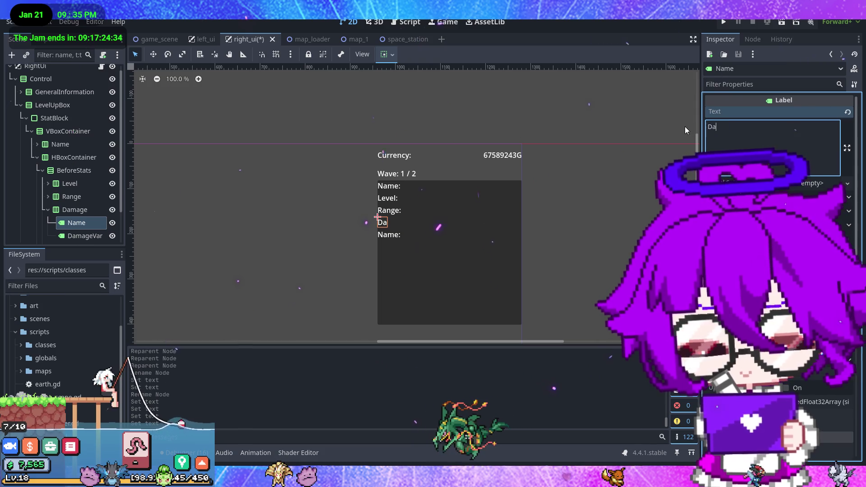
{"action": "type", "text": "mage:"}
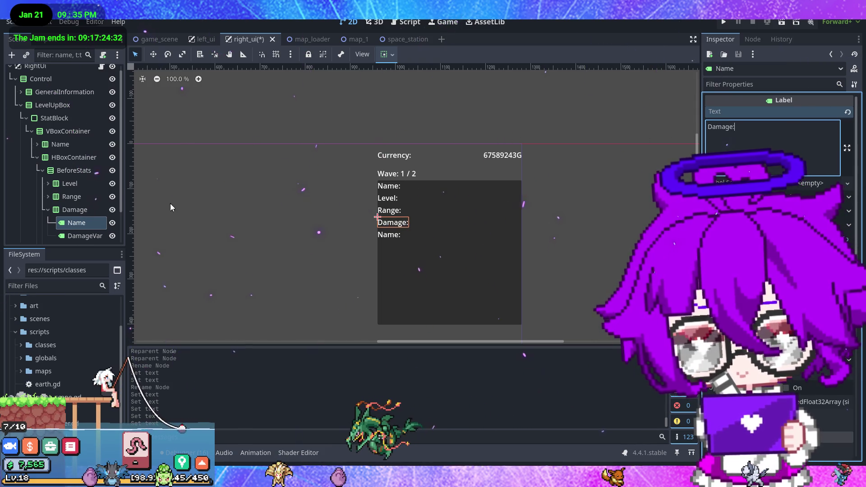
- Rename the Damage row's label node to Damage, dismissing the invalid-name alert
{"action": "double_click", "coordinate": [90, 223]}
{"action": "type", "text": "Damage:"}
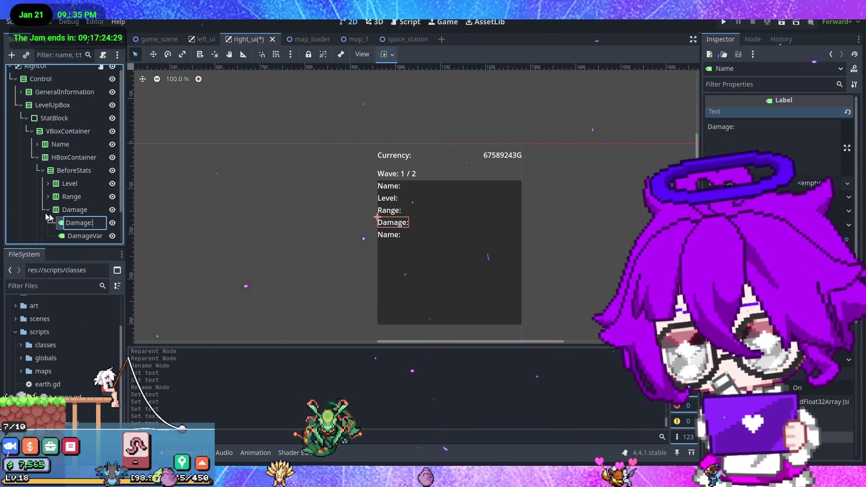
{"action": "key", "text": "Return"}
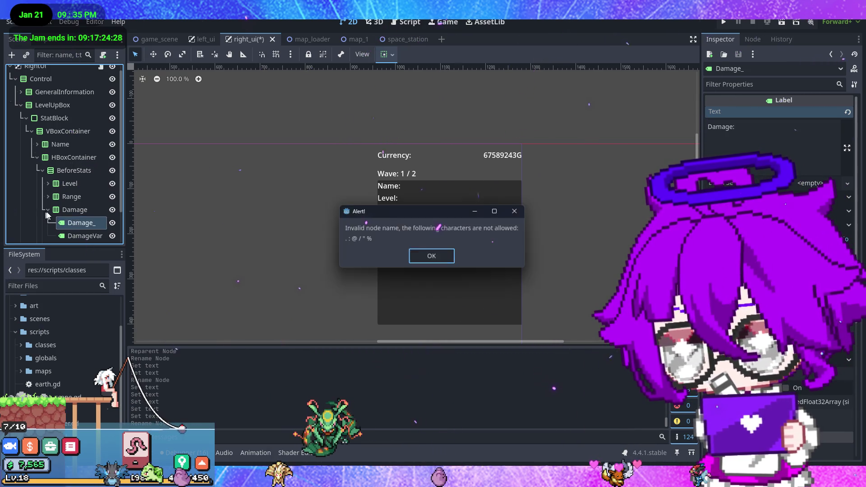
{"action": "left_click", "coordinate": [432, 256]}
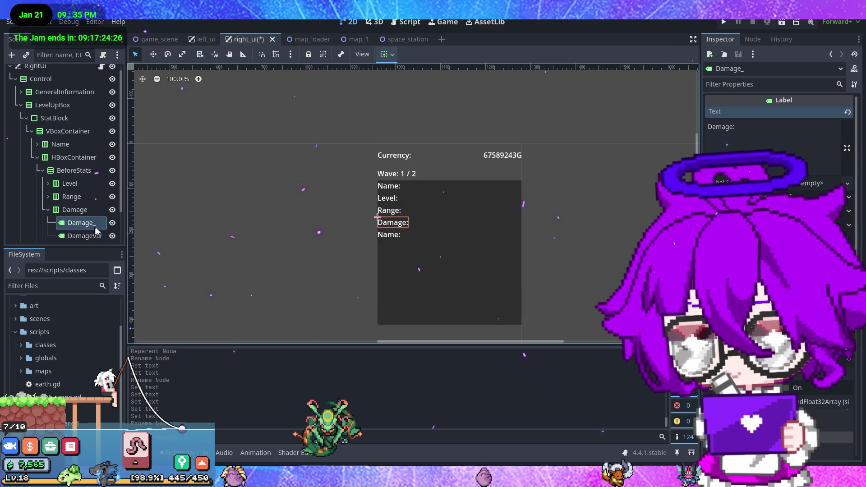
{"action": "double_click", "coordinate": [91, 223]}
{"action": "type", "text": "Damage"}
{"action": "key", "text": "Return"}
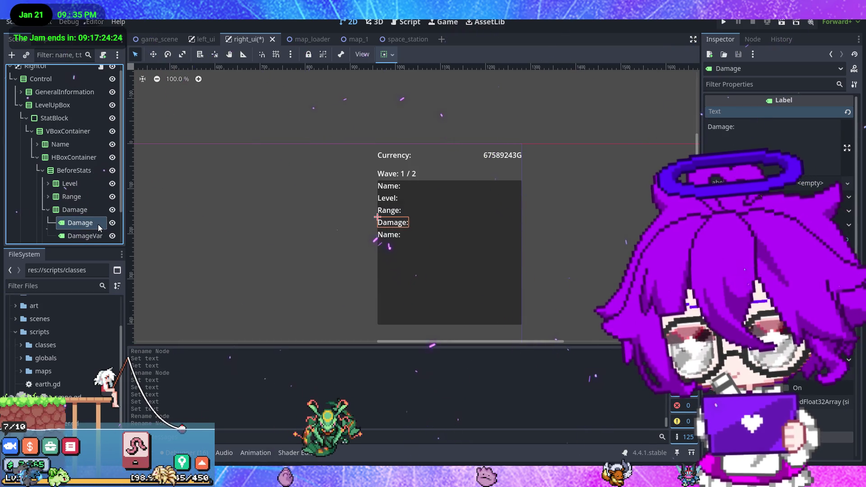
- Rename the Cooldown row's label node to Cooldown and set its text to 'Cooldown:'
{"action": "left_click", "coordinate": [48, 210]}
{"action": "scroll", "coordinate": [47, 218], "scroll_direction": "down", "scroll_amount": 1}
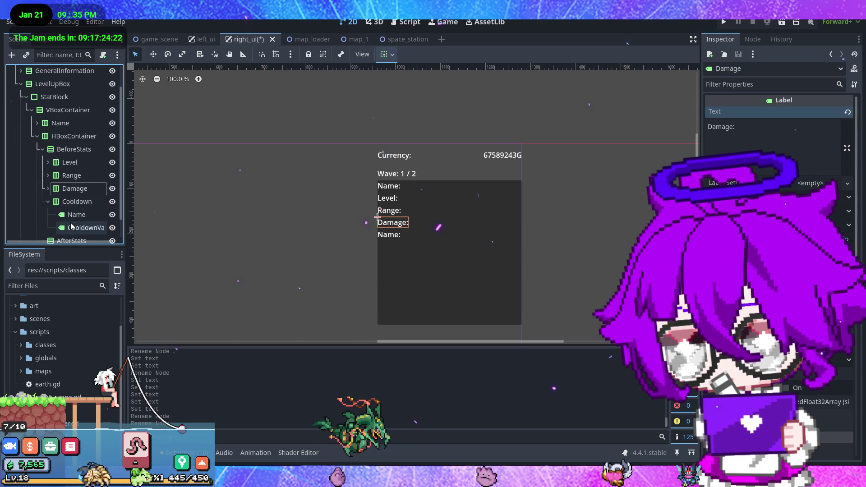
{"action": "double_click", "coordinate": [85, 215]}
{"action": "type", "text": "Cooldo"}
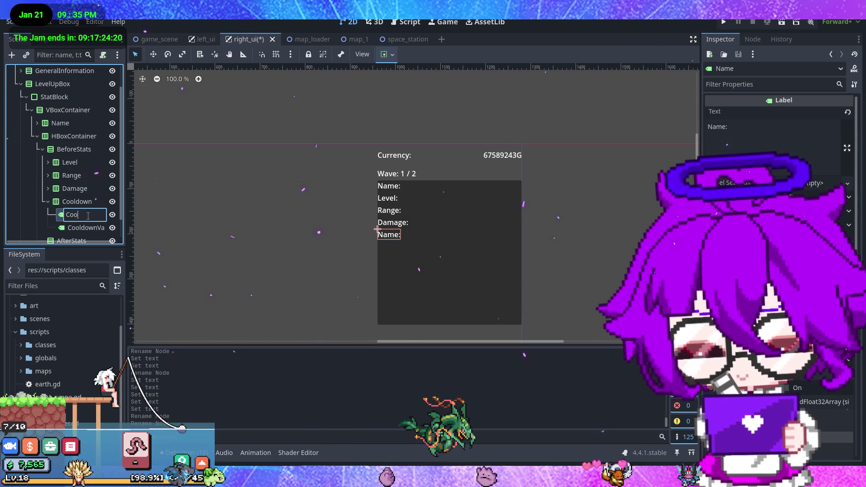
{"action": "type", "text": "wn"}
{"action": "key", "text": "Return"}
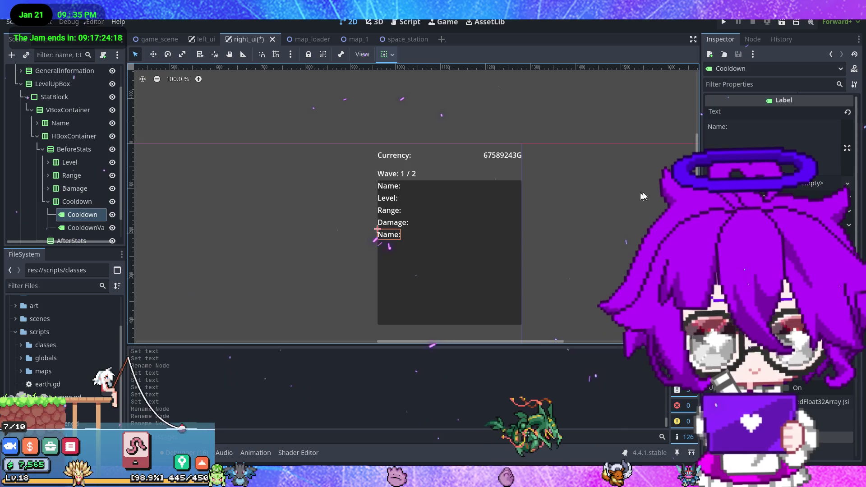
{"action": "left_click", "coordinate": [725, 128]}
{"action": "key", "text": "ctrl+a"}
{"action": "type", "text": "Cooldow"}
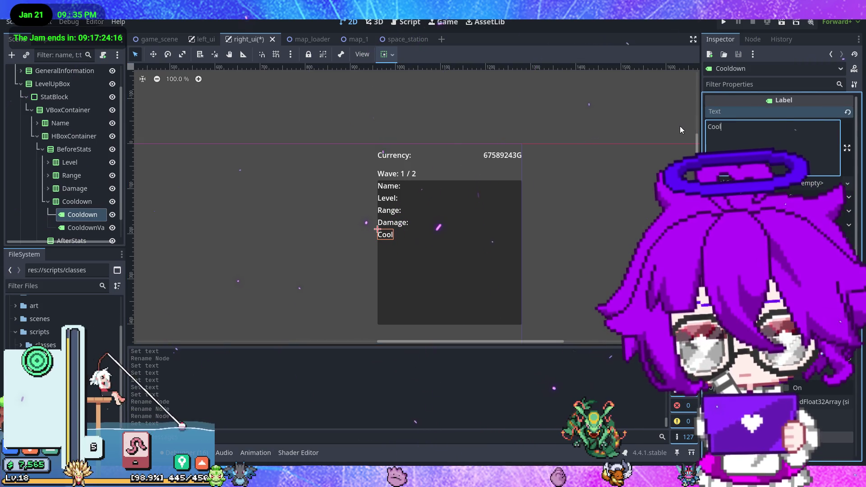
{"action": "type", "text": "n:"}
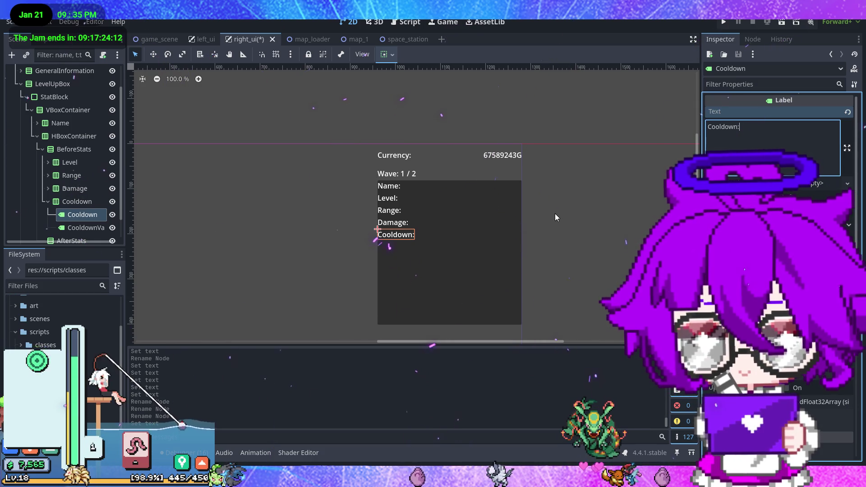
{"action": "left_click", "coordinate": [47, 203]}
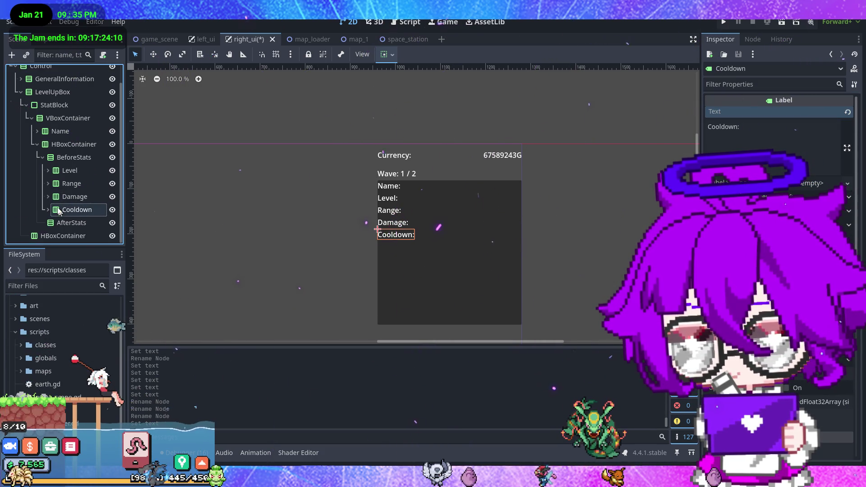
- Add a ColorRect child to HBoxContainer and place it between BeforeStats and AfterStats
{"action": "left_click", "coordinate": [42, 158]}
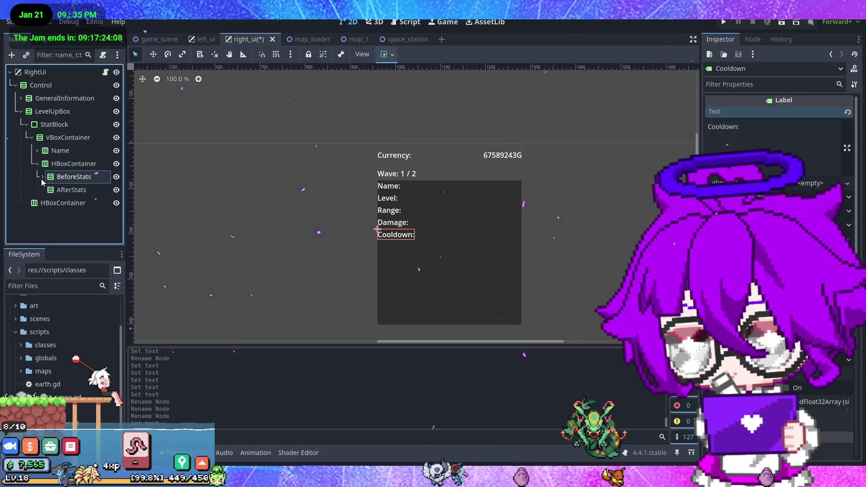
{"action": "left_click", "coordinate": [67, 163]}
{"action": "right_click", "coordinate": [68, 164]}
{"action": "left_click", "coordinate": [114, 167]}
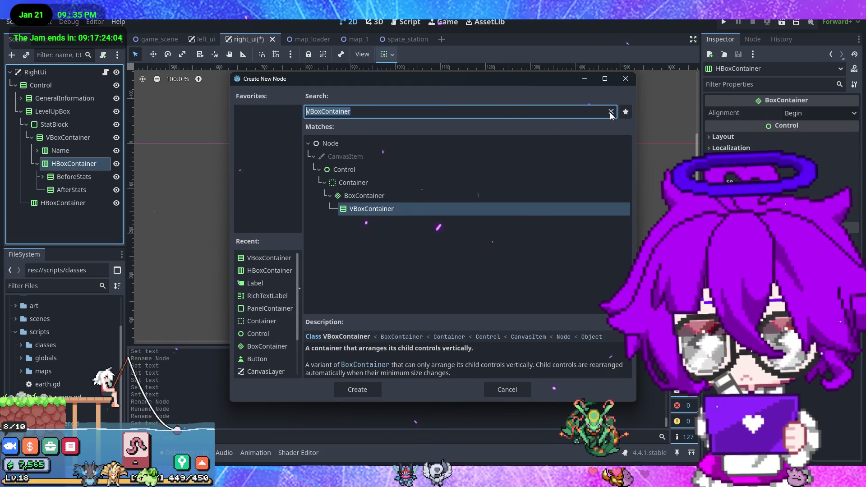
{"action": "left_click", "coordinate": [611, 111]}
{"action": "left_click", "coordinate": [319, 218]}
{"action": "scroll", "coordinate": [363, 234], "scroll_direction": "down", "scroll_amount": 1}
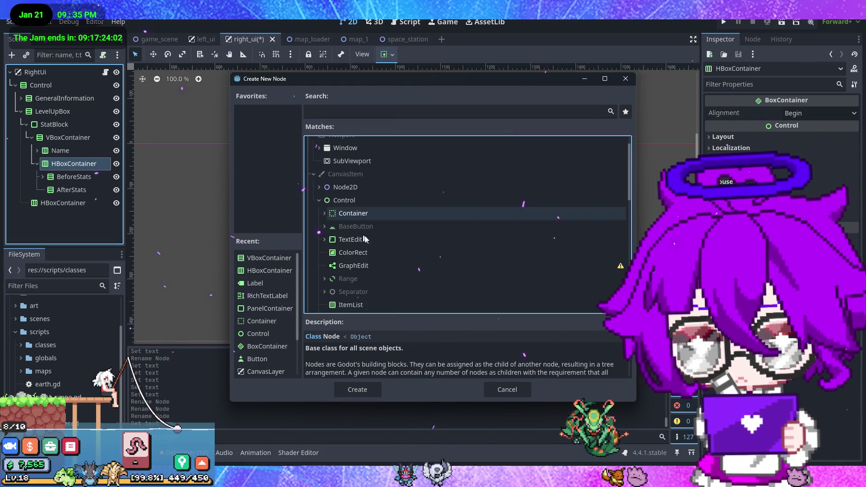
{"action": "left_click", "coordinate": [369, 251]}
{"action": "left_click", "coordinate": [364, 393]}
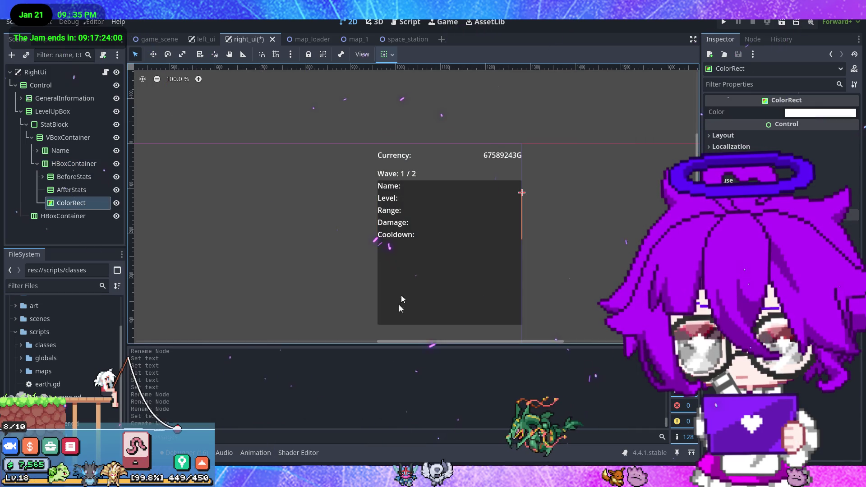
{"action": "left_click_drag", "start_coordinate": [77, 205], "coordinate": [77, 189]}
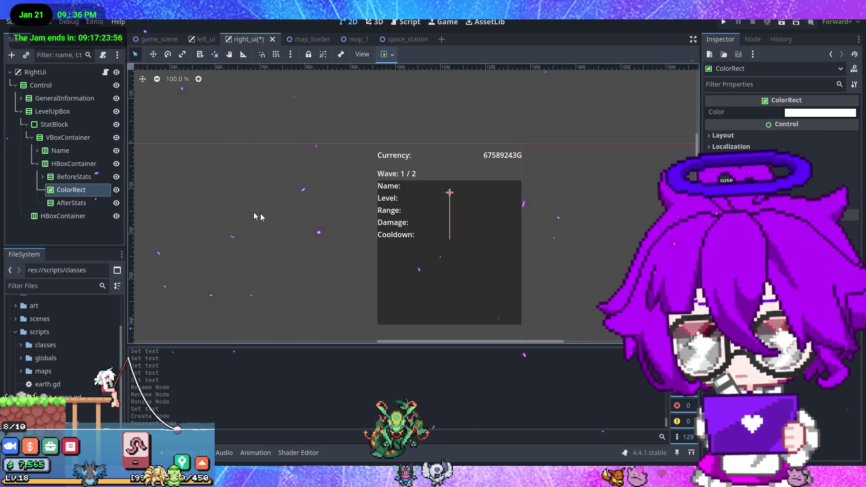
- Set the ColorRect's custom minimum size so it forms a thin vertical divider
{"action": "left_click", "coordinate": [562, 219]}
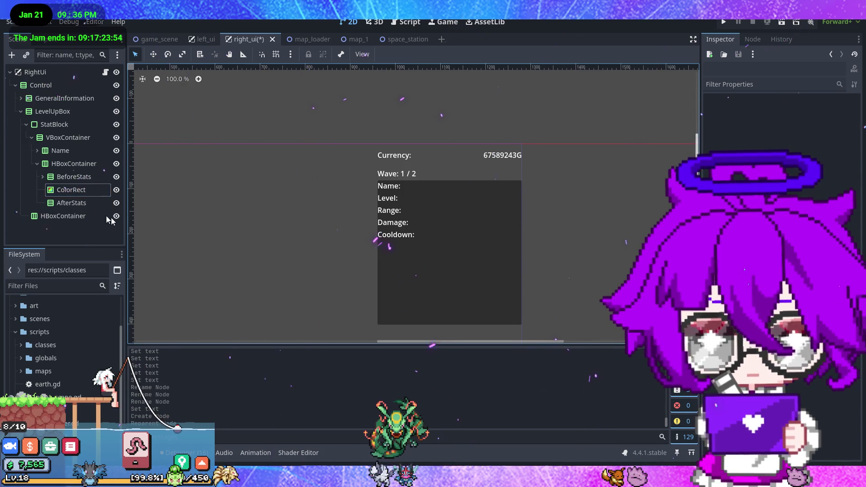
{"action": "left_click", "coordinate": [71, 190]}
{"action": "left_click", "coordinate": [787, 134]}
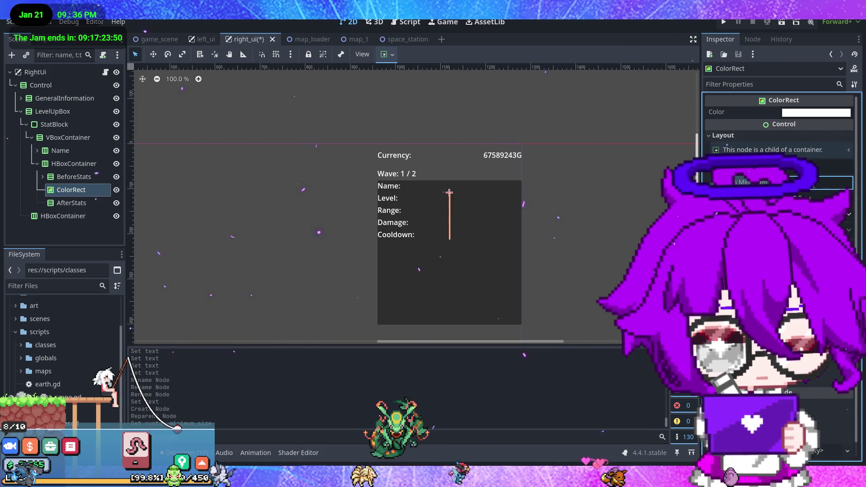
{"action": "left_click", "coordinate": [600, 125]}
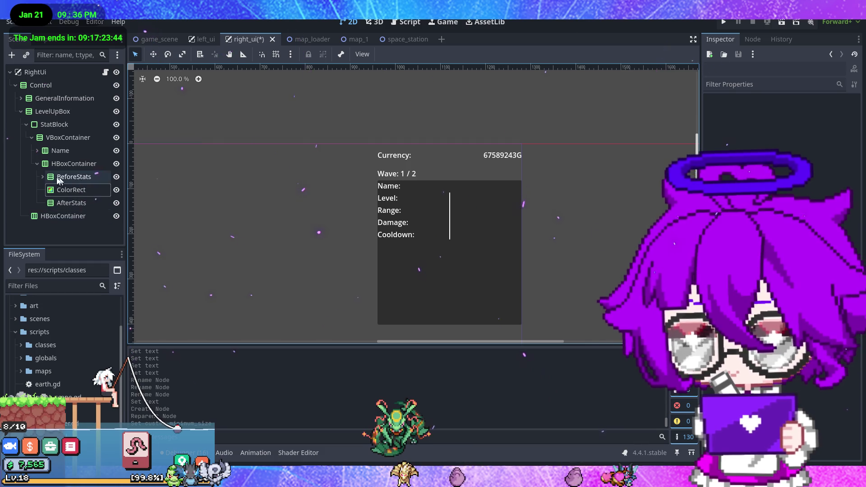
{"action": "left_click", "coordinate": [42, 177]}
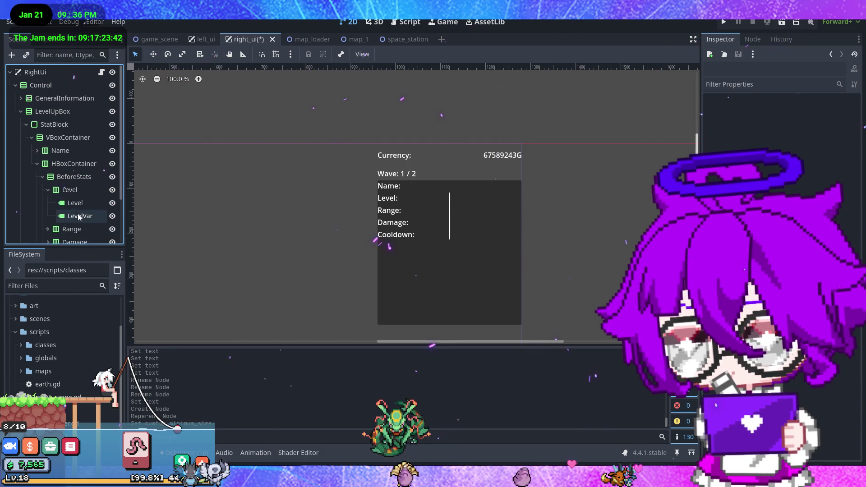
- Change the horizontal alignment of the LevelVar and RangeVar value labels
{"action": "left_click", "coordinate": [79, 217]}
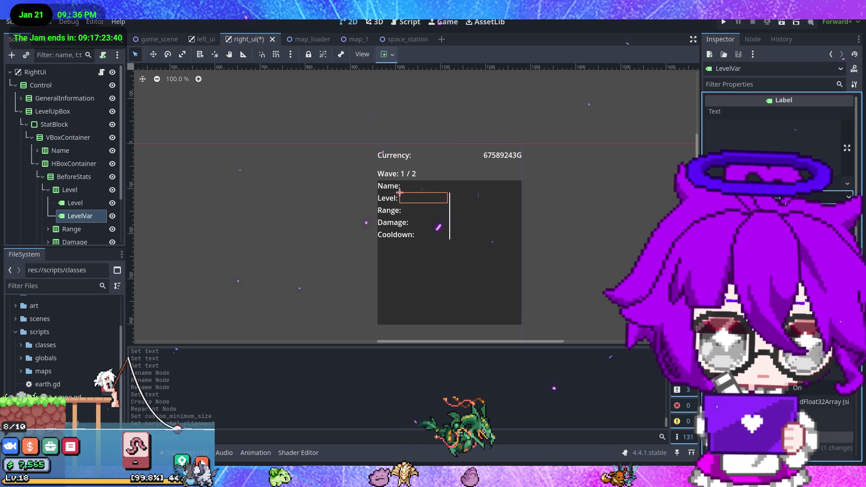
{"action": "left_click", "coordinate": [48, 190]}
{"action": "left_click", "coordinate": [48, 203]}
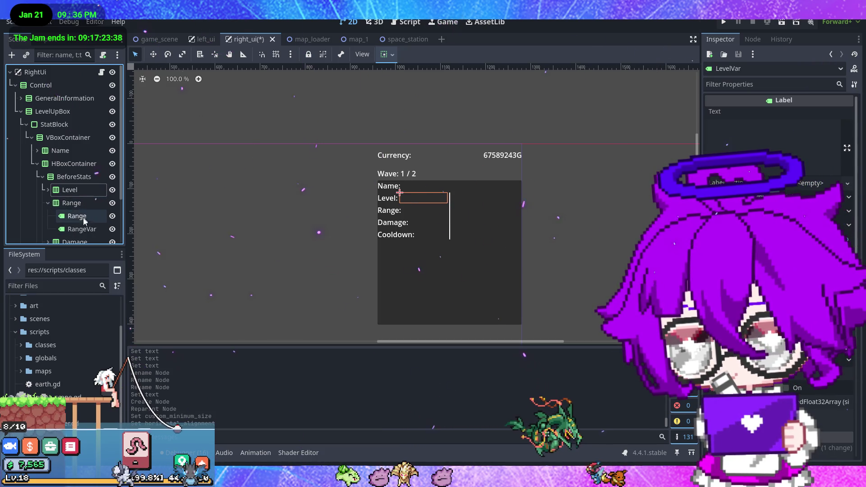
{"action": "left_click", "coordinate": [81, 229]}
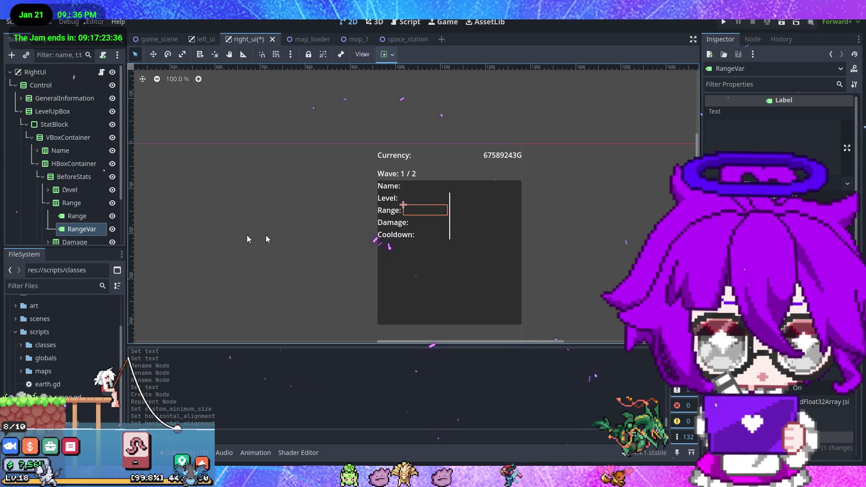
{"action": "left_click", "coordinate": [48, 203]}
- Change the horizontal alignment of the DamageVar and CooldownVar value labels, then collapse BeforeStats
{"action": "left_click", "coordinate": [48, 216]}
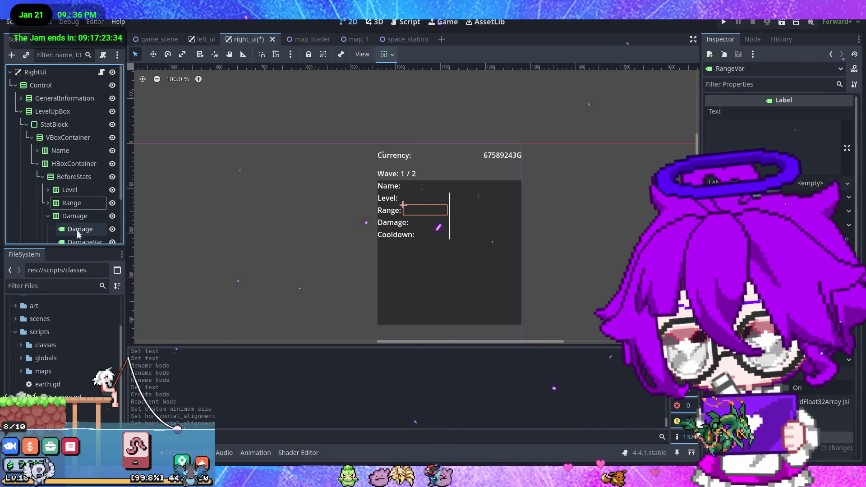
{"action": "left_click", "coordinate": [432, 223]}
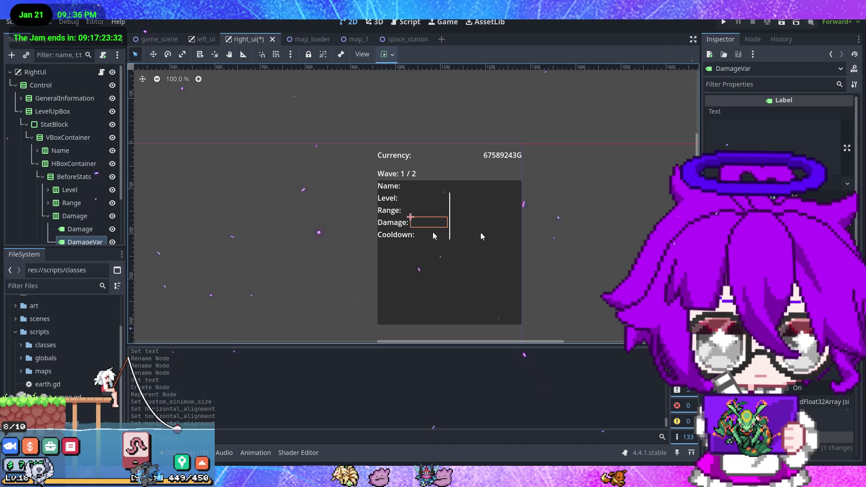
{"action": "scroll", "coordinate": [84, 204], "scroll_direction": "down", "scroll_amount": 2}
{"action": "left_click", "coordinate": [75, 183]}
{"action": "left_click", "coordinate": [48, 184]}
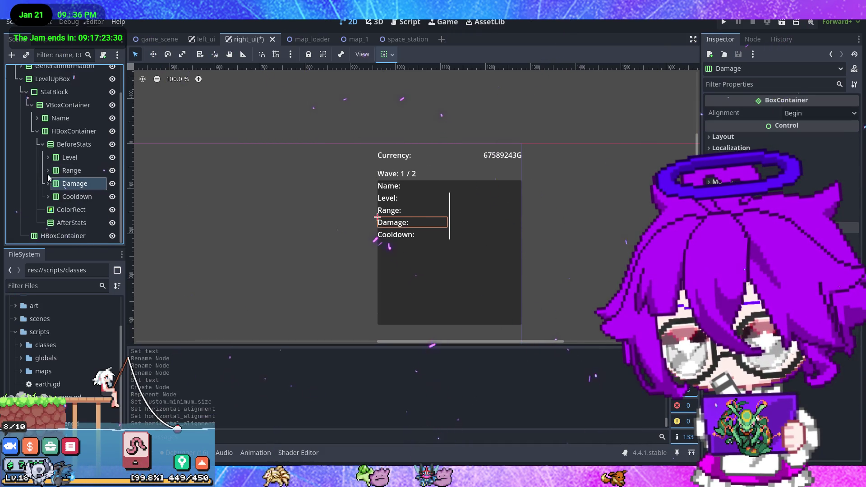
{"action": "left_click", "coordinate": [79, 223]}
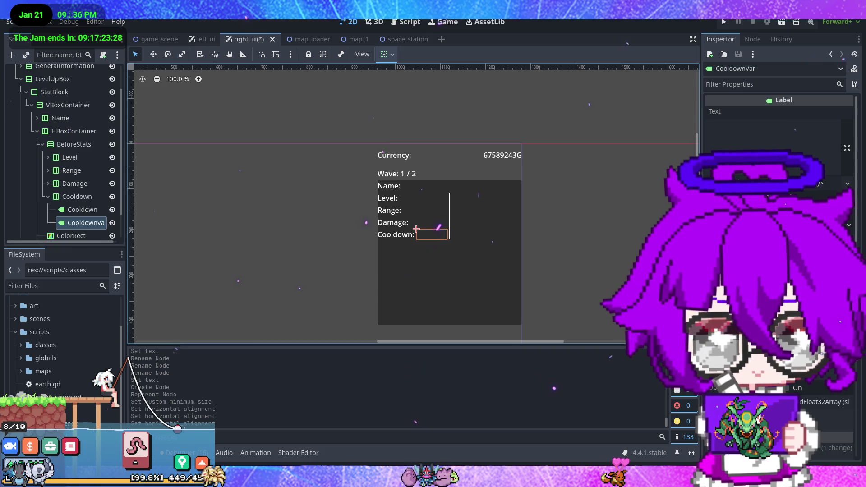
{"action": "left_click", "coordinate": [594, 193]}
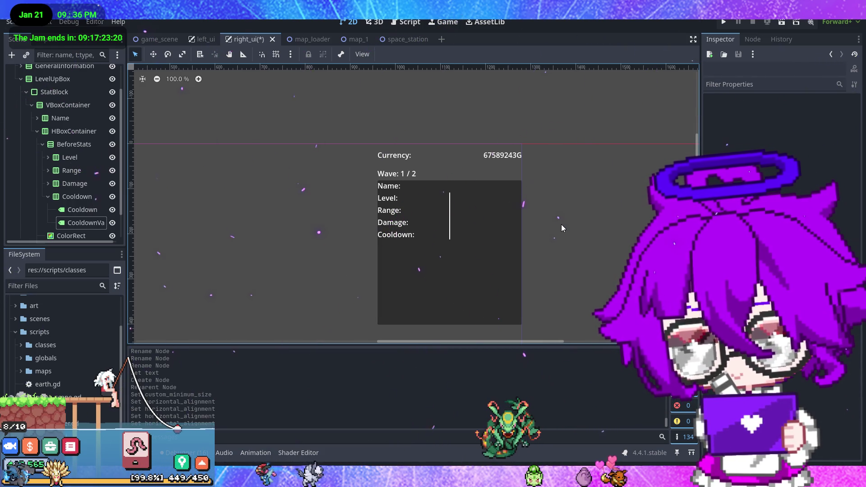
{"action": "left_click", "coordinate": [43, 145]}
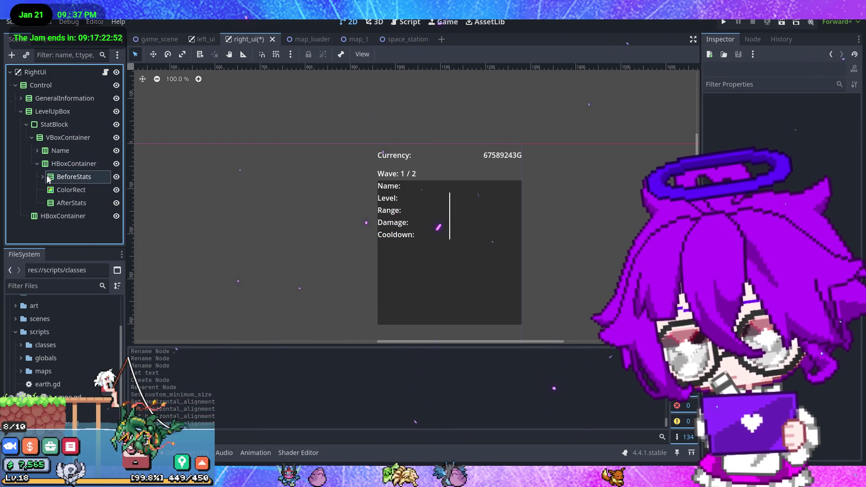
- Copy the Level, Range, Damage and Cooldown rows from BeforeStats and paste them into AfterStats
{"action": "left_click", "coordinate": [42, 178]}
{"action": "left_click", "coordinate": [71, 160]}
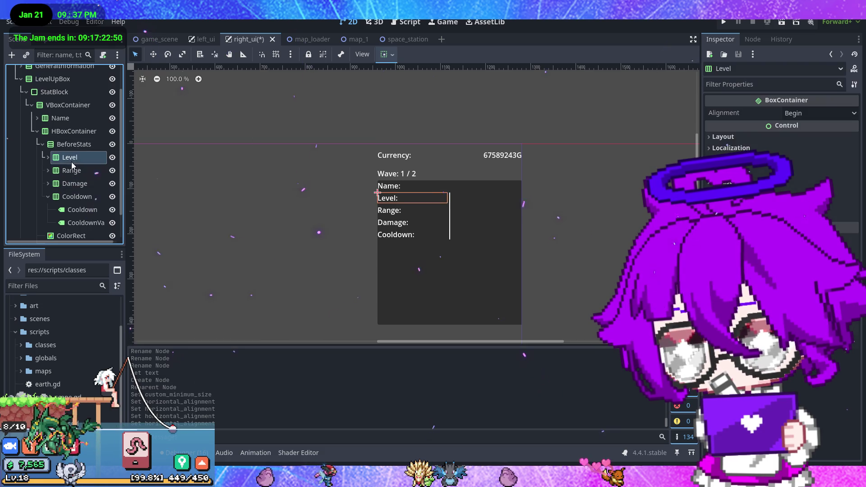
{"action": "left_click", "coordinate": [48, 197]}
{"action": "left_click", "coordinate": [74, 197], "text": "shift"}
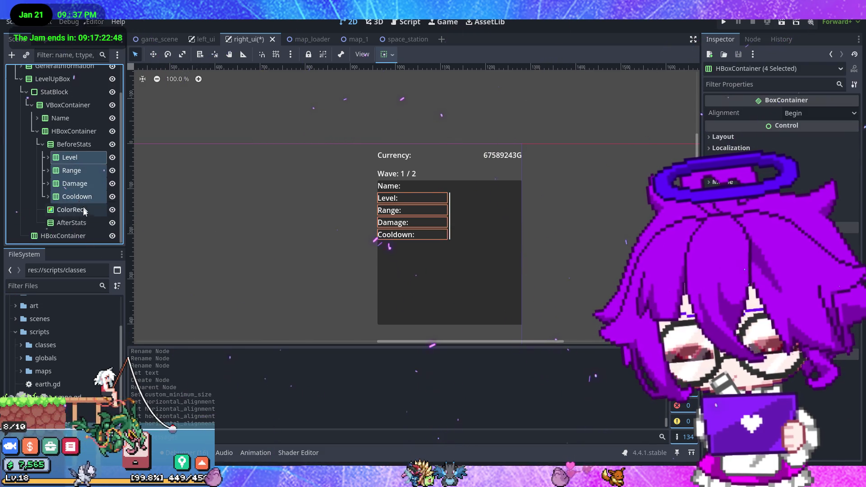
{"action": "left_click", "coordinate": [72, 222]}
{"action": "key", "text": "ctrl+v"}
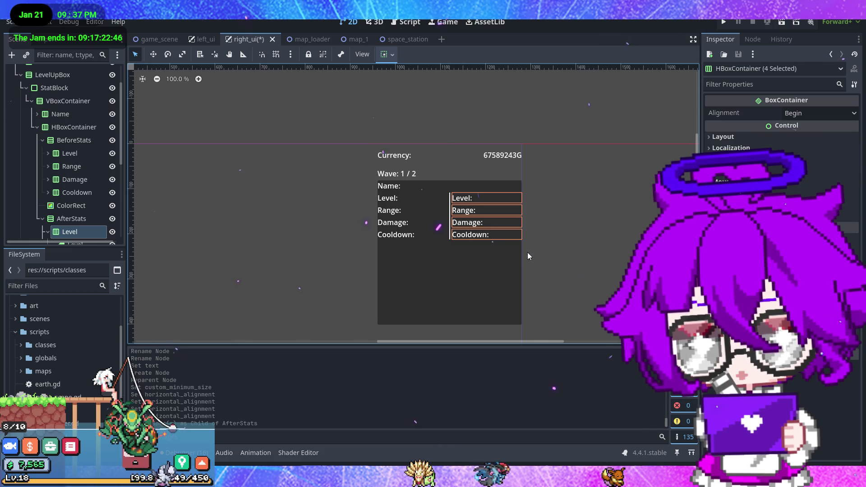
{"action": "left_click", "coordinate": [563, 263]}
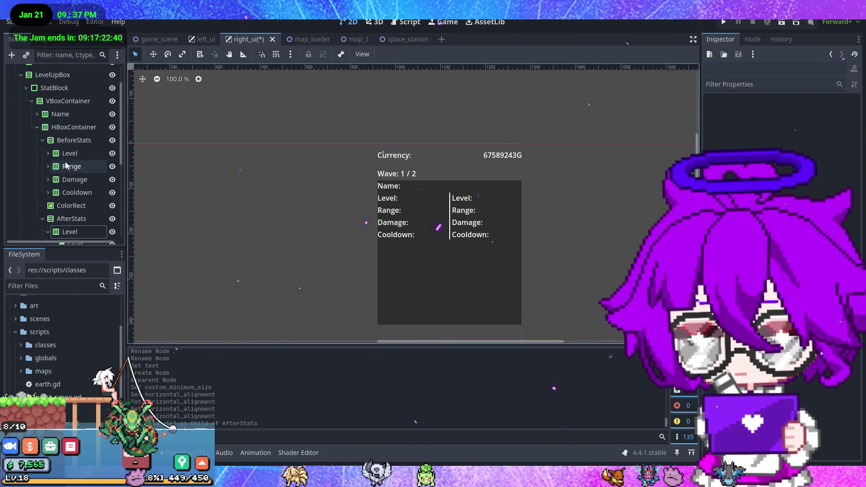
- Inspect the layout properties of the stat containers and StatBlock
{"action": "left_click", "coordinate": [42, 141]}
{"action": "left_click", "coordinate": [36, 130]}
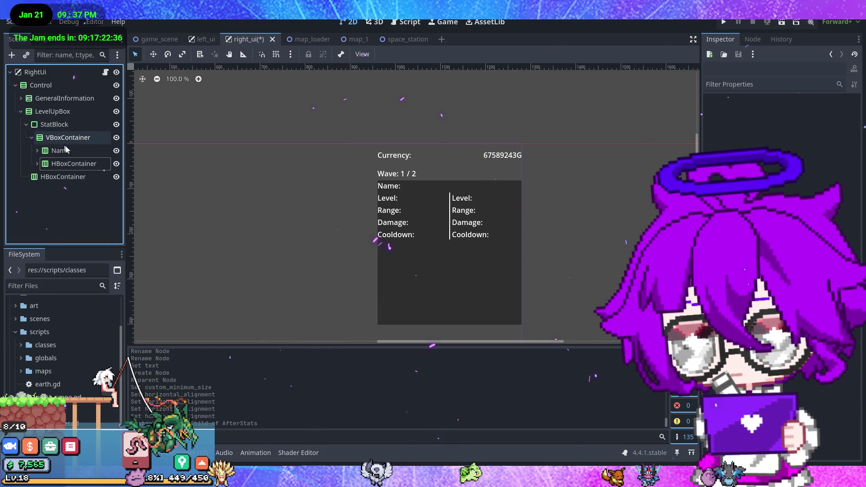
{"action": "left_click", "coordinate": [57, 178]}
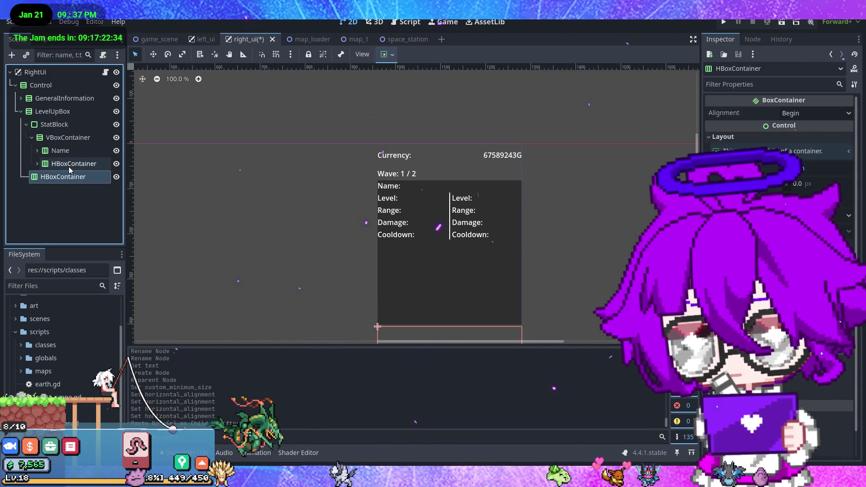
{"action": "left_click", "coordinate": [73, 141]}
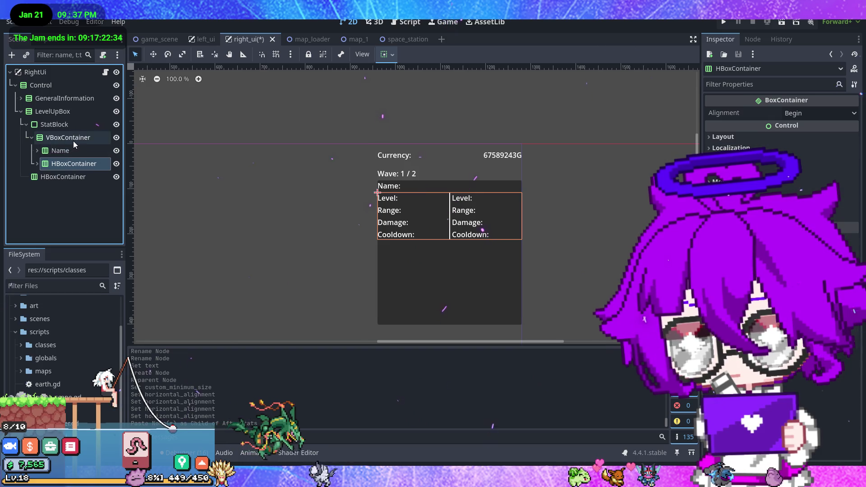
{"action": "left_click", "coordinate": [779, 136]}
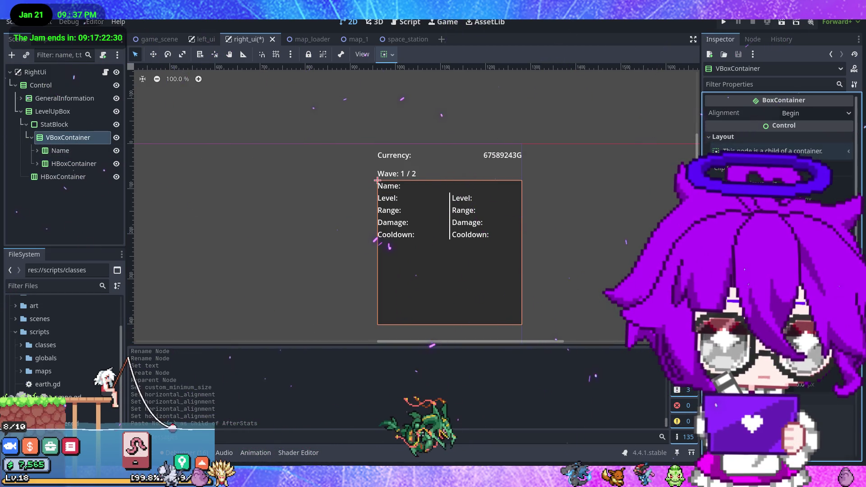
{"action": "left_click", "coordinate": [72, 126]}
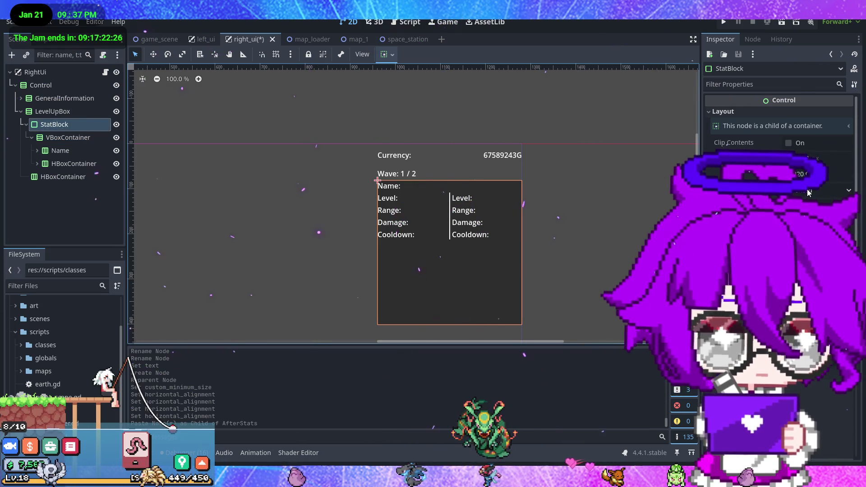
{"action": "left_click", "coordinate": [86, 177]}
{"action": "left_click", "coordinate": [73, 151]}
{"action": "left_click", "coordinate": [79, 138]}
{"action": "left_click", "coordinate": [54, 124]}
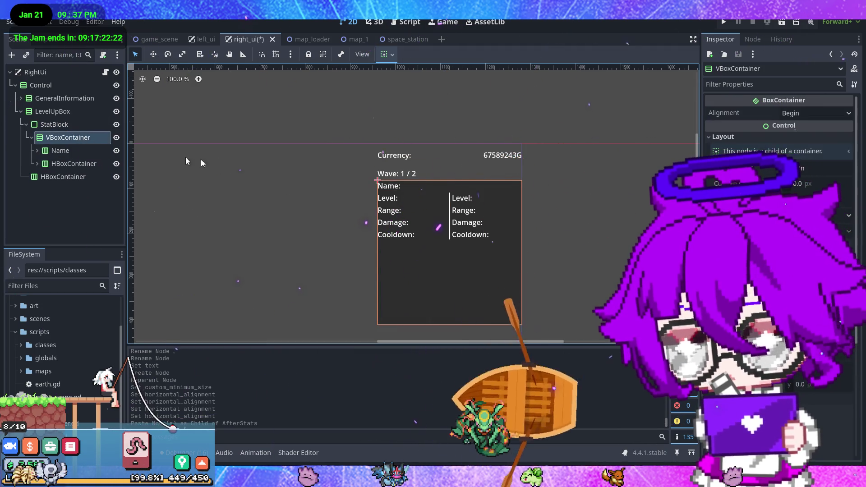
- Set StatBlock's custom minimum height to 140, then open right_ui.gd
{"action": "left_click", "coordinate": [822, 174]}
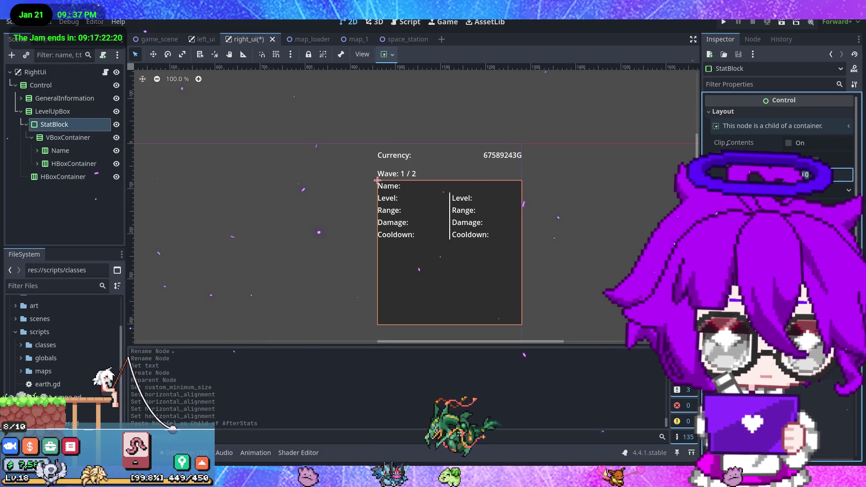
{"action": "type", "text": "160"}
{"action": "key", "text": "Return"}
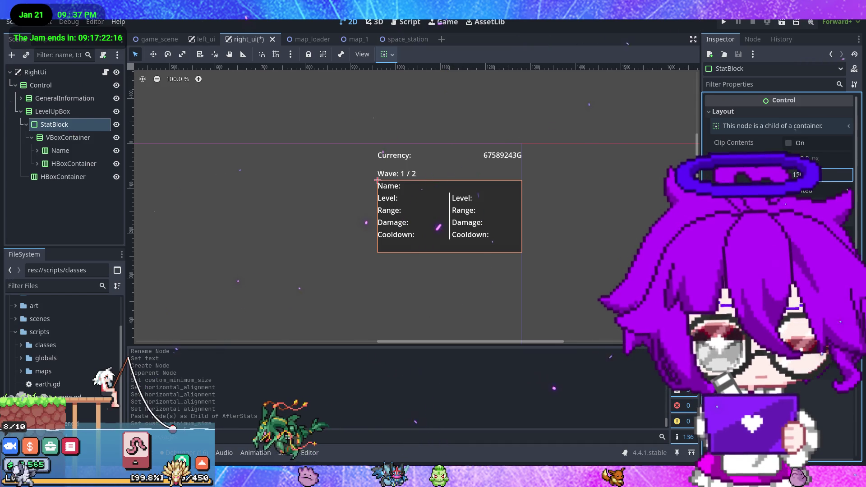
{"action": "type", "text": "150"}
{"action": "key", "text": "Return"}
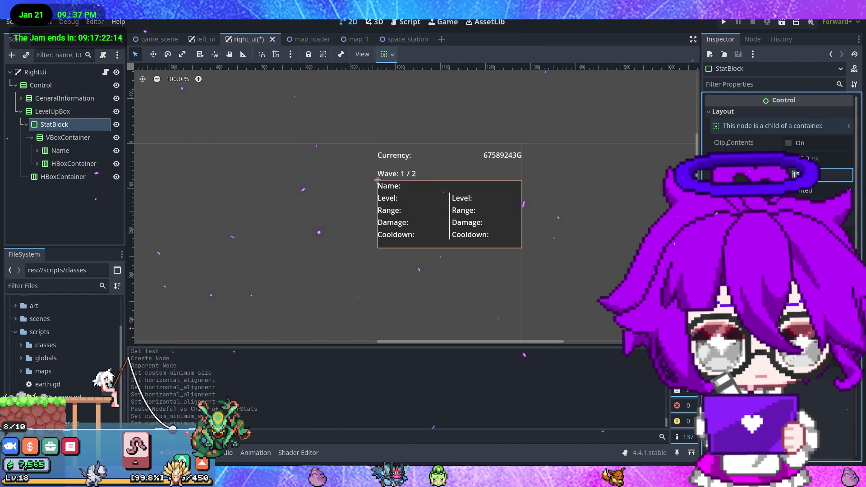
{"action": "type", "text": "0"}
{"action": "key", "text": "Return"}
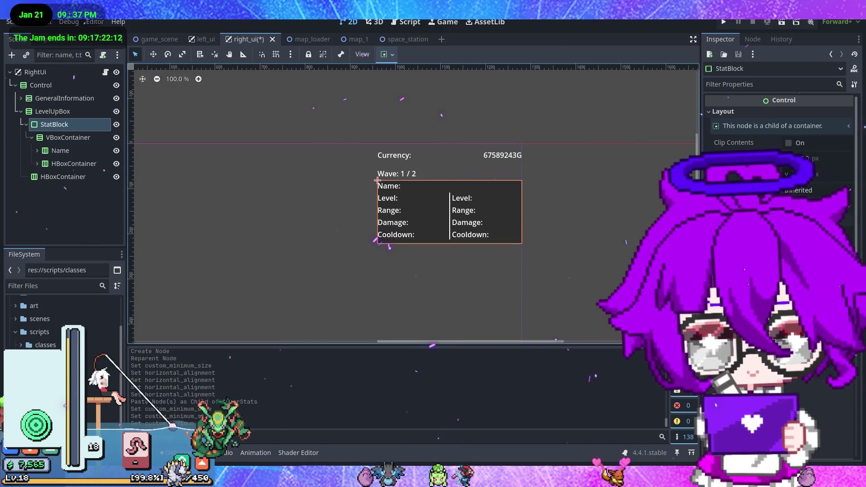
{"action": "left_click", "coordinate": [622, 218]}
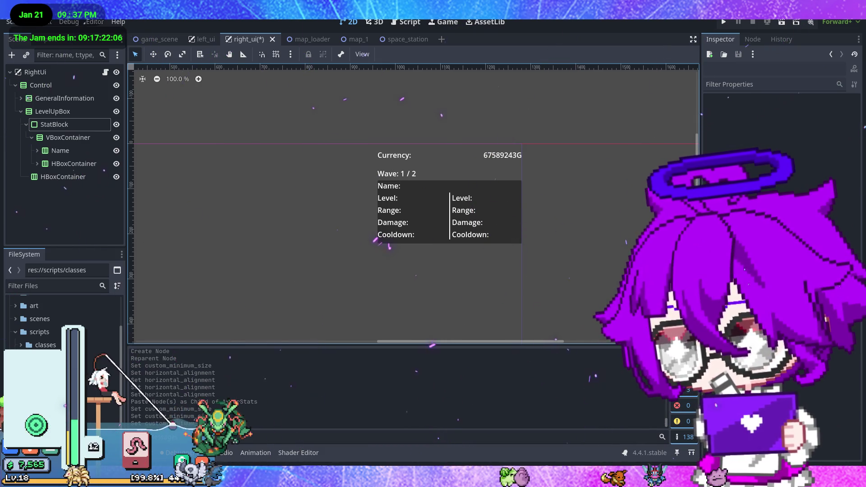
{"action": "left_click_drag", "start_coordinate": [298, 258], "coordinate": [328, 257]}
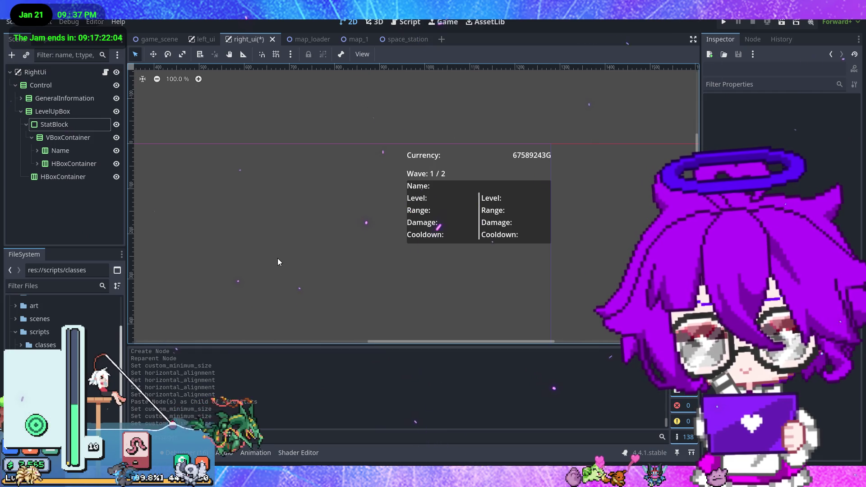
{"action": "left_click", "coordinate": [105, 72]}
{"action": "scroll", "coordinate": [284, 176], "scroll_direction": "up", "scroll_amount": 2}
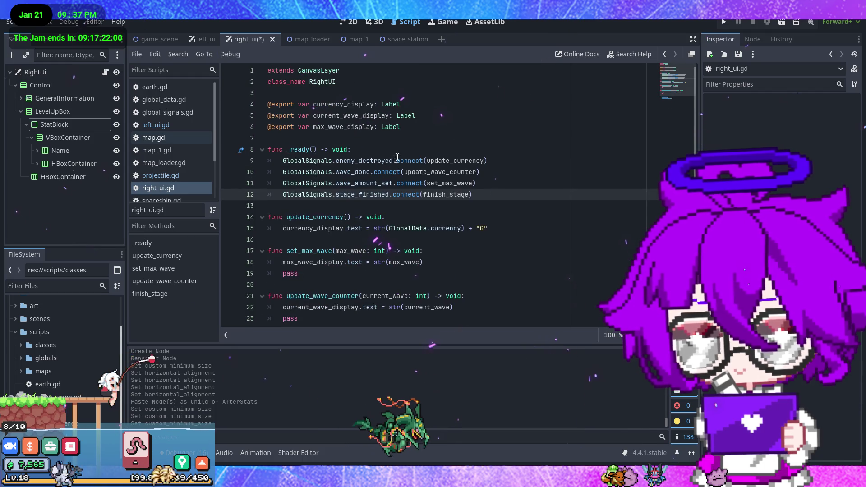
{"action": "left_click", "coordinate": [418, 131]}
{"action": "key", "text": "Return"}
{"action": "type", "text": "@"}
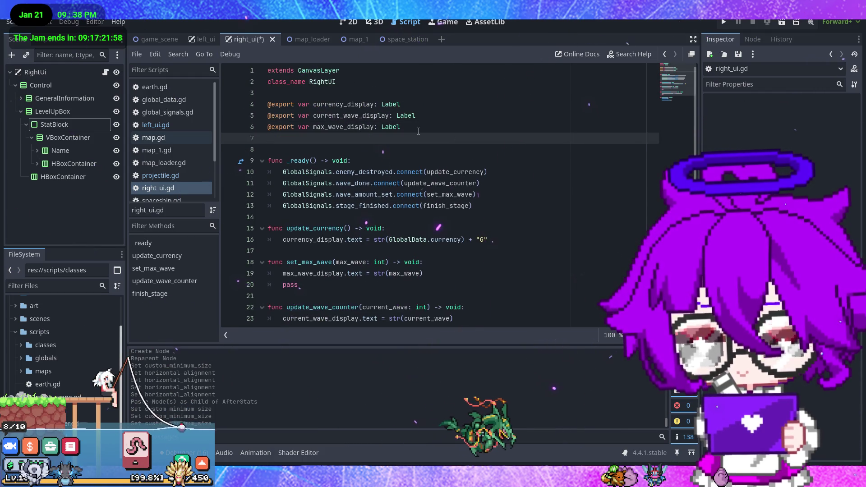
{"action": "type", "text": "ort var s"}
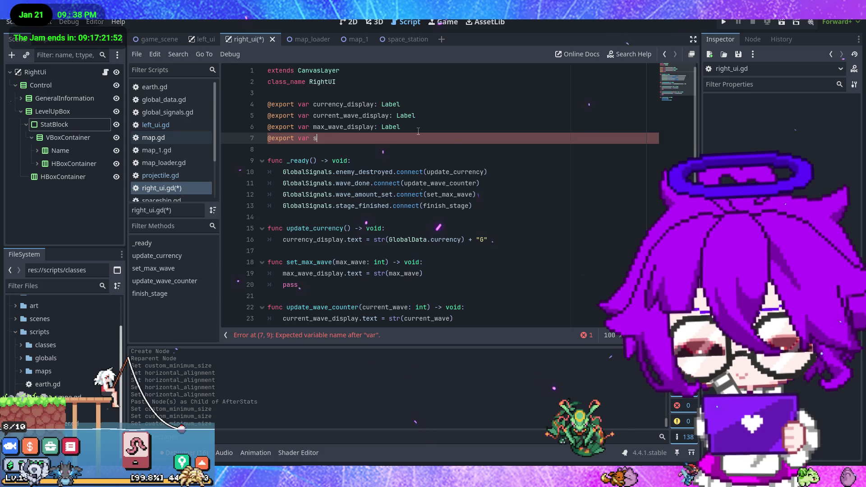
{"action": "type", "text": "tation_st"}
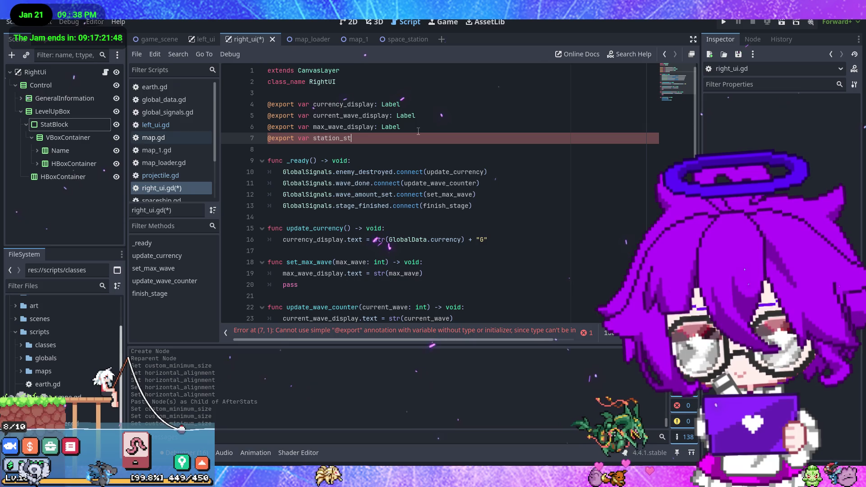
{"action": "type", "text": "l"}
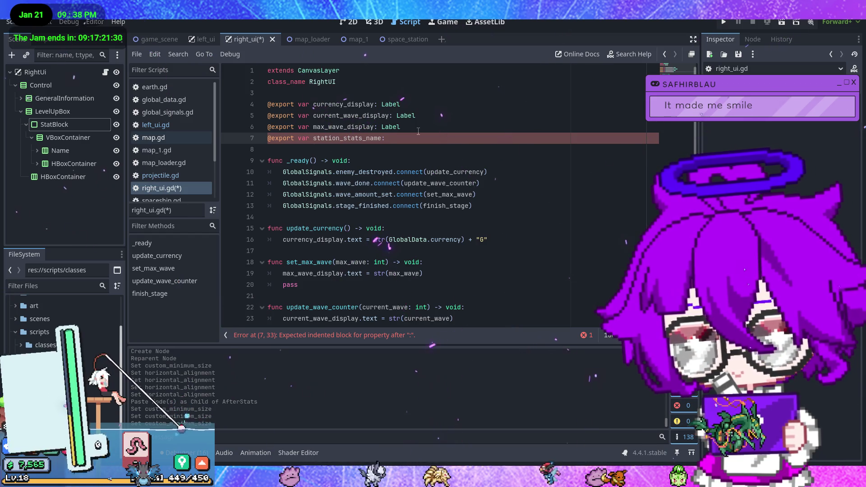
{"action": "type", "text": "Label"}
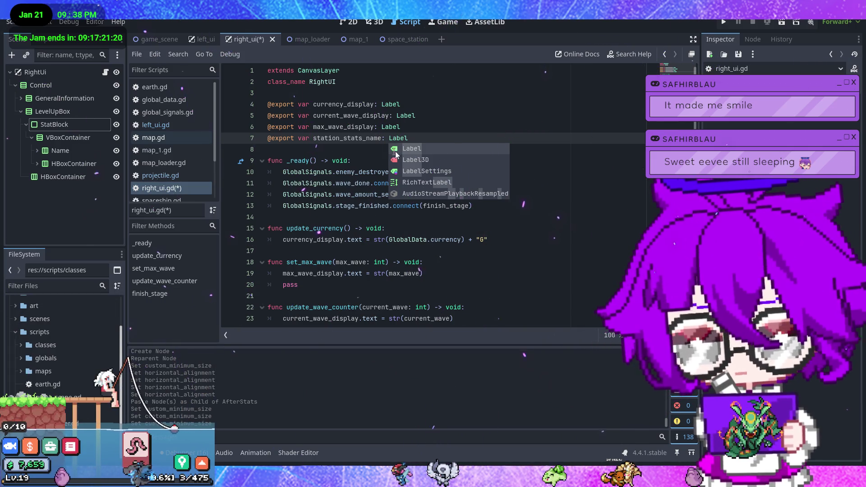
{"action": "left_click", "coordinate": [420, 138]}
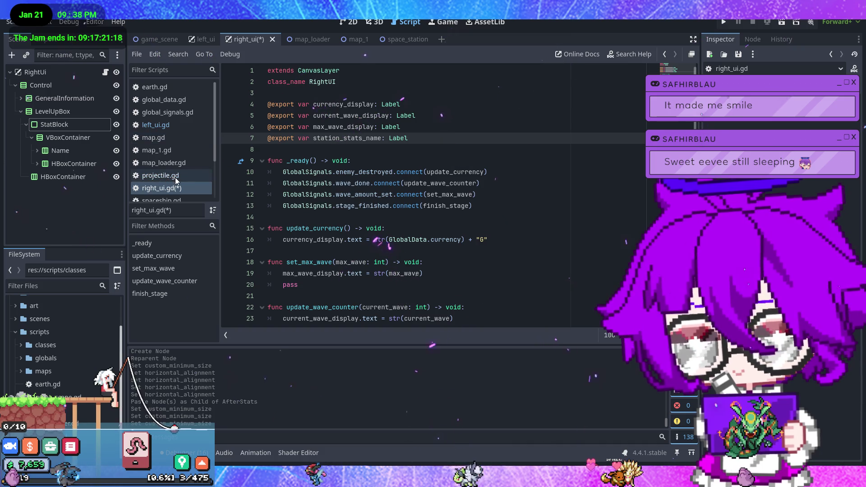
{"action": "left_click", "coordinate": [37, 151]}
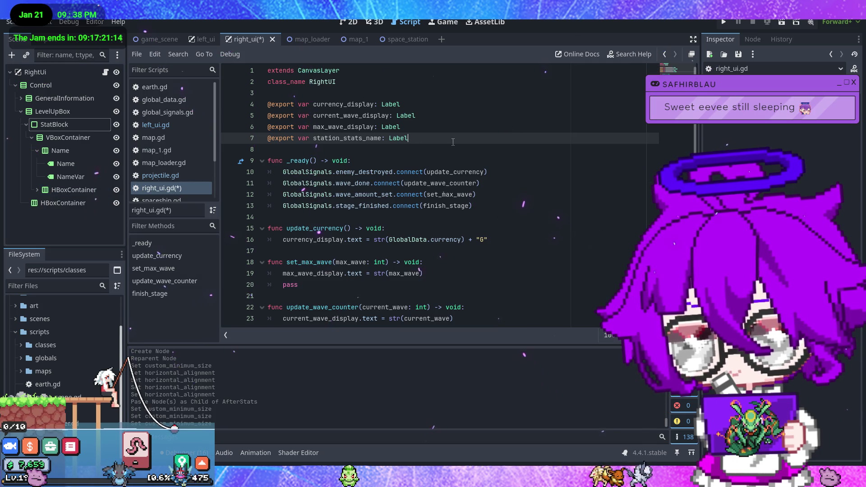
{"action": "key", "text": "Return"}
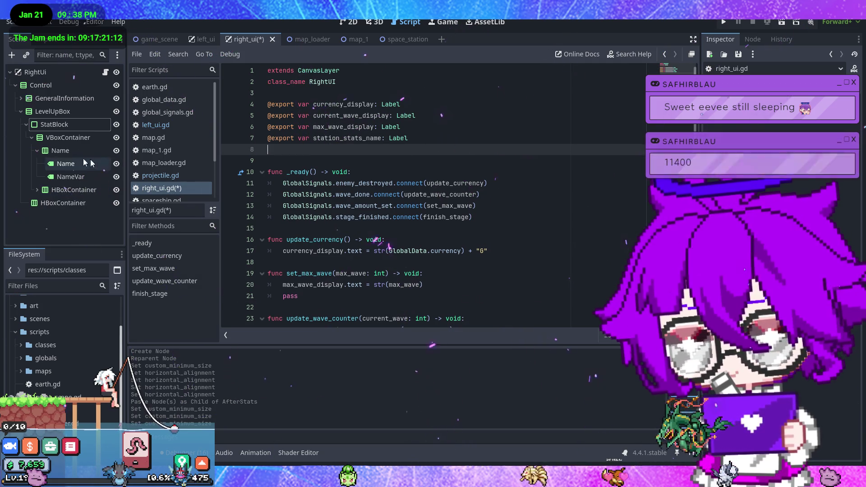
- Expand HBoxContainer > AfterStats, collapse its stat rows, and select the new declaration line
{"action": "left_click", "coordinate": [39, 153]}
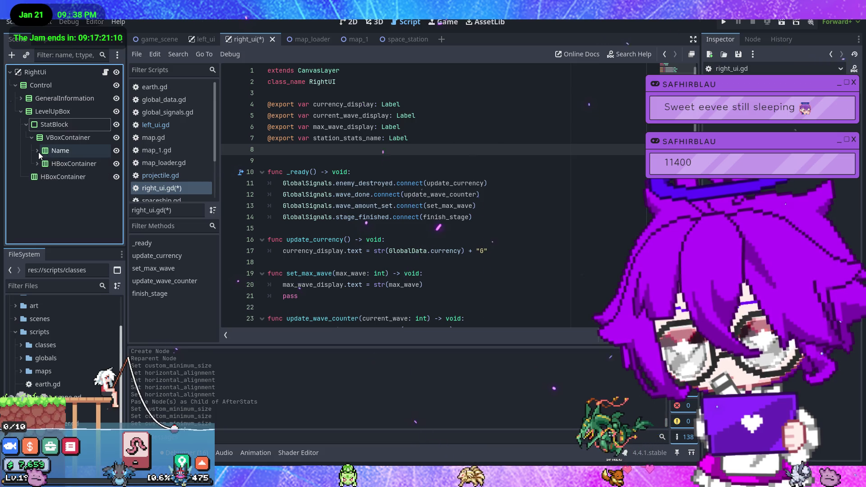
{"action": "left_click", "coordinate": [40, 164]}
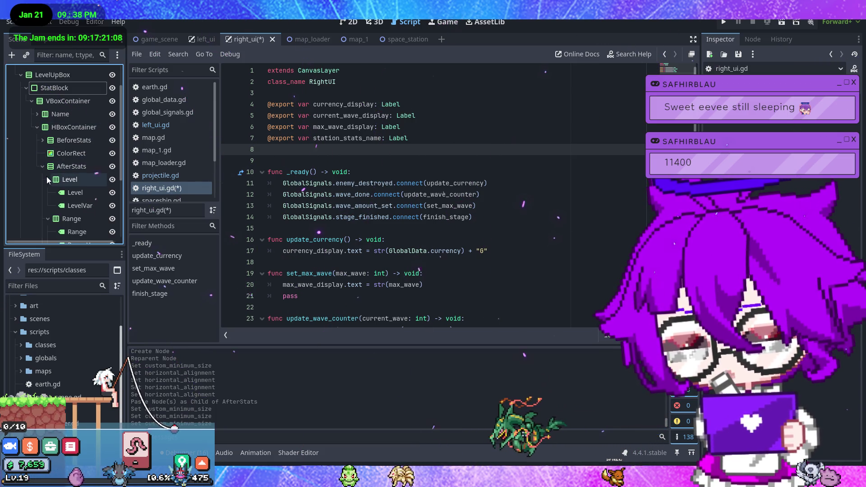
{"action": "left_click", "coordinate": [48, 178]}
{"action": "left_click", "coordinate": [48, 193]}
{"action": "left_click", "coordinate": [48, 207]}
{"action": "left_click", "coordinate": [50, 218]}
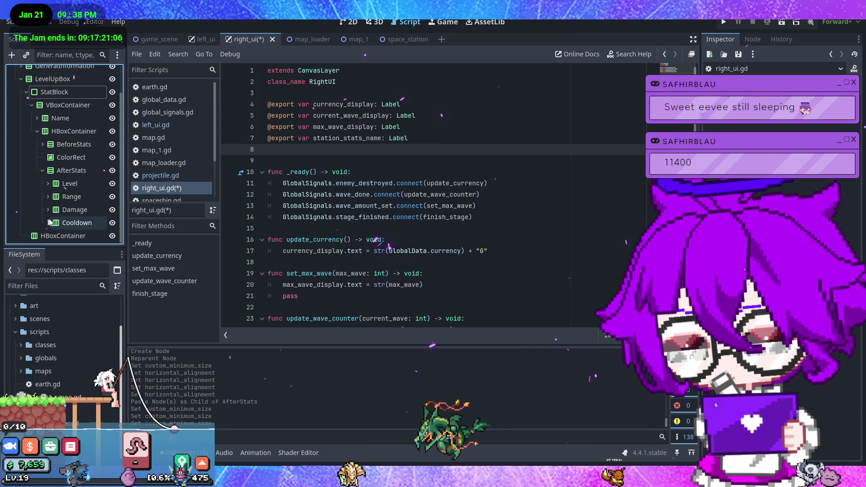
{"action": "left_click_drag", "start_coordinate": [408, 138], "coordinate": [263, 140]}
{"action": "key", "text": "ctrl+c"}
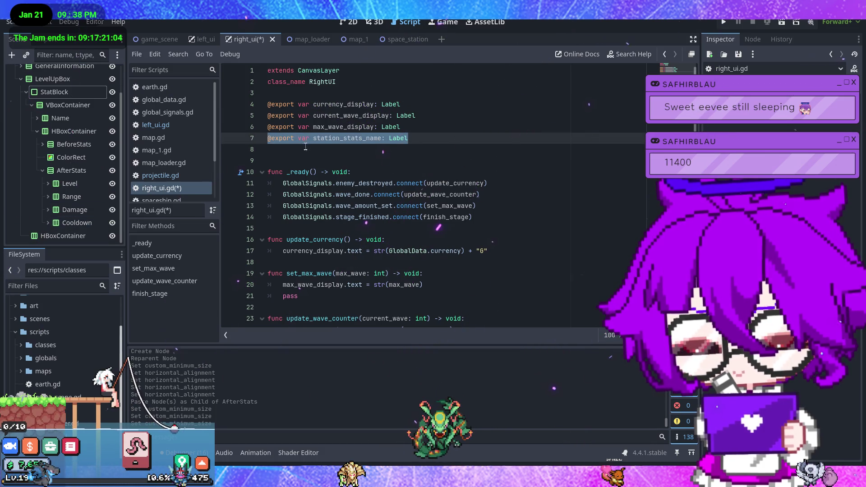
- Duplicate the station_stats_name declaration and rename the copies for level, range, damage and cooldown
{"action": "left_click", "coordinate": [295, 152]}
{"action": "key", "text": "Return"}
{"action": "key", "text": "ctrl+v"}
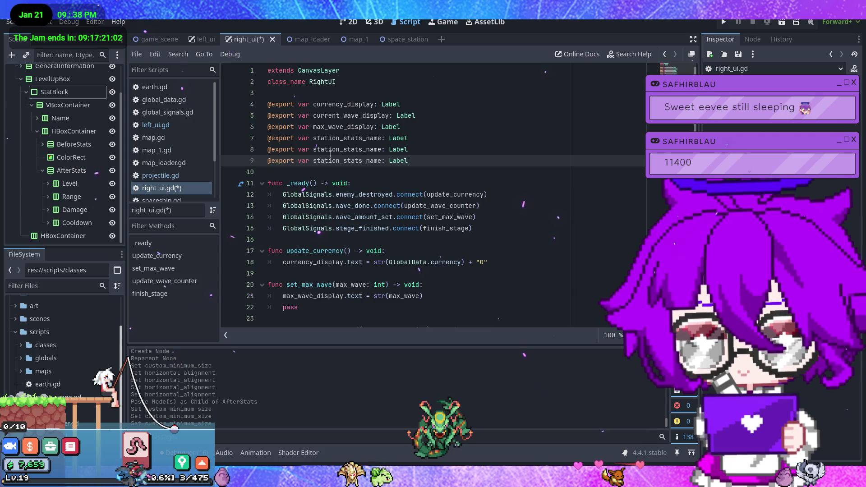
{"action": "key", "text": "Return"}
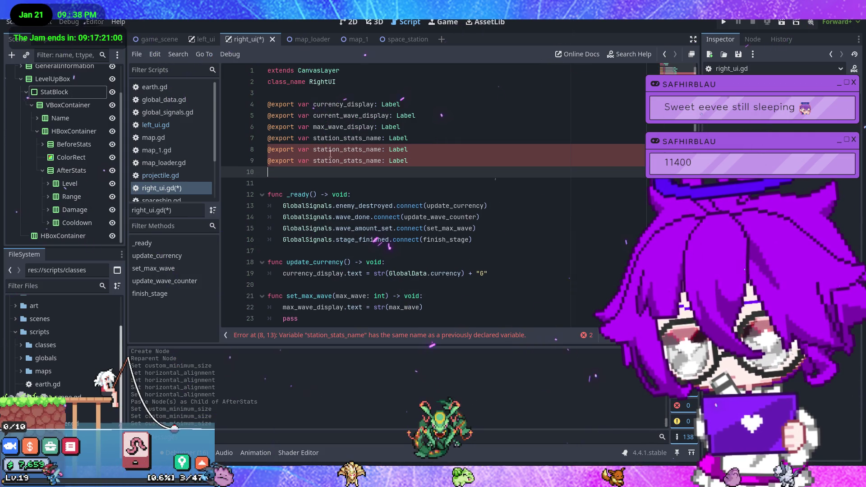
{"action": "key", "text": "ctrl+v"}
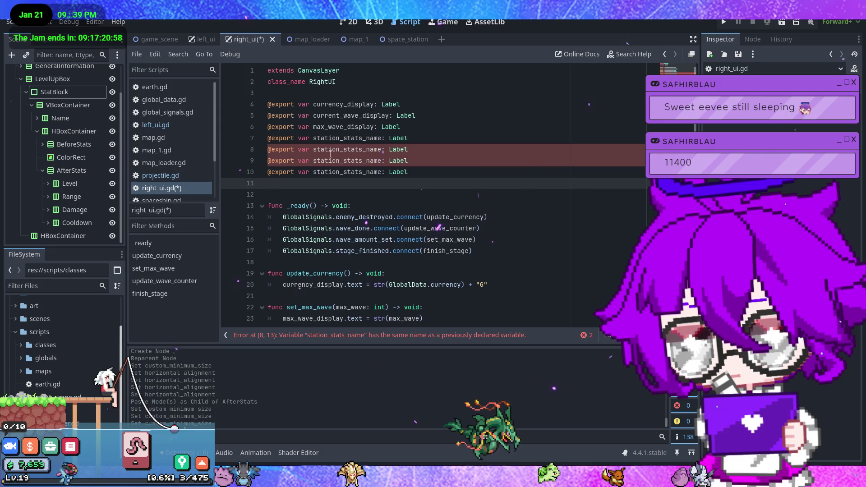
{"action": "key", "text": "Return"}
{"action": "key", "text": "ctrl+v"}
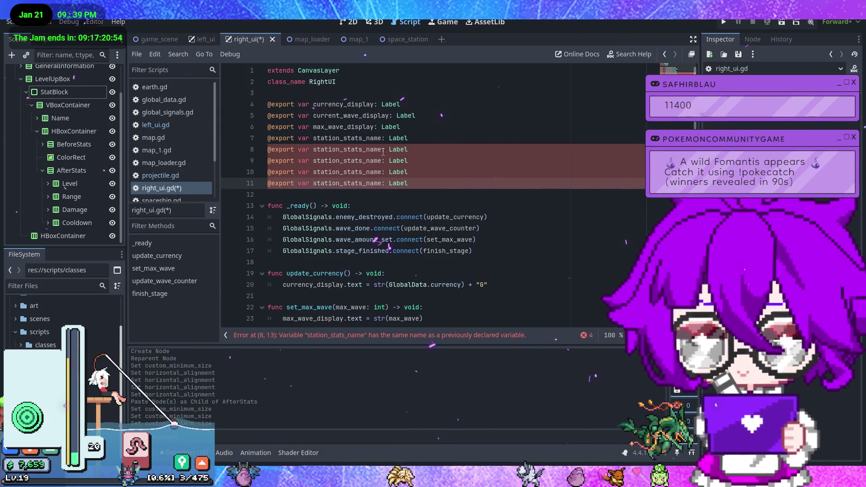
{"action": "double_click", "coordinate": [367, 151]}
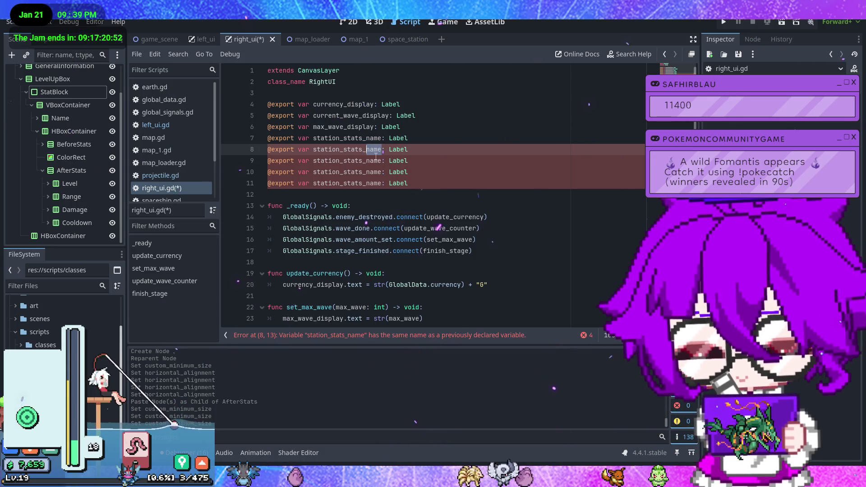
{"action": "type", "text": "vel"}
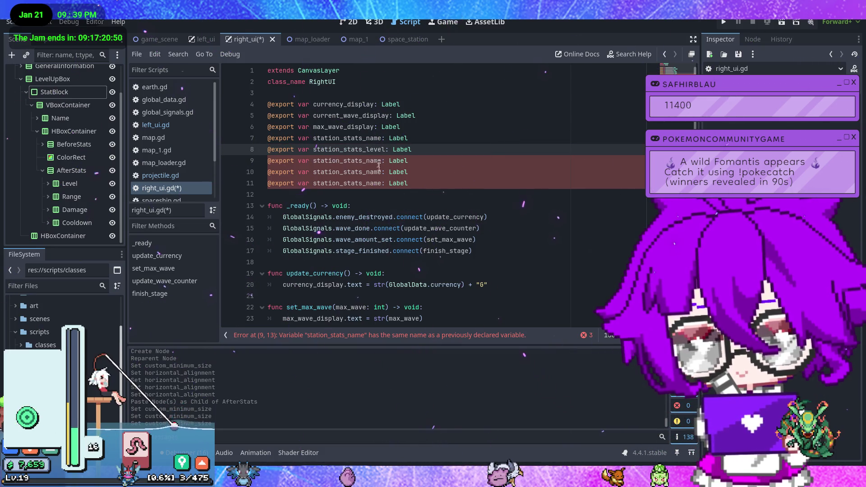
{"action": "double_click", "coordinate": [368, 161]}
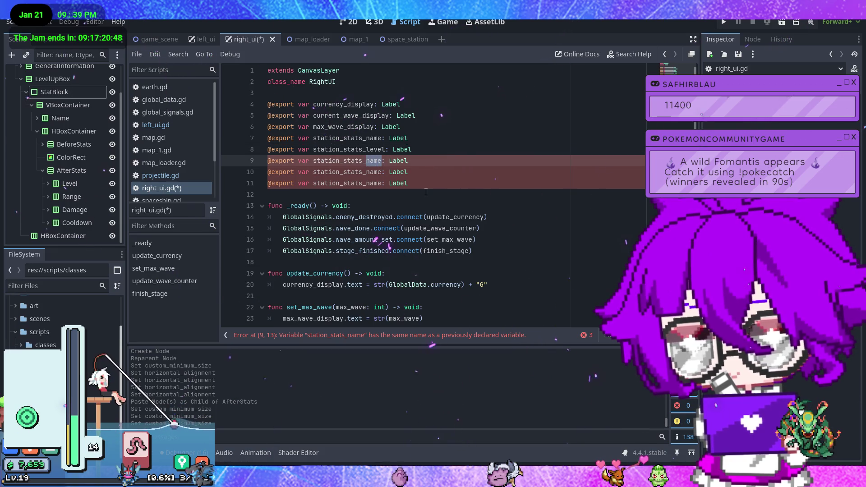
{"action": "double_click", "coordinate": [371, 171]}
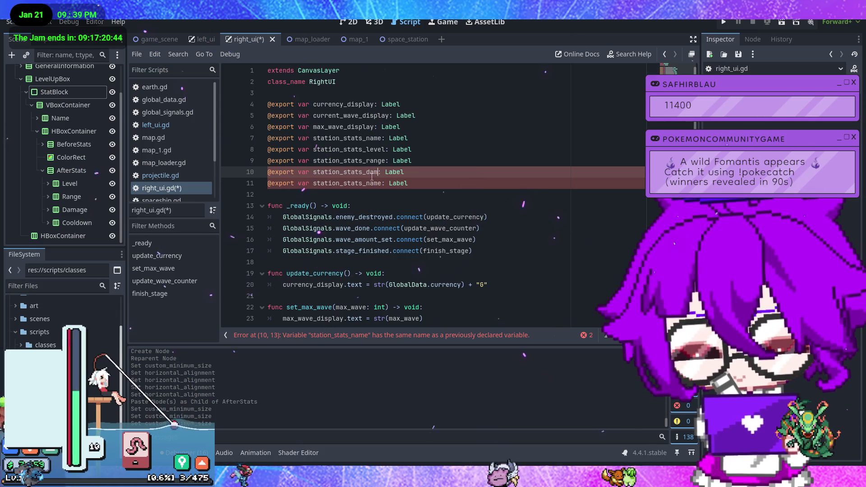
{"action": "type", "text": "damage"}
{"action": "double_click", "coordinate": [370, 185]}
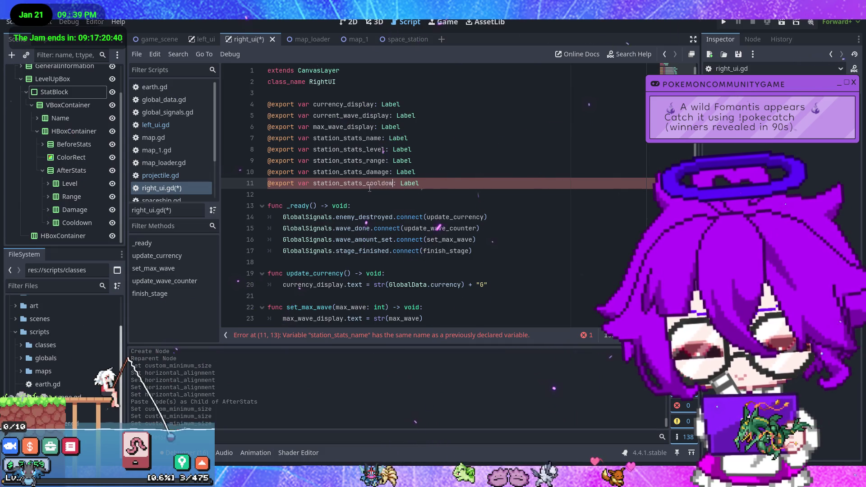
- Duplicate the five station_stats declarations below, rename them to station_levelup_ variables, and save
{"action": "left_click_drag", "start_coordinate": [423, 183], "coordinate": [268, 144]}
{"action": "key", "text": "ctrl+c"}
{"action": "left_click", "coordinate": [431, 185]}
{"action": "key", "text": "Return"}
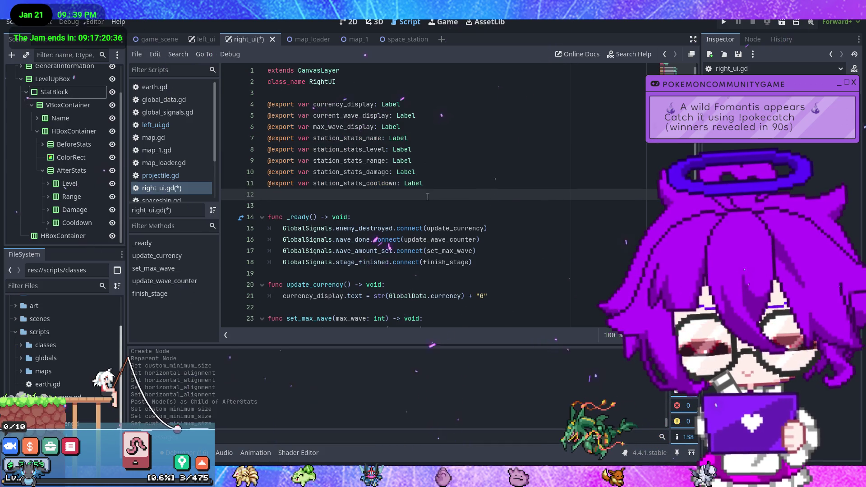
{"action": "key", "text": "ctrl+v"}
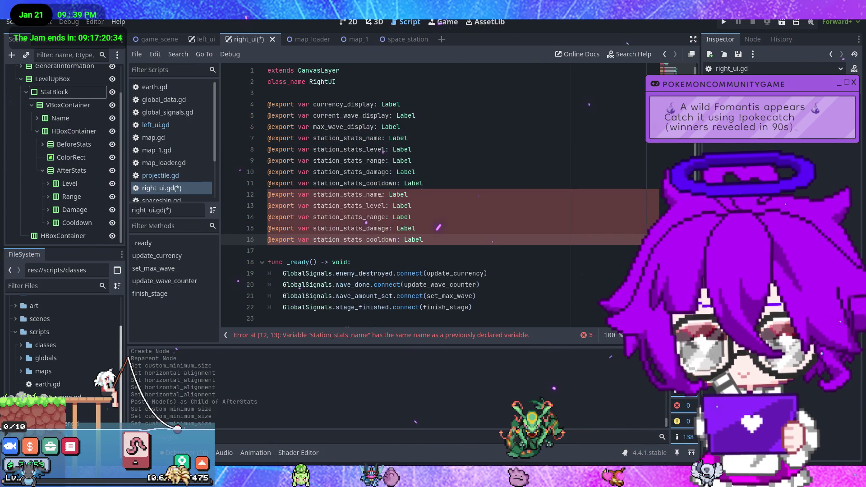
{"action": "left_click_drag", "start_coordinate": [364, 198], "coordinate": [345, 197]}
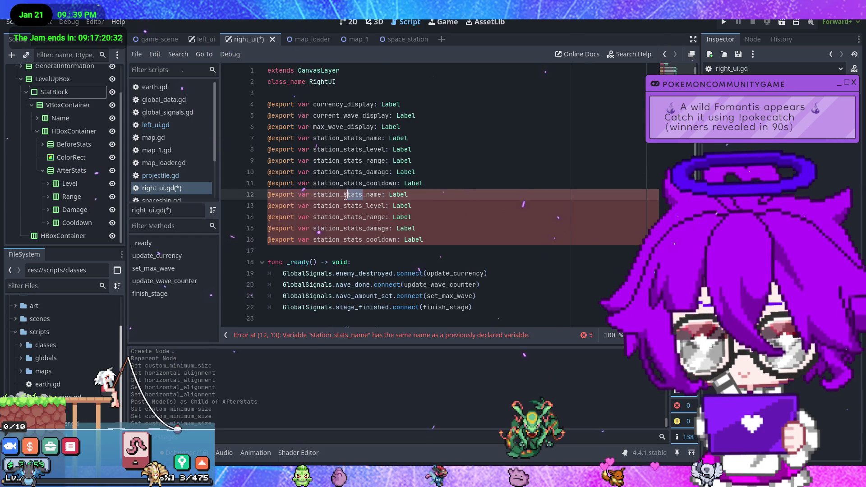
{"action": "type", "text": "level"}
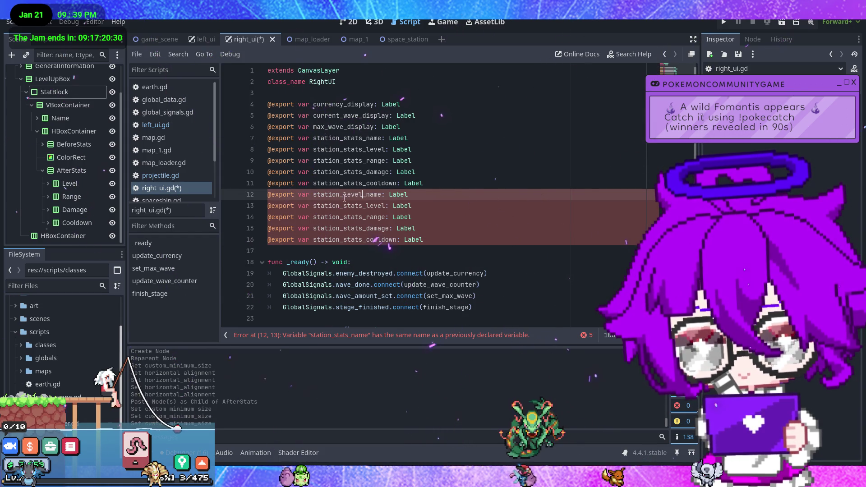
{"action": "left_click_drag", "start_coordinate": [363, 206], "coordinate": [344, 206]}
{"action": "key", "text": "ctrl+v"}
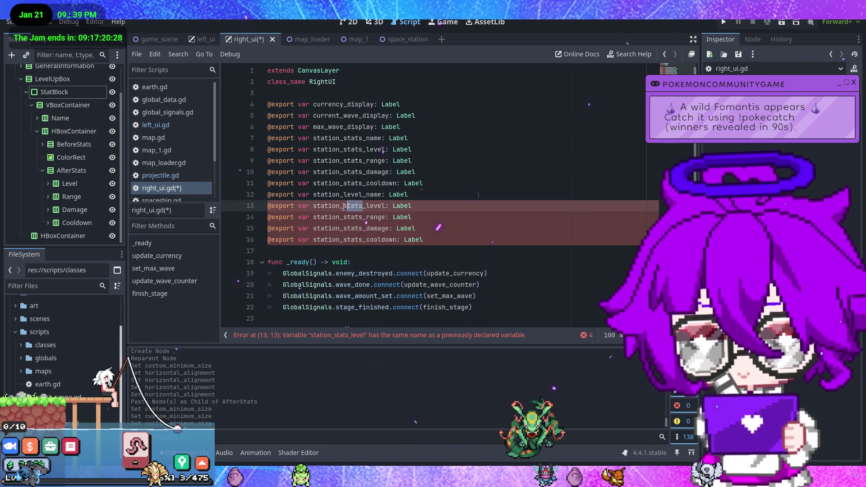
{"action": "key", "text": "Up"}
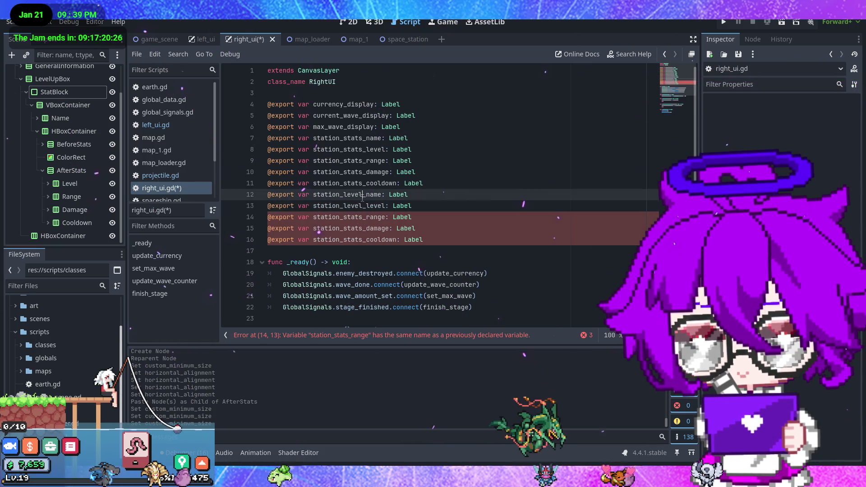
{"action": "type", "text": "up"}
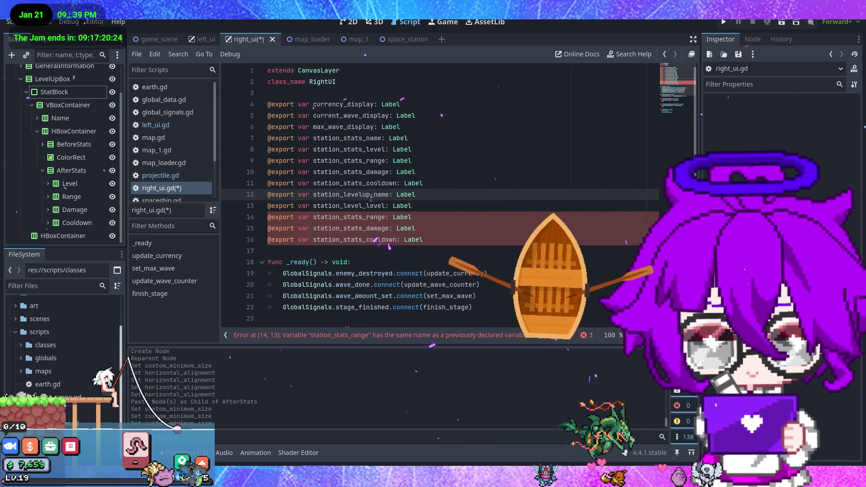
{"action": "mouse_move", "coordinate": [370, 195]}
{"action": "left_mouse_down"}
{"action": "mouse_move", "coordinate": [344, 195]}
{"action": "mouse_move", "coordinate": [355, 228]}
{"action": "mouse_move", "coordinate": [346, 240]}
{"action": "left_mouse_up"}
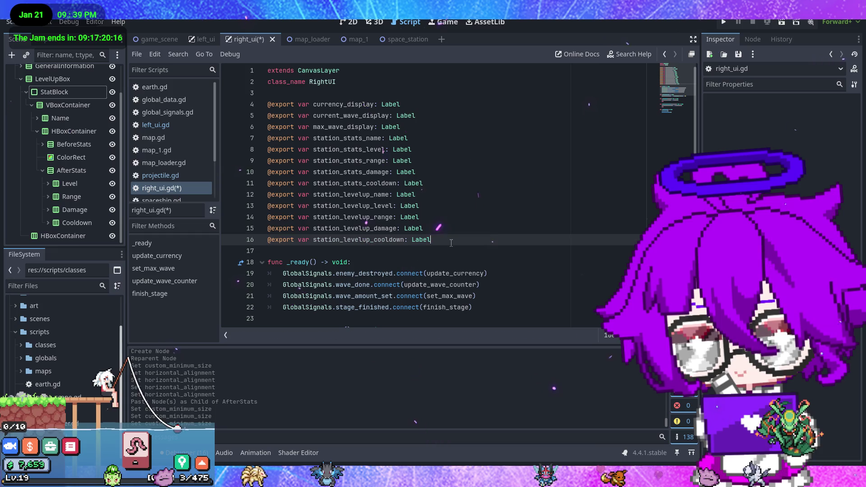
{"action": "key", "text": "ctrl+s"}
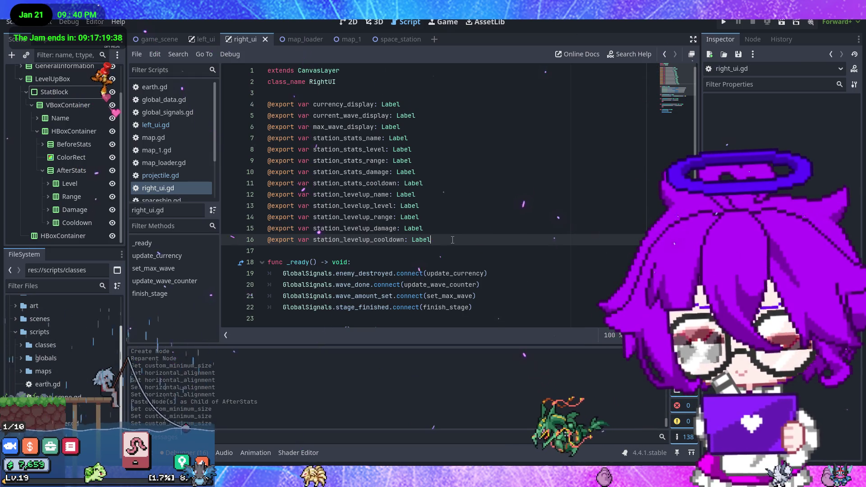
{"action": "scroll", "coordinate": [68, 113], "scroll_direction": "up", "scroll_amount": 3}
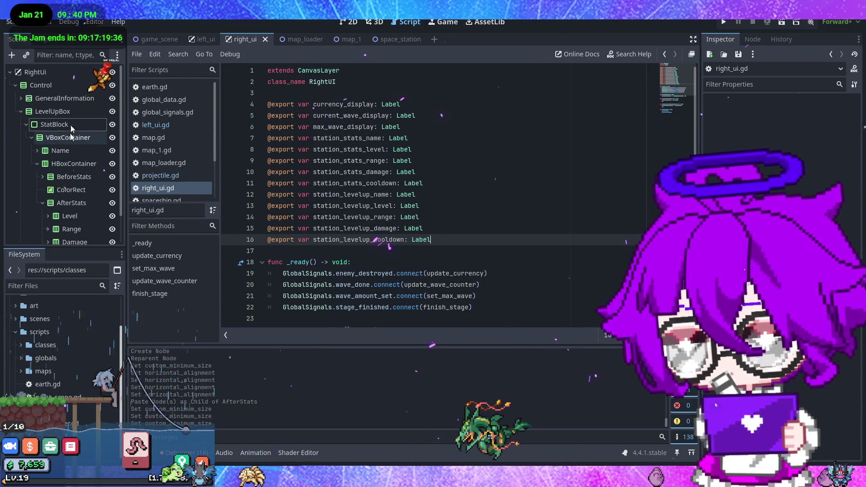
- On RightUi, assign BeforeStats NameVar, LevelVar and RangeVar to the station stats name, level and range exports
{"action": "left_click", "coordinate": [69, 72]}
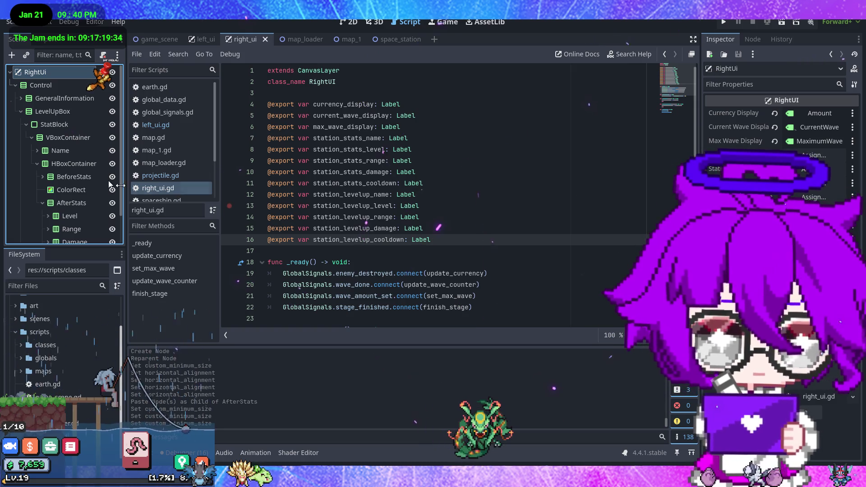
{"action": "left_click", "coordinate": [37, 151]}
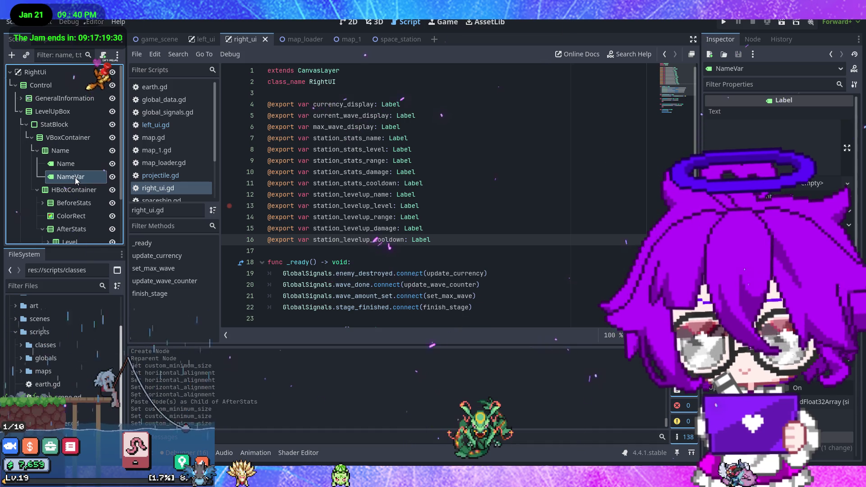
{"action": "mouse_move", "coordinate": [79, 180]}
{"action": "left_mouse_down"}
{"action": "mouse_move", "coordinate": [834, 169]}
{"action": "mouse_move", "coordinate": [828, 162]}
{"action": "left_mouse_up"}
{"action": "left_click", "coordinate": [43, 203]}
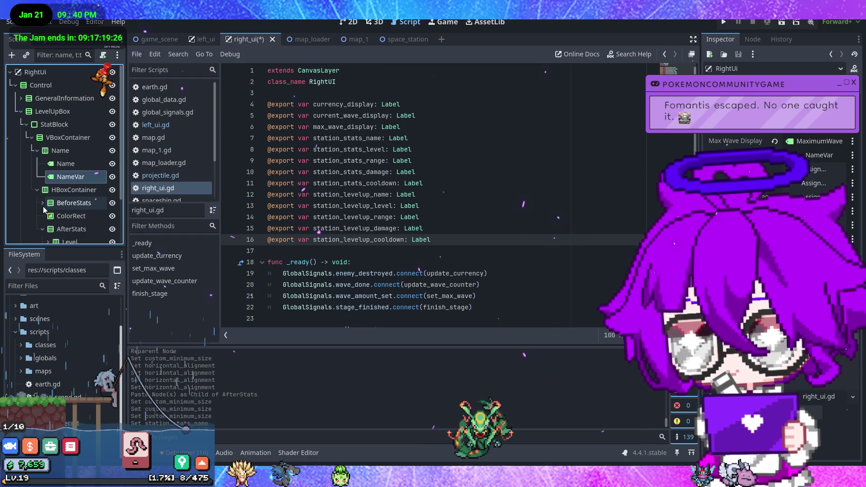
{"action": "scroll", "coordinate": [49, 210], "scroll_direction": "down", "scroll_amount": 1}
{"action": "left_click", "coordinate": [48, 194]}
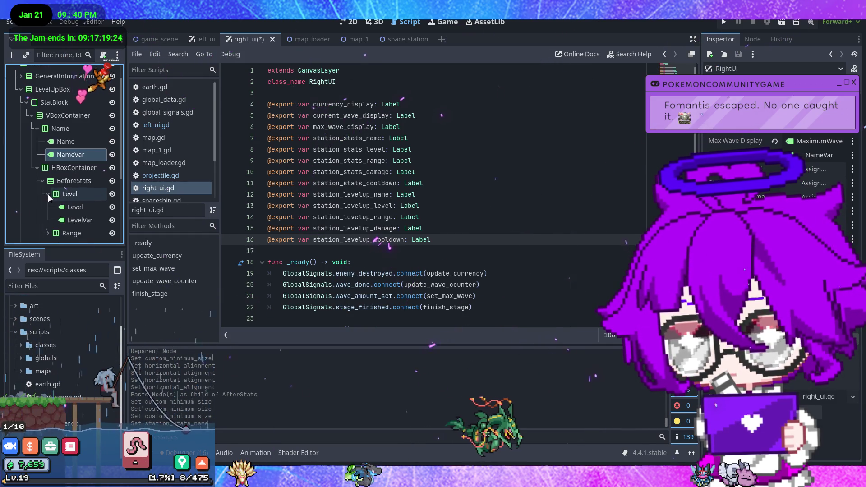
{"action": "mouse_move", "coordinate": [83, 223]}
{"action": "left_mouse_down"}
{"action": "mouse_move", "coordinate": [316, 196]}
{"action": "mouse_move", "coordinate": [629, 197]}
{"action": "mouse_move", "coordinate": [819, 169]}
{"action": "left_mouse_up"}
{"action": "left_click", "coordinate": [46, 196]}
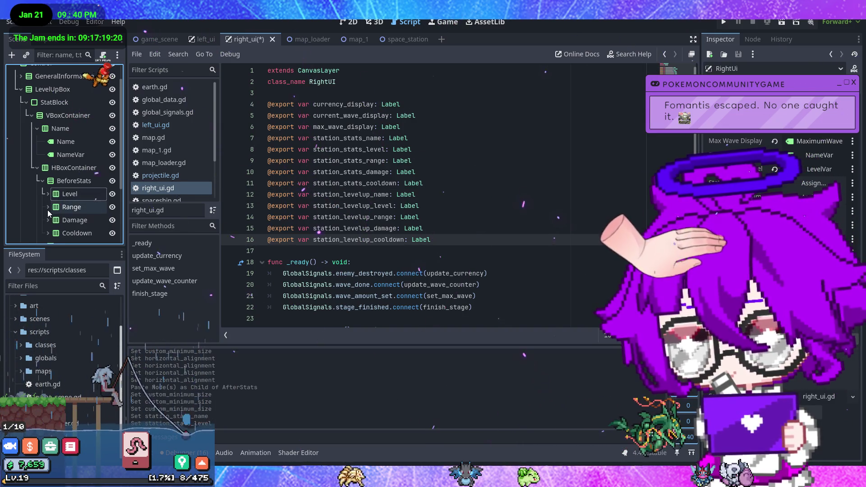
{"action": "left_click", "coordinate": [48, 210]}
{"action": "left_click_drag", "start_coordinate": [93, 237], "coordinate": [756, 171]}
{"action": "left_click_drag", "start_coordinate": [820, 186], "coordinate": [819, 184]}
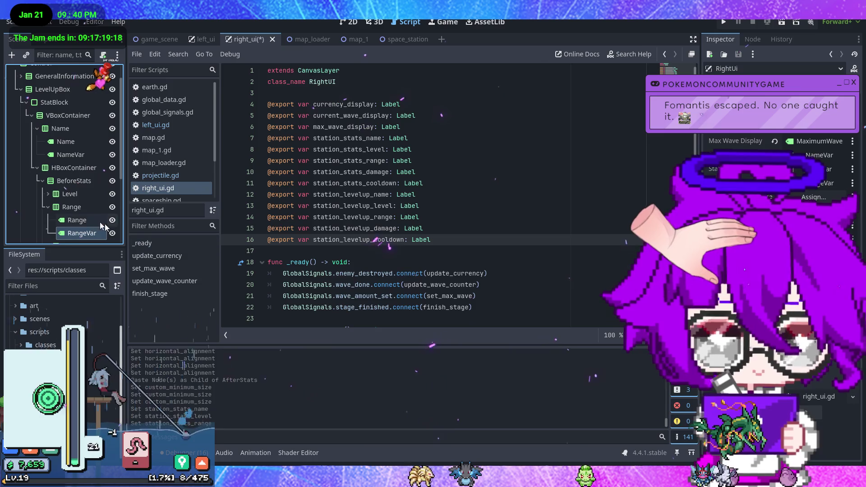
- Assign DamageVar and CooldownVar, then give a level-up export the AfterStats LevelVar and select the station_levelup_name line
{"action": "left_click", "coordinate": [47, 206]}
{"action": "left_click", "coordinate": [47, 220]}
{"action": "scroll", "coordinate": [83, 234], "scroll_direction": "down", "scroll_amount": 1}
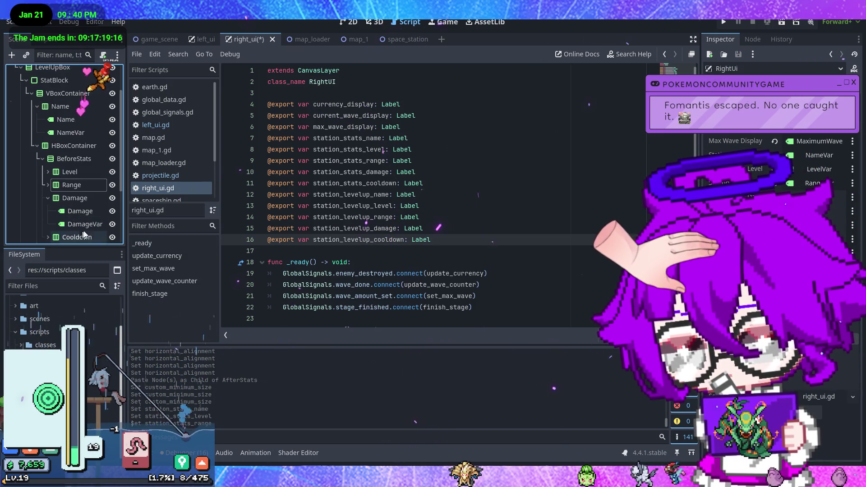
{"action": "mouse_move", "coordinate": [271, 213]}
{"action": "left_mouse_down"}
{"action": "mouse_move", "coordinate": [541, 195]}
{"action": "mouse_move", "coordinate": [820, 197]}
{"action": "left_mouse_up"}
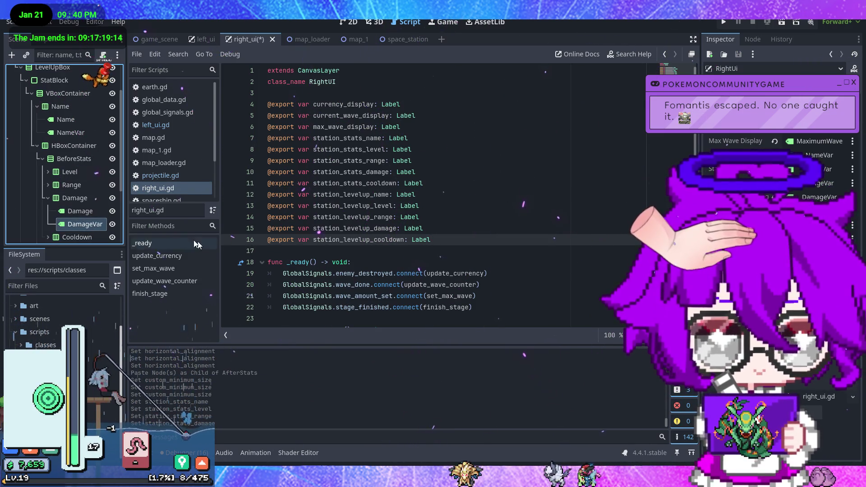
{"action": "left_click", "coordinate": [49, 199]}
{"action": "left_click", "coordinate": [47, 211]}
{"action": "scroll", "coordinate": [69, 211], "scroll_direction": "down", "scroll_amount": 1}
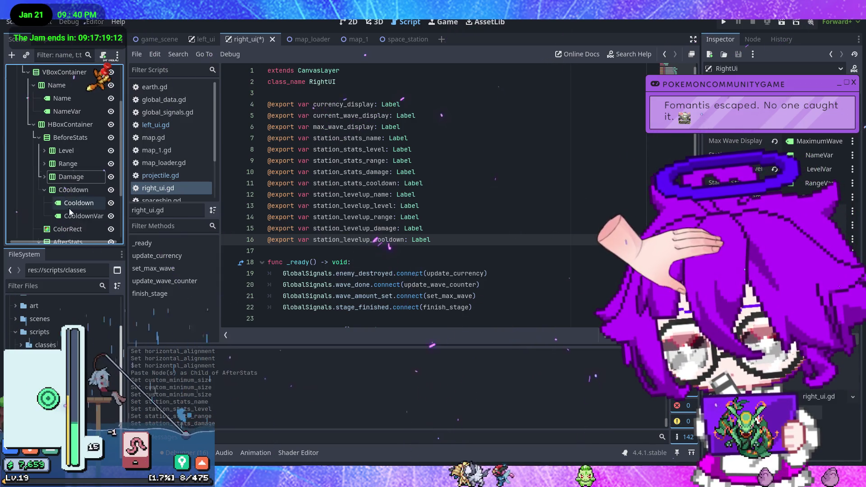
{"action": "mouse_move", "coordinate": [210, 206]}
{"action": "left_mouse_down"}
{"action": "mouse_move", "coordinate": [406, 183]}
{"action": "mouse_move", "coordinate": [819, 211]}
{"action": "left_mouse_up"}
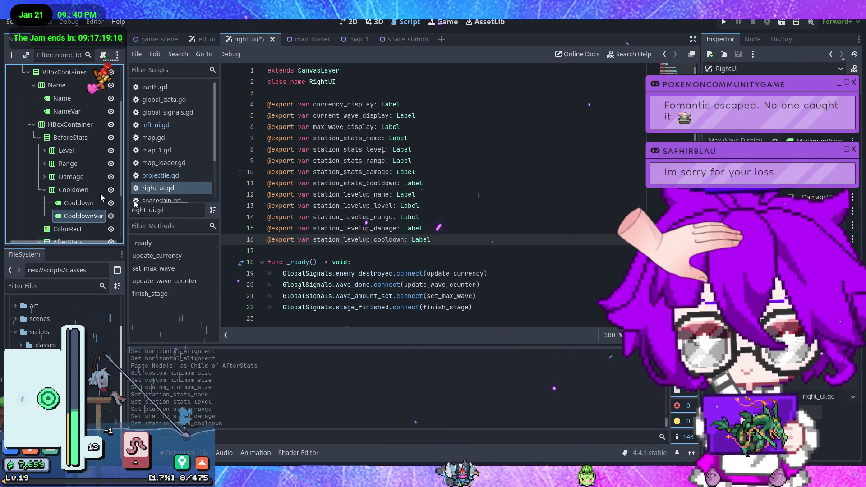
{"action": "left_click", "coordinate": [44, 189]}
{"action": "scroll", "coordinate": [61, 194], "scroll_direction": "down", "scroll_amount": 1}
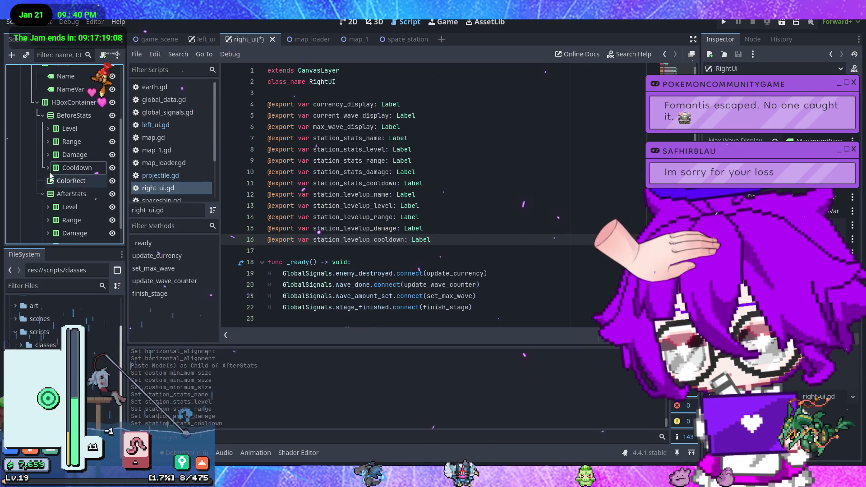
{"action": "left_click", "coordinate": [43, 116]}
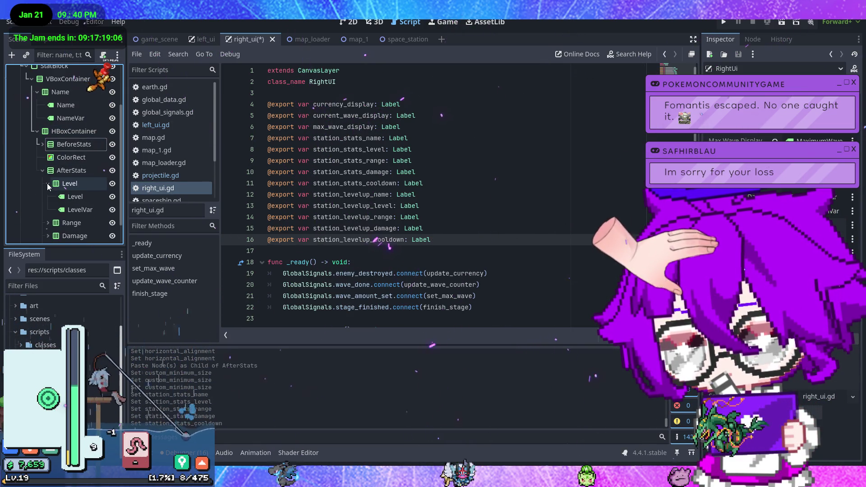
{"action": "mouse_move", "coordinate": [80, 210]}
{"action": "left_mouse_down"}
{"action": "mouse_move", "coordinate": [406, 182]}
{"action": "mouse_move", "coordinate": [406, 172]}
{"action": "mouse_move", "coordinate": [819, 169]}
{"action": "left_mouse_up"}
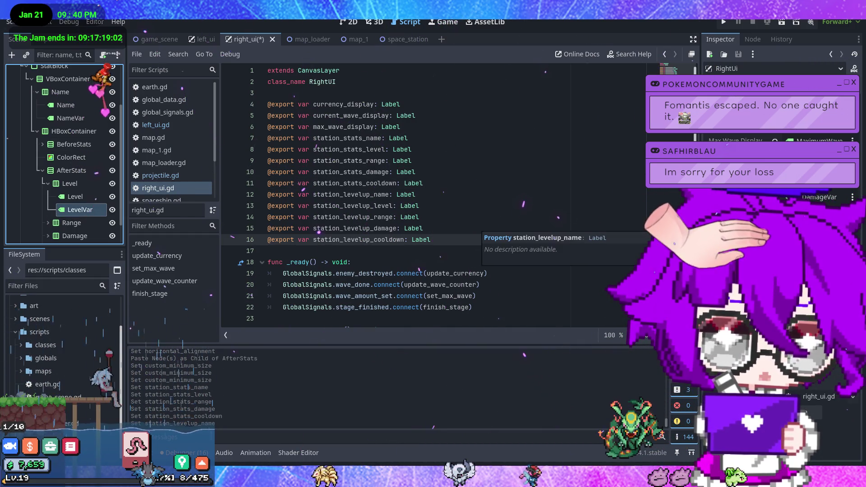
{"action": "left_click_drag", "start_coordinate": [415, 195], "coordinate": [247, 189]}
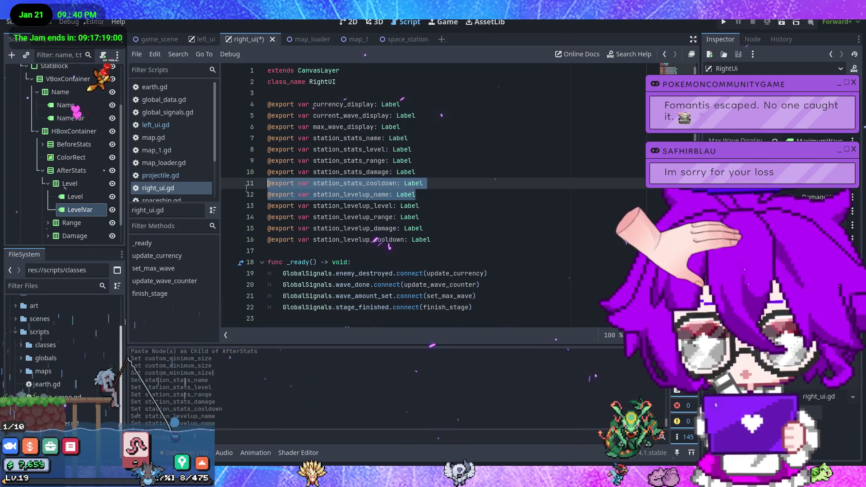
- Delete the station_levelup_name declaration, save, and assign AfterStats LevelVar and RangeVar to the level-up exports
{"action": "key", "text": "BackSpace"}
{"action": "key", "text": "BackSpace"}
{"action": "key", "text": "ctrl+s"}
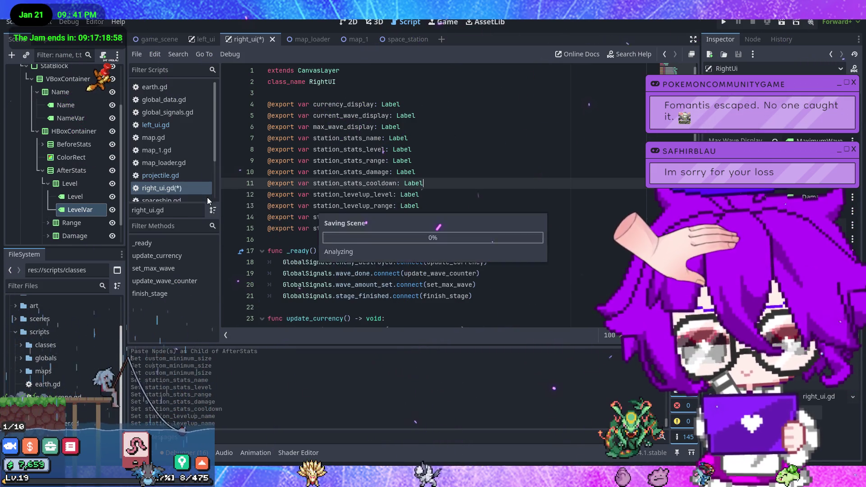
{"action": "left_click_drag", "start_coordinate": [80, 210], "coordinate": [269, 215]}
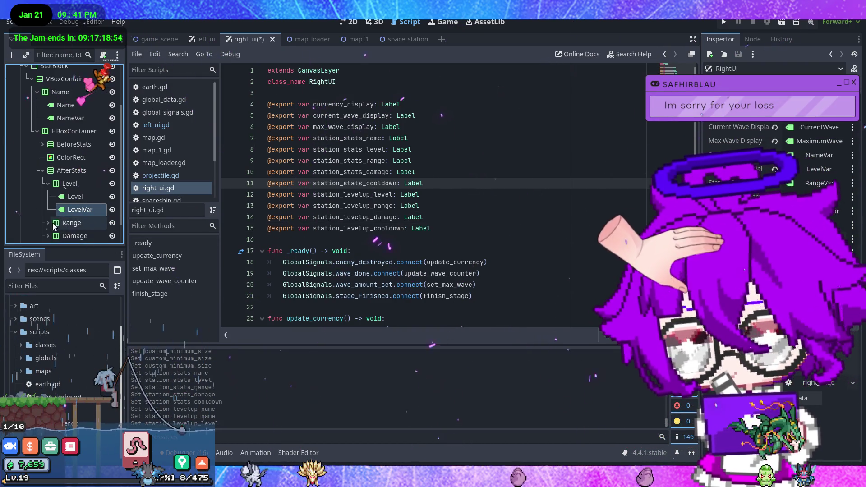
{"action": "left_click", "coordinate": [48, 184]}
{"action": "left_click", "coordinate": [47, 197]}
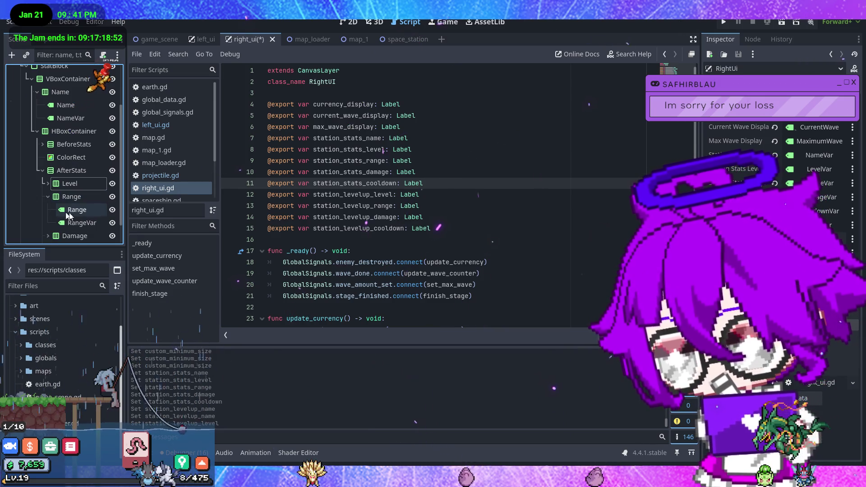
{"action": "mouse_move", "coordinate": [75, 222]}
{"action": "left_mouse_down"}
{"action": "mouse_move", "coordinate": [609, 213]}
{"action": "mouse_move", "coordinate": [279, 259]}
{"action": "left_mouse_up"}
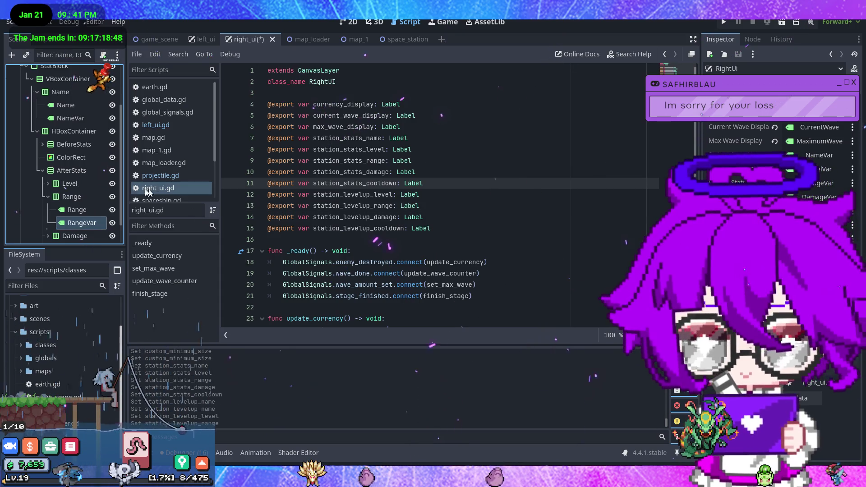
{"action": "left_click", "coordinate": [47, 197]}
- Assign AfterStats DamageVar and CooldownVar to the level-up damage and cooldown exports and save right_ui.gd
{"action": "left_click", "coordinate": [48, 210]}
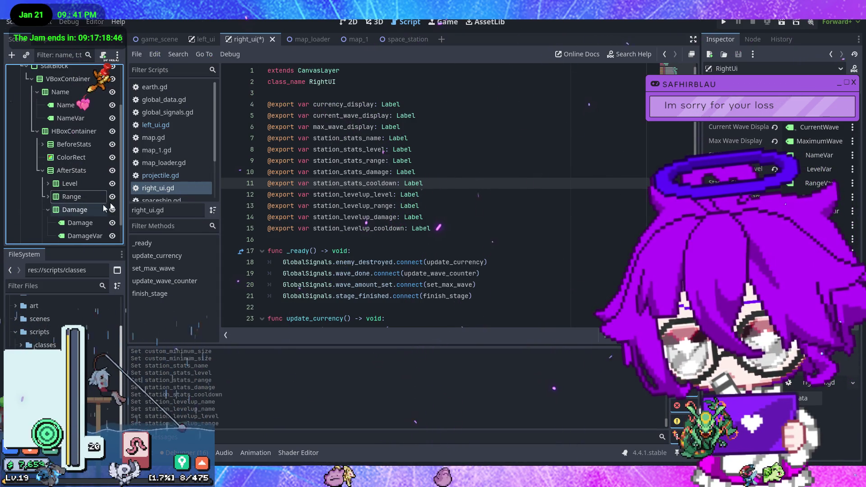
{"action": "mouse_move", "coordinate": [79, 236]}
{"action": "left_mouse_down"}
{"action": "mouse_move", "coordinate": [84, 214]}
{"action": "mouse_move", "coordinate": [609, 217]}
{"action": "mouse_move", "coordinate": [812, 198]}
{"action": "left_mouse_up"}
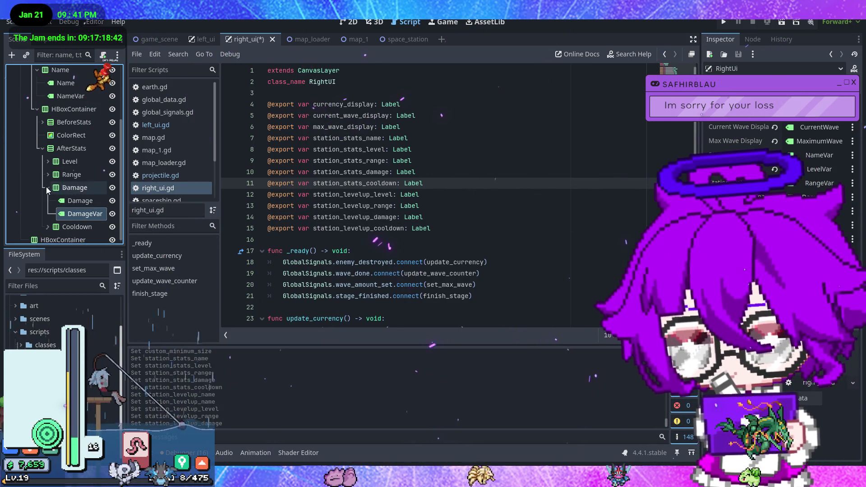
{"action": "left_click", "coordinate": [48, 187]}
{"action": "left_click", "coordinate": [44, 223]}
{"action": "scroll", "coordinate": [68, 225], "scroll_direction": "down", "scroll_amount": 1}
{"action": "mouse_move", "coordinate": [80, 227]}
{"action": "left_mouse_down"}
{"action": "mouse_move", "coordinate": [609, 240]}
{"action": "mouse_move", "coordinate": [812, 281]}
{"action": "left_mouse_up"}
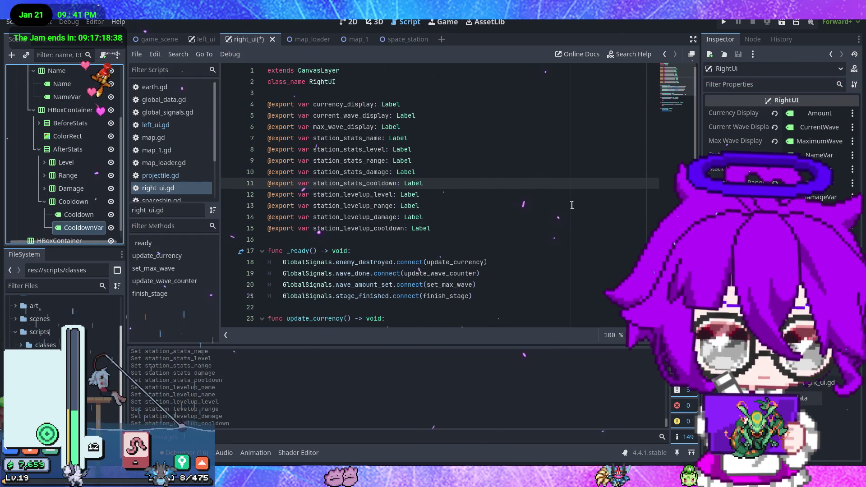
{"action": "key", "text": "ctrl+s"}
- Check the stat panel layout in the 2D view, then return to the scripts
{"action": "left_click", "coordinate": [464, 221]}
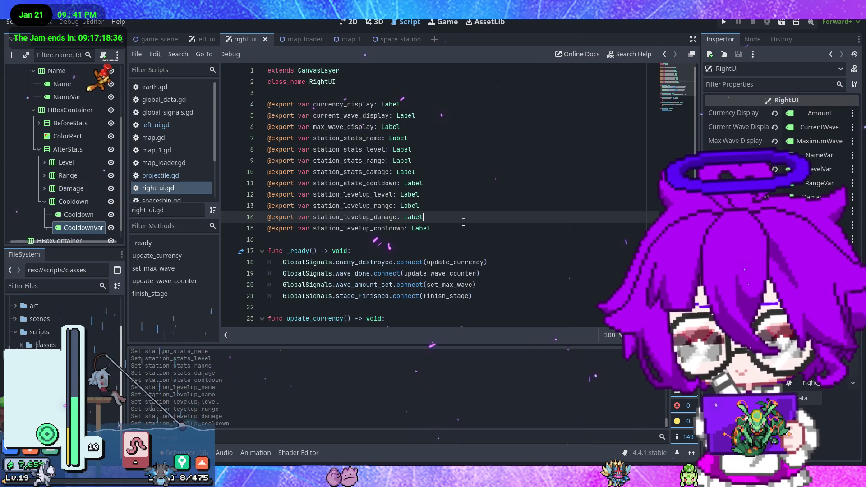
{"action": "left_click", "coordinate": [466, 227]}
{"action": "scroll", "coordinate": [483, 204], "scroll_direction": "down", "scroll_amount": 1}
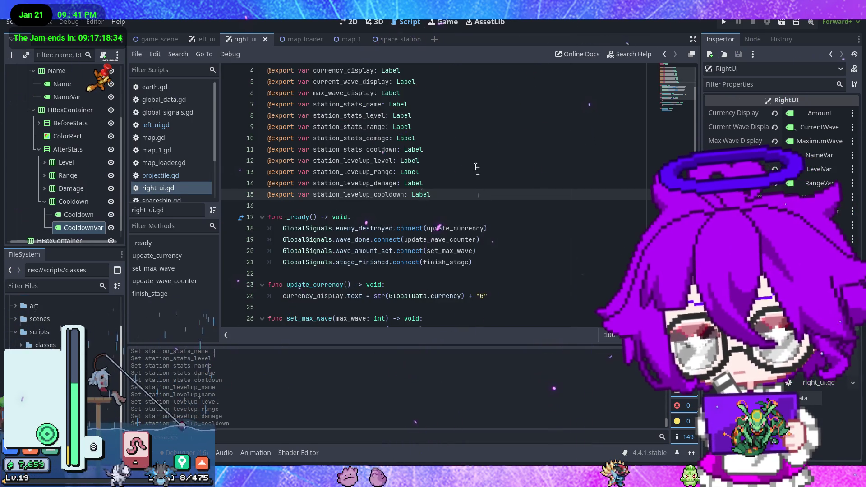
{"action": "left_click", "coordinate": [43, 202]}
{"action": "left_click", "coordinate": [348, 23]}
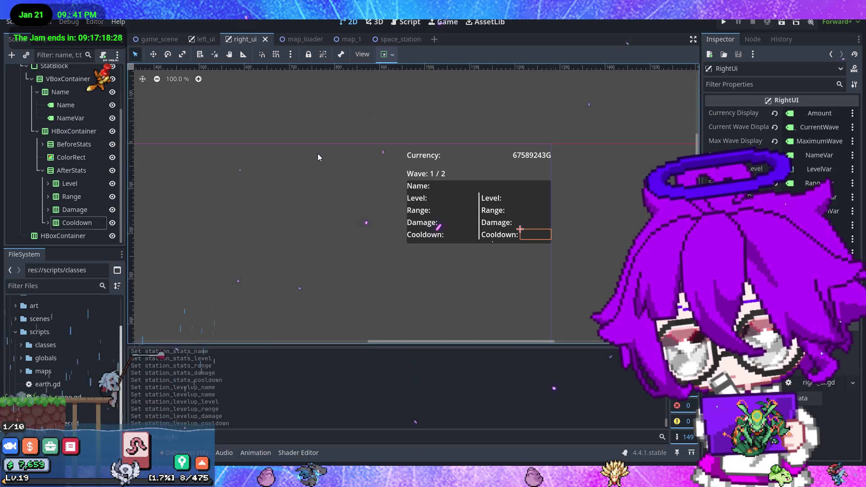
{"action": "left_click", "coordinate": [401, 22]}
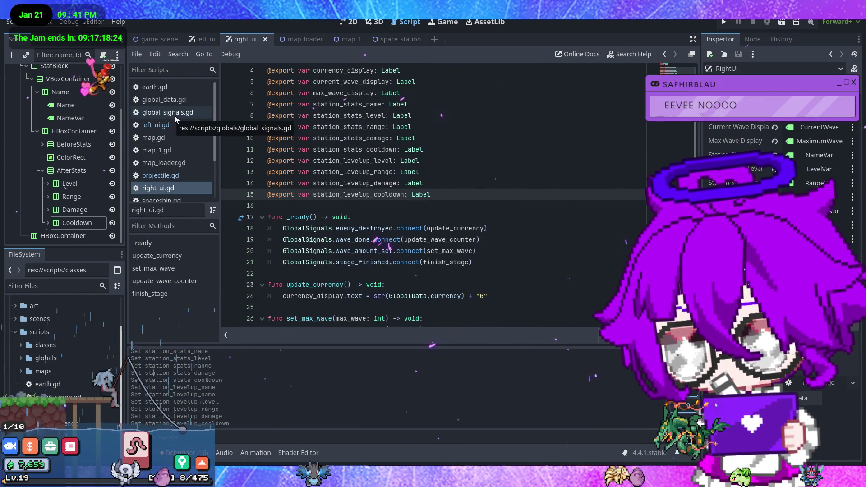
{"action": "left_click", "coordinate": [175, 115]}
- Add 'signal station_clicked(station: SpaceStation)' to global_signals.gd and save it
{"action": "left_click", "coordinate": [335, 201]}
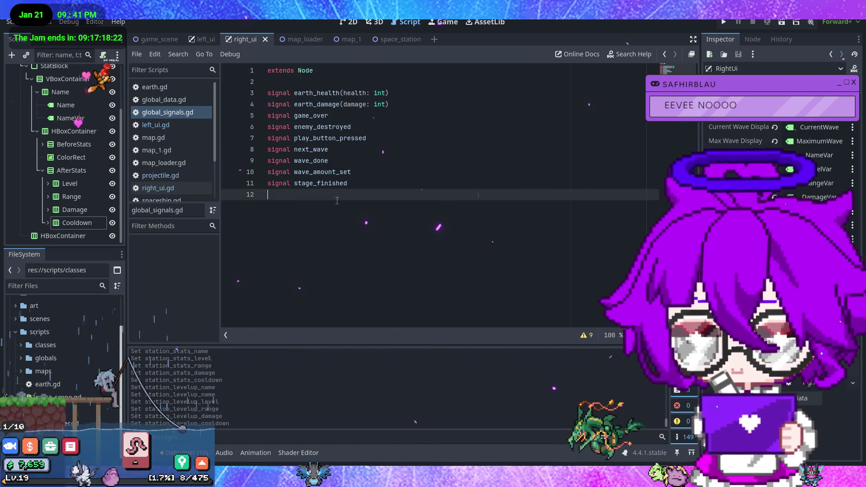
{"action": "type", "text": "signal "}
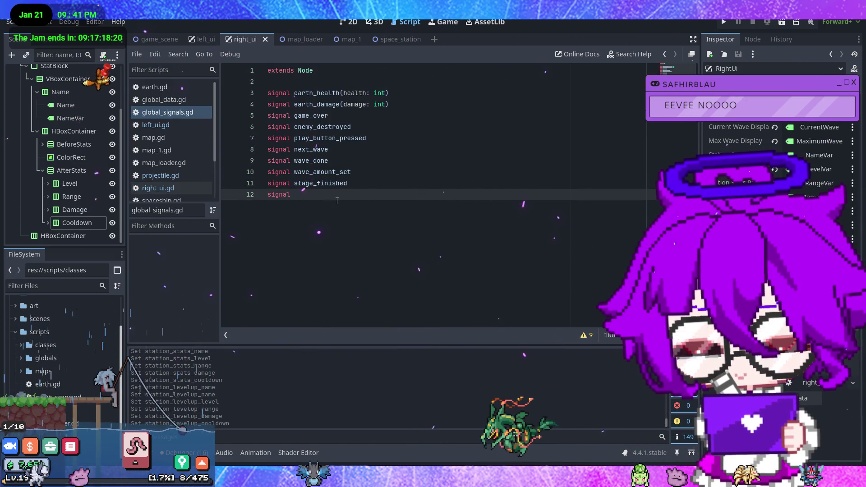
{"action": "type", "text": "station_clic"}
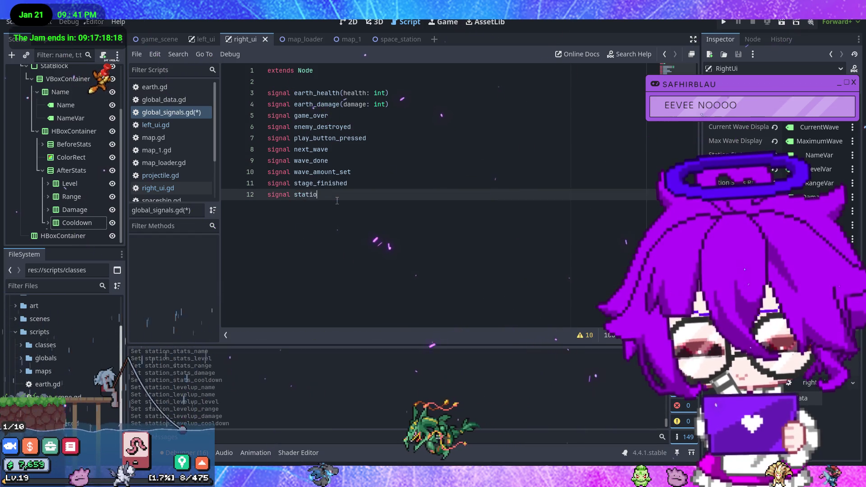
{"action": "type", "text": "ked-"}
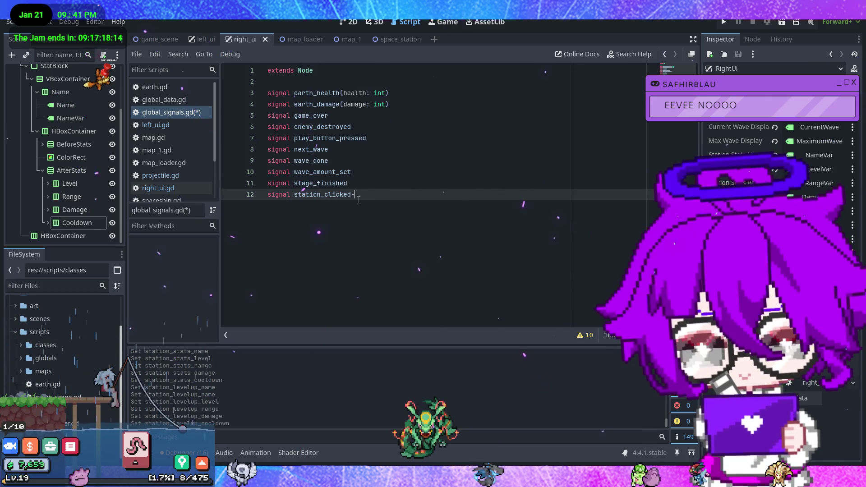
{"action": "type", "text": "("}
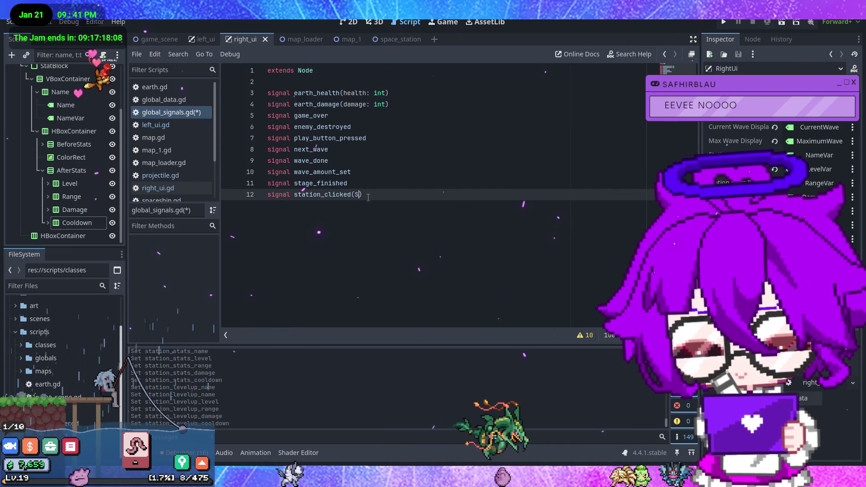
{"action": "type", "text": "Spa"}
{"action": "key", "text": "BackSpace"}
{"action": "key", "text": "BackSpace"}
{"action": "key", "text": "BackSpace"}
{"action": "type", "text": "station"}
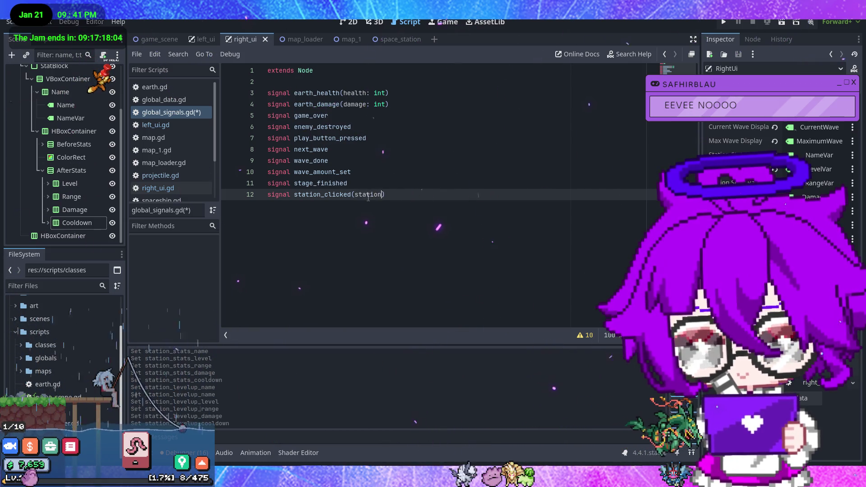
{"action": "type", "text": "ce"}
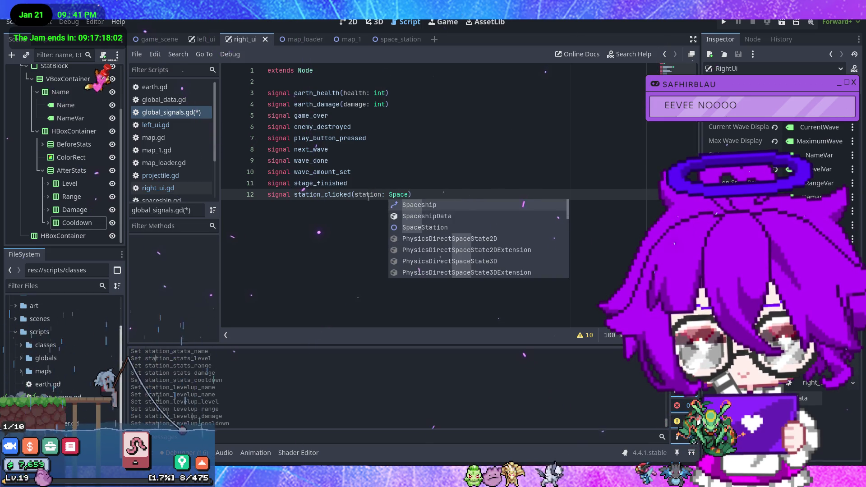
{"action": "key", "text": "Down"}
{"action": "key", "text": "Down"}
{"action": "key", "text": "Return"}
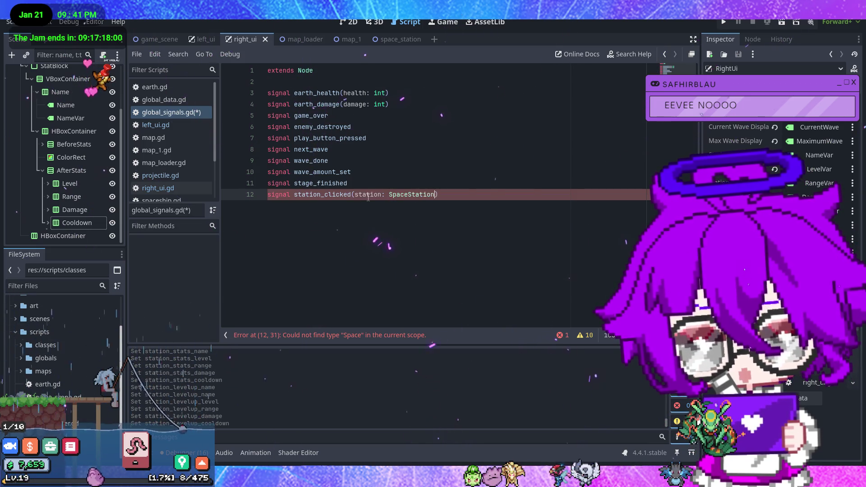
{"action": "key", "text": "ctrl+s"}
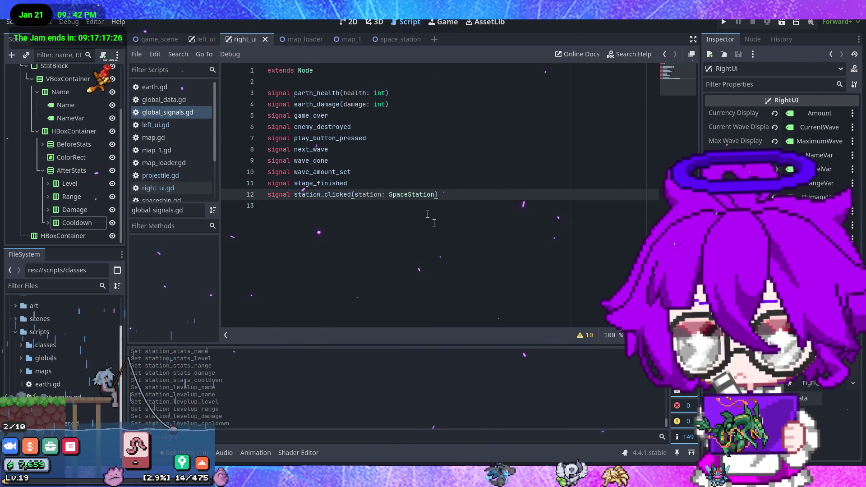
- Switch to the space_station scene and view it in 2D
{"action": "left_click", "coordinate": [394, 40]}
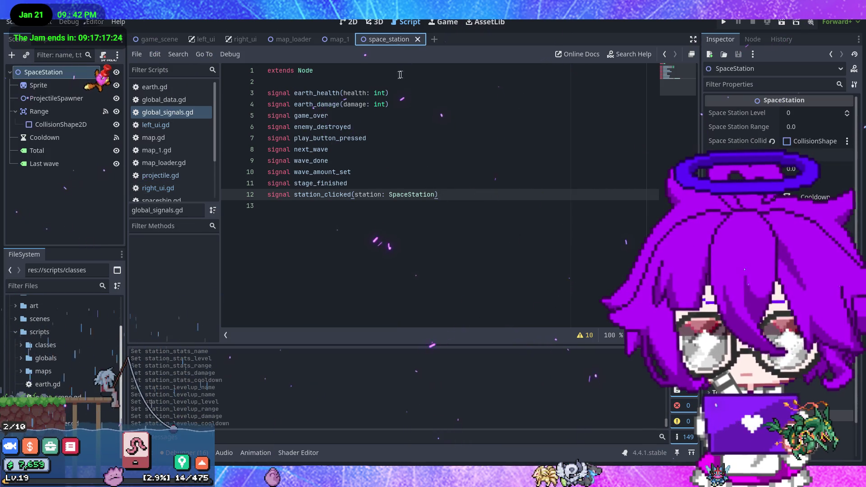
{"action": "left_click", "coordinate": [349, 22]}
{"action": "scroll", "coordinate": [397, 234], "scroll_direction": "up", "scroll_amount": 4}
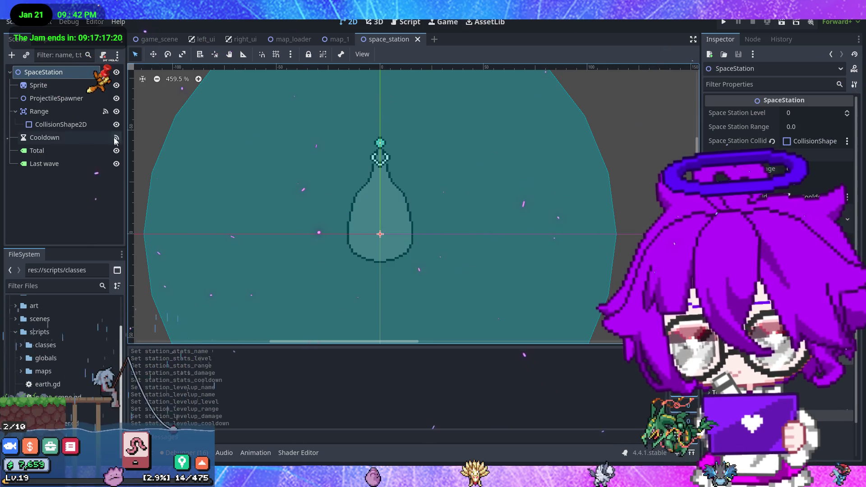
{"action": "right_click", "coordinate": [65, 75]}
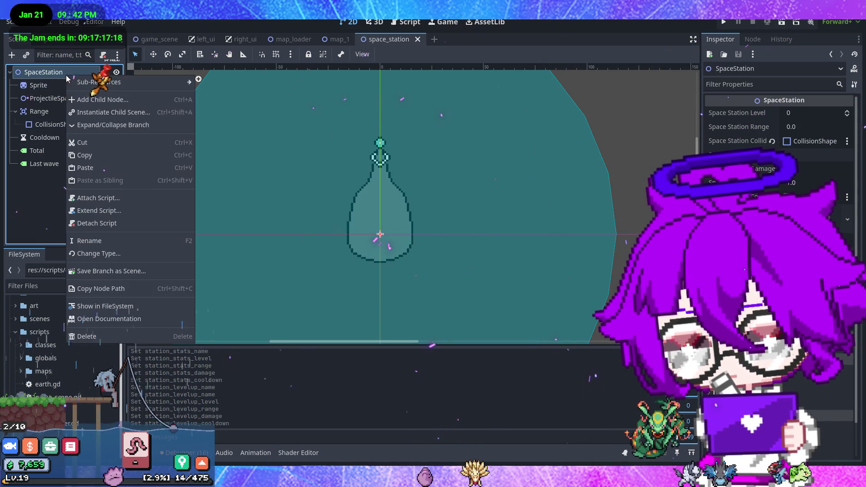
- Add an Area2D child node to SpaceStation
{"action": "left_click", "coordinate": [121, 100]}
{"action": "type", "text": "area"}
{"action": "double_click", "coordinate": [378, 191]}
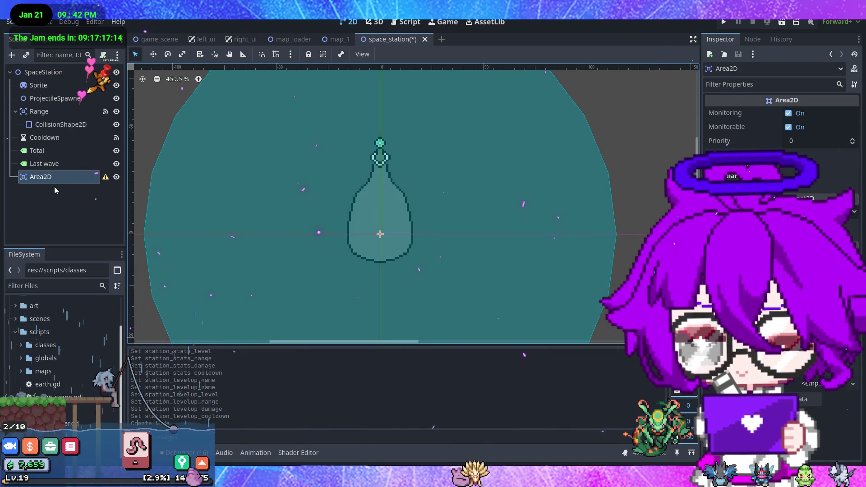
- Give the Area2D a CollisionShape2D child with a new RectangleShape2D shape
{"action": "right_click", "coordinate": [79, 180]}
{"action": "left_click", "coordinate": [121, 165]}
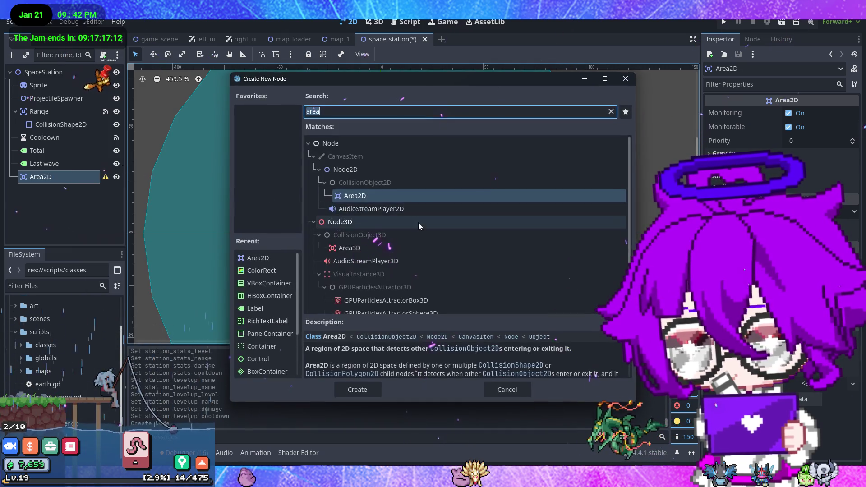
{"action": "type", "text": "coll"}
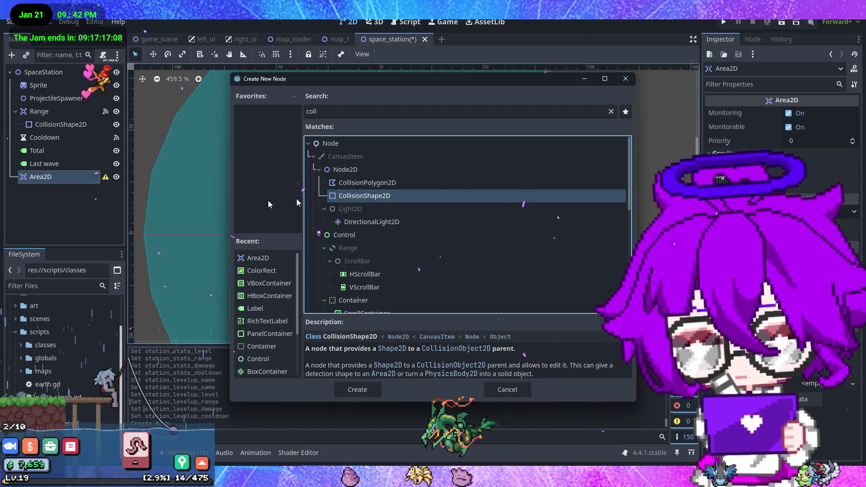
{"action": "key", "text": "Return"}
{"action": "left_click", "coordinate": [816, 114]}
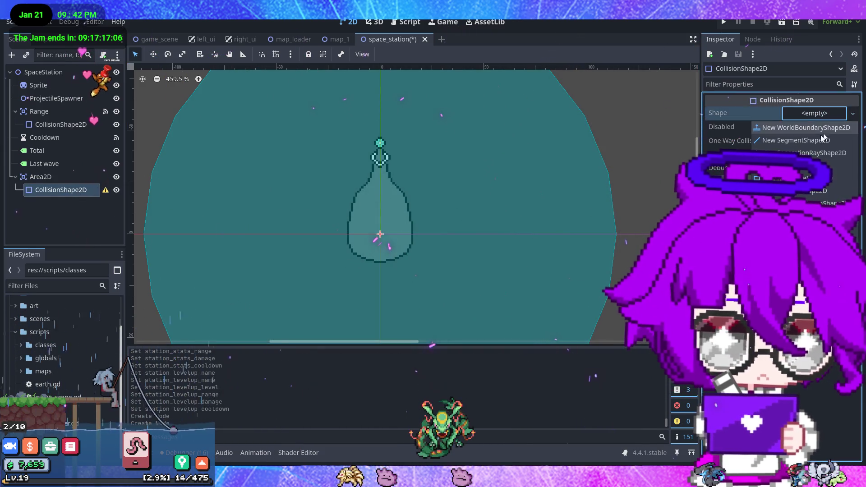
{"action": "left_click", "coordinate": [794, 191]}
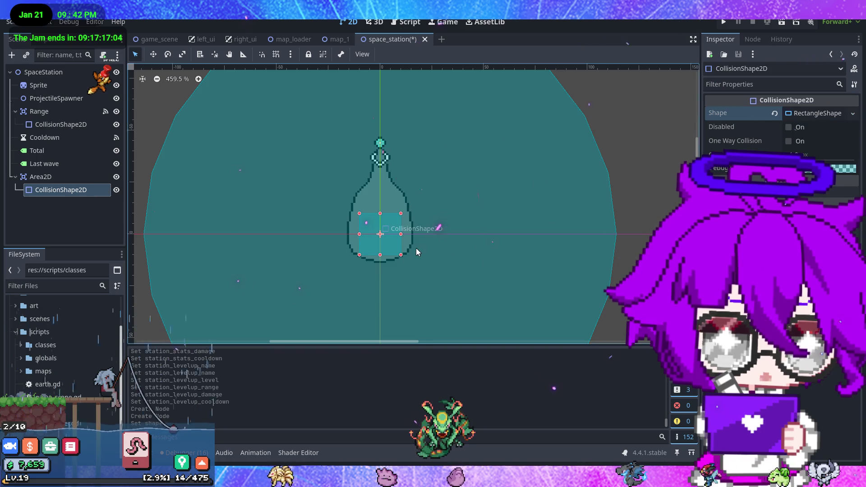
{"action": "scroll", "coordinate": [412, 248], "scroll_direction": "up", "scroll_amount": 8}
{"action": "scroll", "coordinate": [379, 244], "scroll_direction": "up", "scroll_amount": 3}
- Resize and nudge the collision rectangle so its edges match the station's rounded lower body
{"action": "mouse_move", "coordinate": [399, 271]}
{"action": "left_mouse_down"}
{"action": "mouse_move", "coordinate": [434, 319]}
{"action": "mouse_move", "coordinate": [446, 319]}
{"action": "left_mouse_up"}
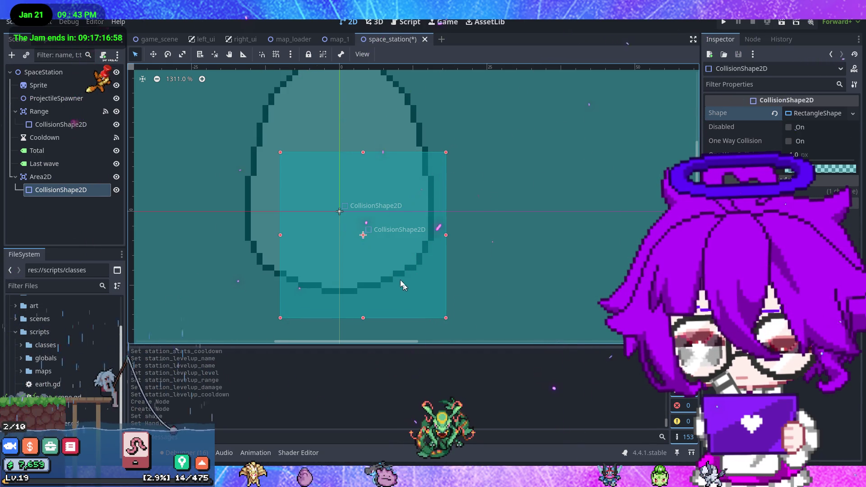
{"action": "left_click", "coordinate": [52, 190]}
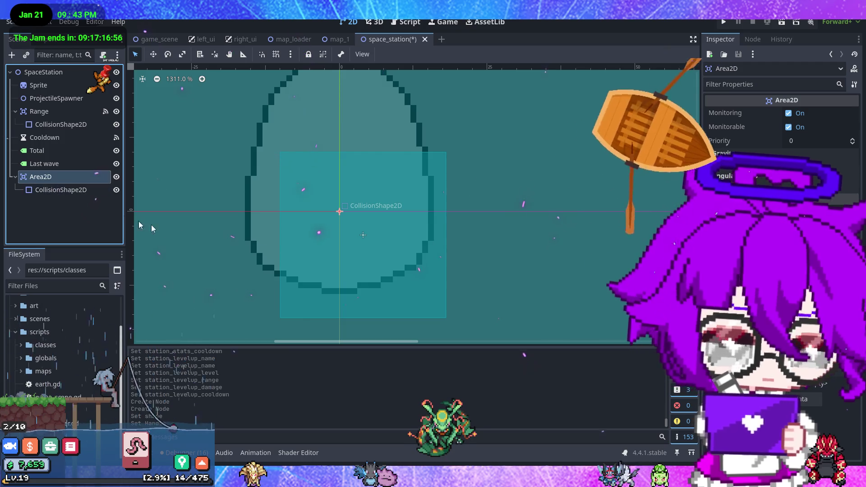
{"action": "left_click_drag", "start_coordinate": [370, 261], "coordinate": [349, 242]}
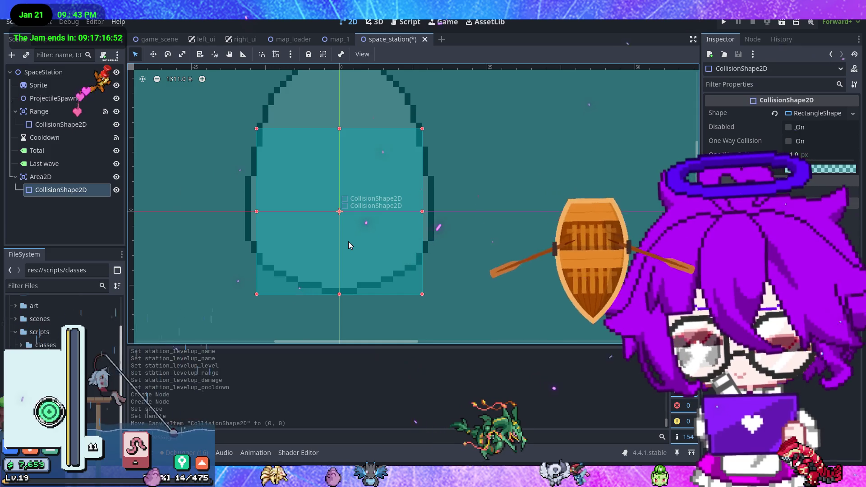
{"action": "left_click", "coordinate": [72, 189]}
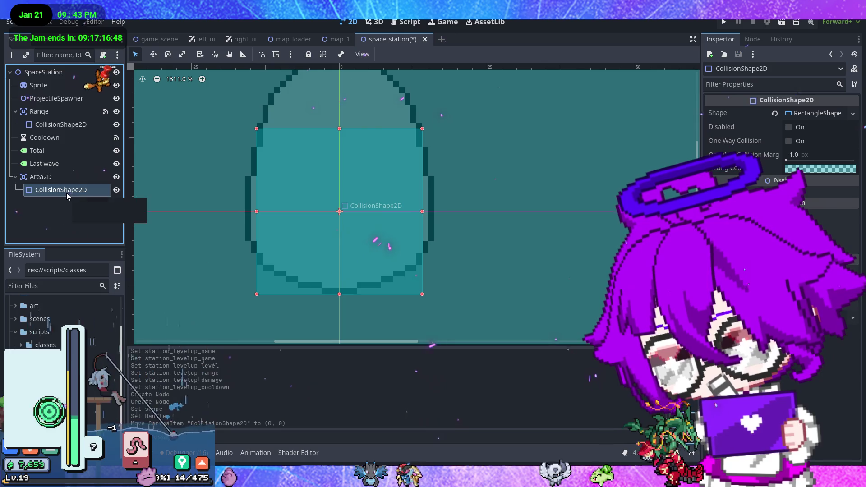
{"action": "scroll", "coordinate": [399, 244], "scroll_direction": "down", "scroll_amount": 3}
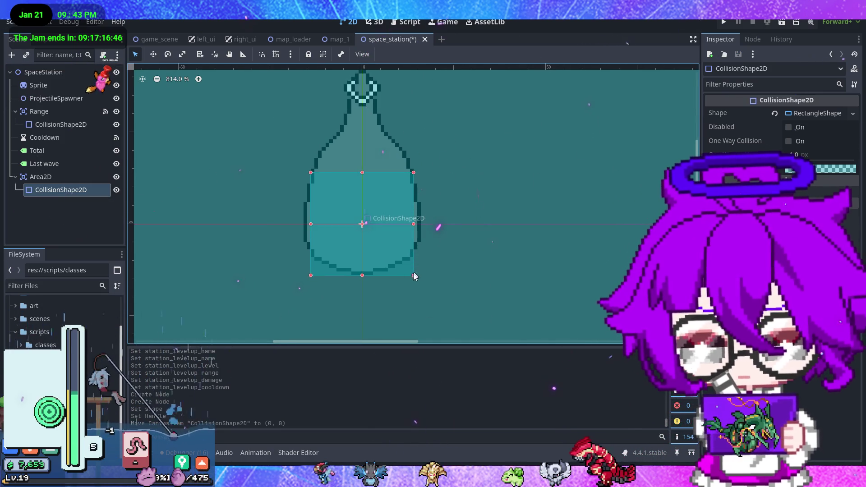
{"action": "mouse_move", "coordinate": [414, 275]}
{"action": "left_mouse_down"}
{"action": "mouse_move", "coordinate": [425, 279]}
{"action": "mouse_move", "coordinate": [392, 253]}
{"action": "mouse_move", "coordinate": [421, 278]}
{"action": "left_mouse_up"}
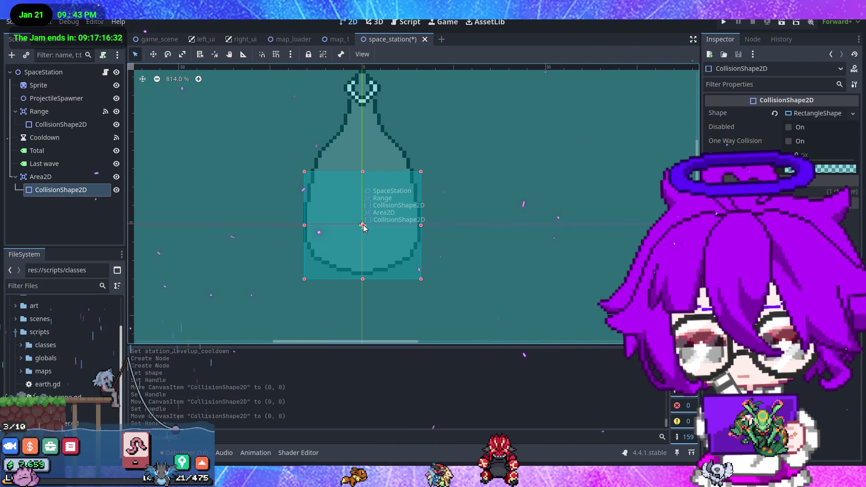
{"action": "left_click_drag", "start_coordinate": [362, 224], "coordinate": [362, 223]}
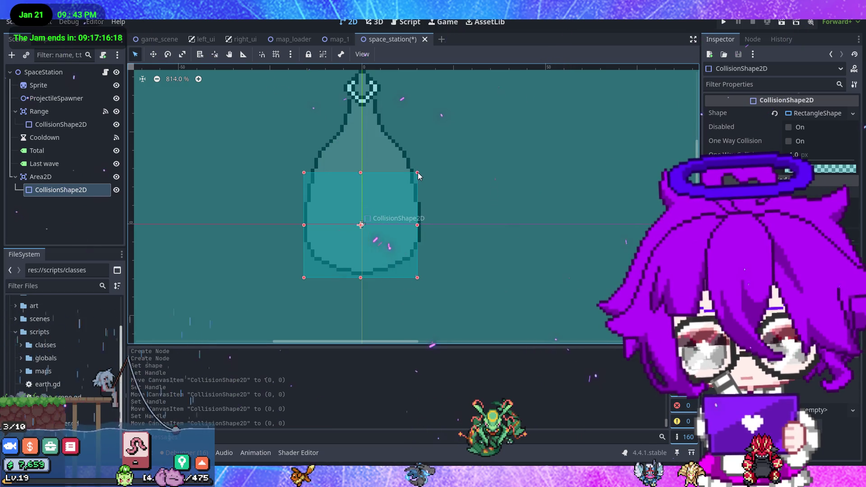
{"action": "left_click_drag", "start_coordinate": [417, 172], "coordinate": [420, 172]}
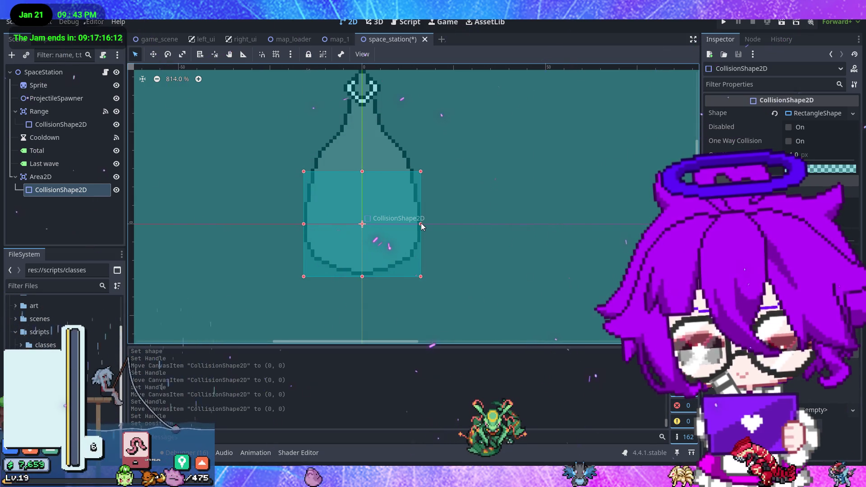
- Reshape the collision rectangle, narrowing and shortening it, then widening it into a square
{"action": "left_click_drag", "start_coordinate": [422, 223], "coordinate": [366, 224]}
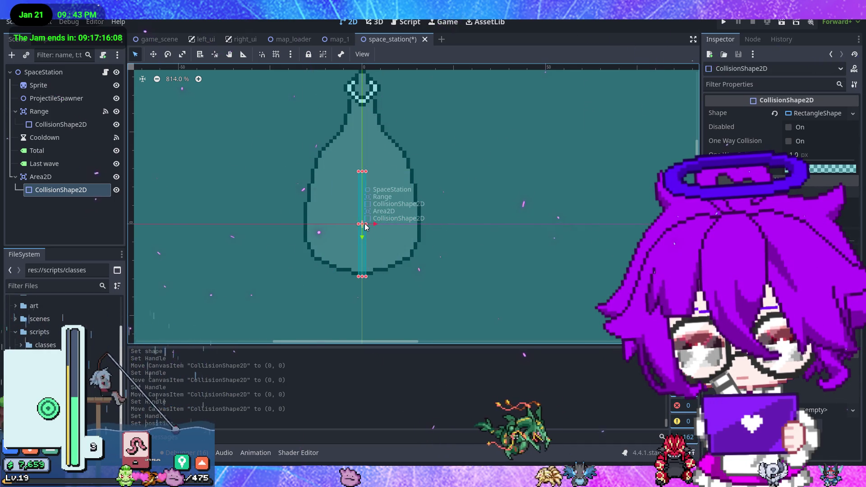
{"action": "scroll", "coordinate": [367, 224], "scroll_direction": "up", "scroll_amount": 1}
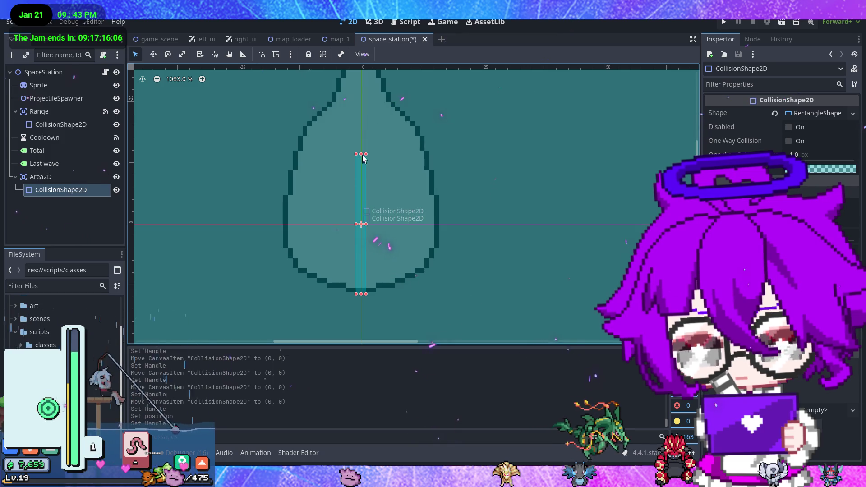
{"action": "left_click_drag", "start_coordinate": [361, 154], "coordinate": [363, 163]}
{"action": "scroll", "coordinate": [366, 224], "scroll_direction": "up", "scroll_amount": 10}
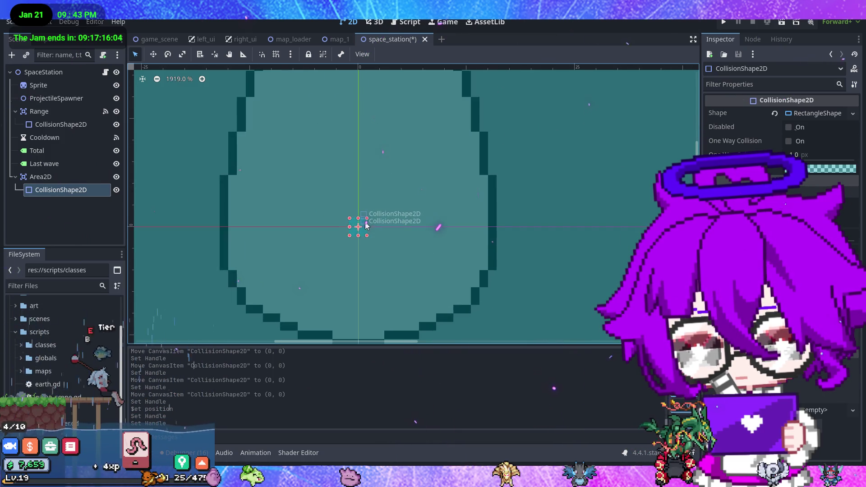
{"action": "left_click", "coordinate": [368, 201]}
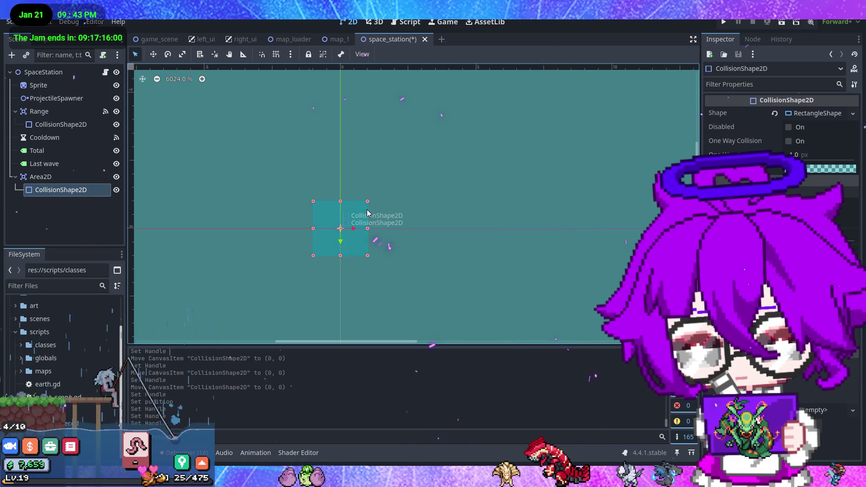
{"action": "mouse_move", "coordinate": [367, 209]}
{"action": "left_mouse_down"}
{"action": "mouse_move", "coordinate": [417, 156]}
{"action": "mouse_move", "coordinate": [402, 179]}
{"action": "mouse_move", "coordinate": [389, 191]}
{"action": "mouse_move", "coordinate": [439, 123]}
{"action": "left_mouse_up"}
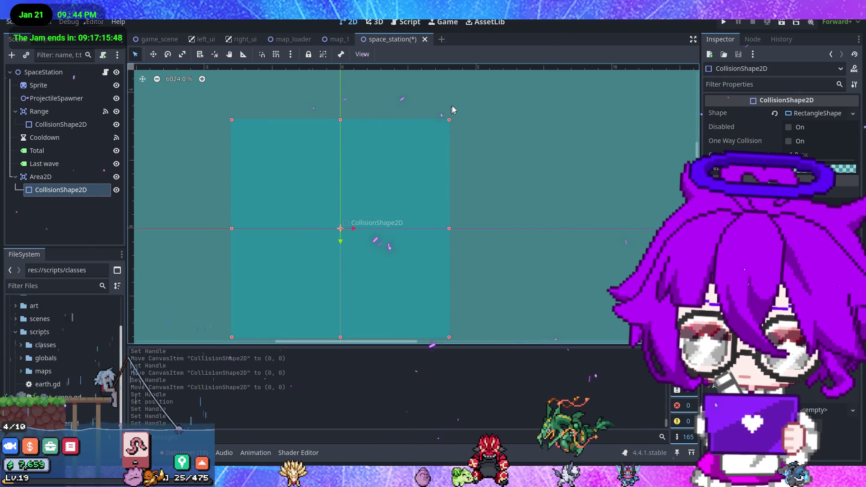
{"action": "left_click_drag", "start_coordinate": [498, 83], "coordinate": [502, 77]}
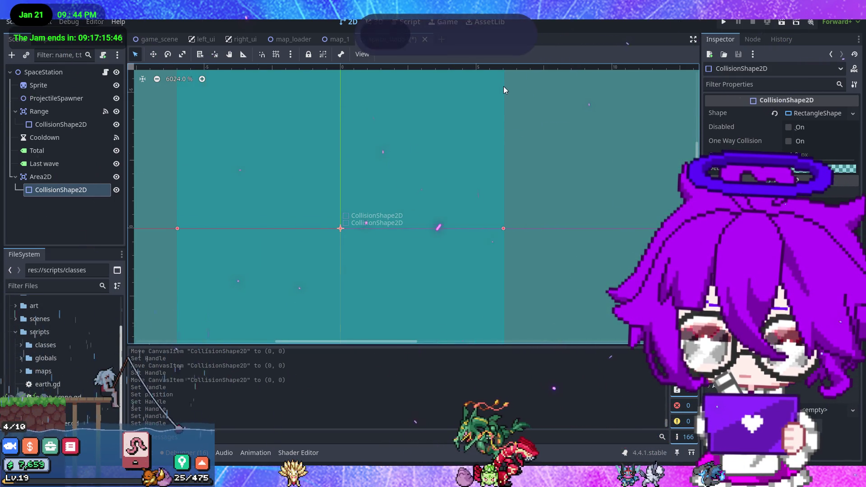
- Enlarge the rectangle up and right to the sprite outline, then select Area2D
{"action": "scroll", "coordinate": [504, 89], "scroll_direction": "down", "scroll_amount": 2}
{"action": "mouse_move", "coordinate": [446, 205]}
{"action": "left_mouse_down"}
{"action": "mouse_move", "coordinate": [509, 153]}
{"action": "mouse_move", "coordinate": [507, 141]}
{"action": "mouse_move", "coordinate": [527, 138]}
{"action": "mouse_move", "coordinate": [543, 108]}
{"action": "mouse_move", "coordinate": [561, 106]}
{"action": "mouse_move", "coordinate": [559, 84]}
{"action": "left_mouse_up"}
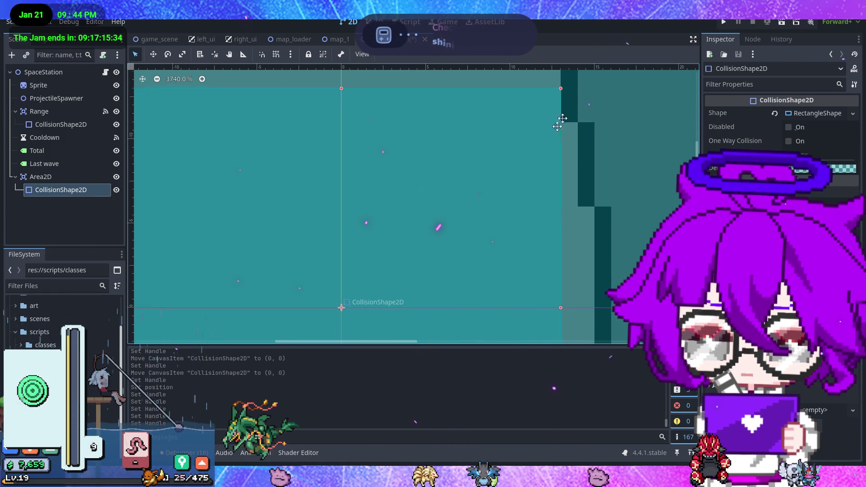
{"action": "left_click_drag", "start_coordinate": [565, 116], "coordinate": [451, 273]}
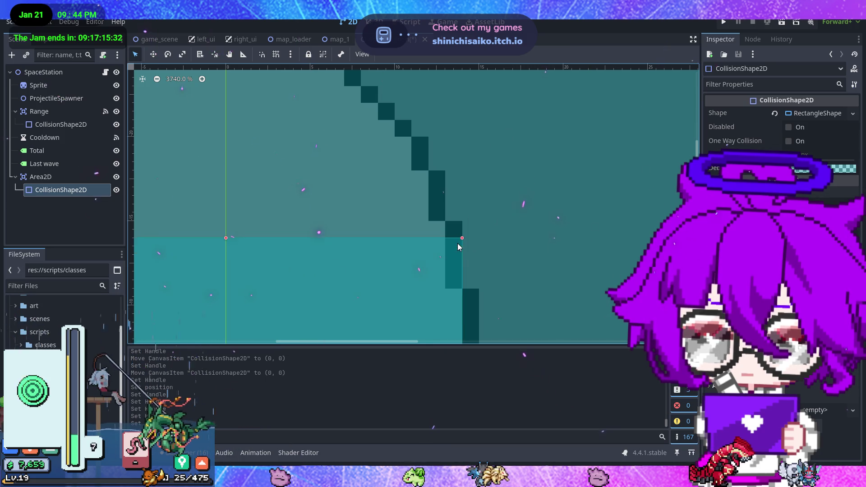
{"action": "mouse_move", "coordinate": [477, 233]}
{"action": "left_mouse_down"}
{"action": "mouse_move", "coordinate": [492, 231]}
{"action": "mouse_move", "coordinate": [507, 196]}
{"action": "left_mouse_up"}
{"action": "scroll", "coordinate": [459, 238], "scroll_direction": "down", "scroll_amount": 5}
{"action": "scroll", "coordinate": [426, 256], "scroll_direction": "down", "scroll_amount": 3}
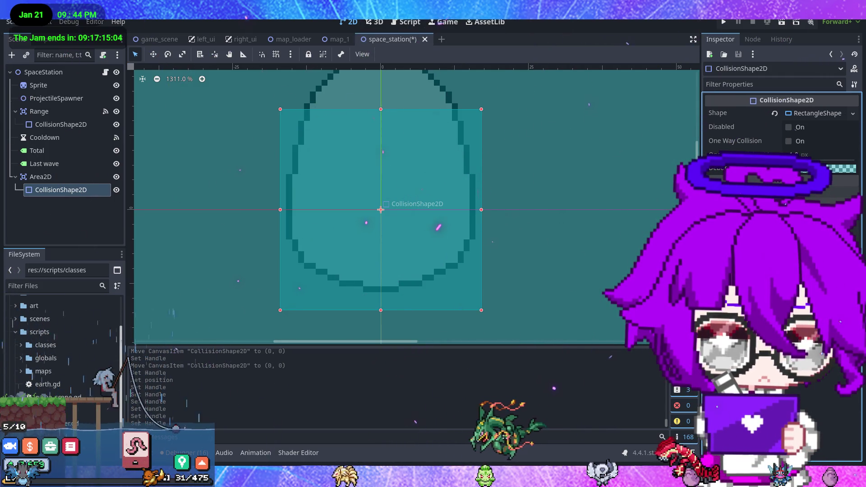
{"action": "left_click", "coordinate": [40, 176]}
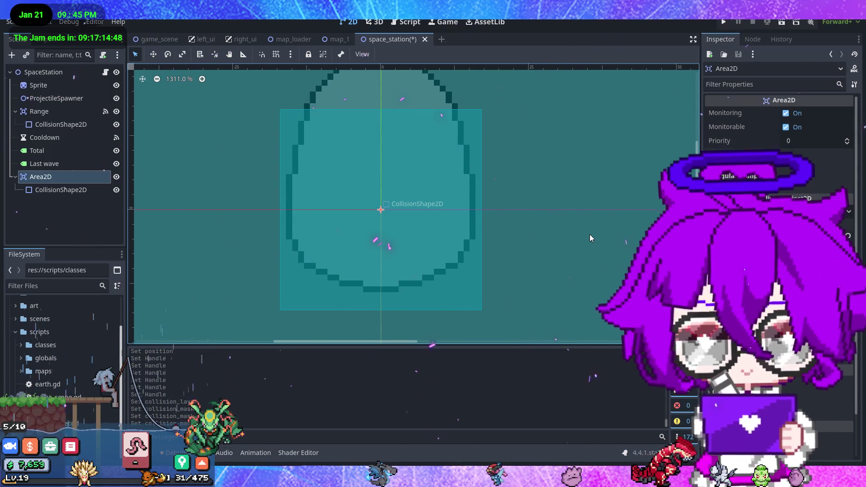
- Save the space_station scene and rename Area2D to ClickableArea
{"action": "key", "text": "ctrl+s"}
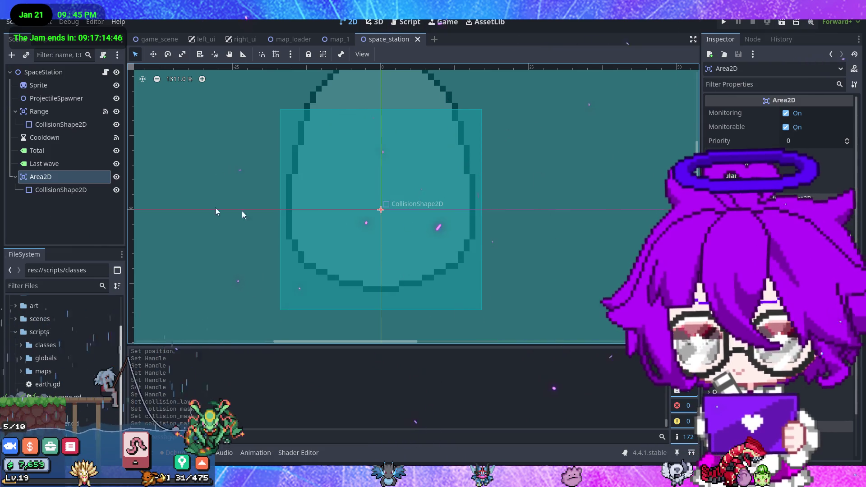
{"action": "left_click", "coordinate": [67, 177]}
{"action": "double_click", "coordinate": [67, 181]}
{"action": "type", "text": "Clicl"}
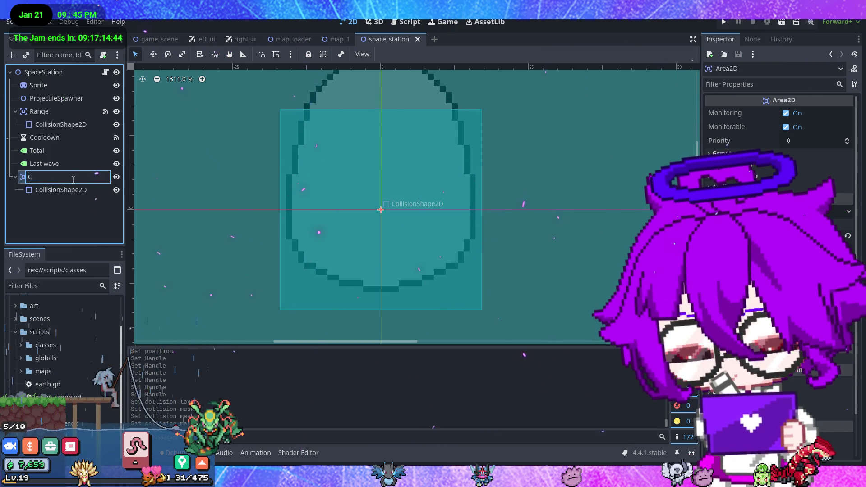
{"action": "key", "text": "BackSpace"}
{"action": "type", "text": "kableA"}
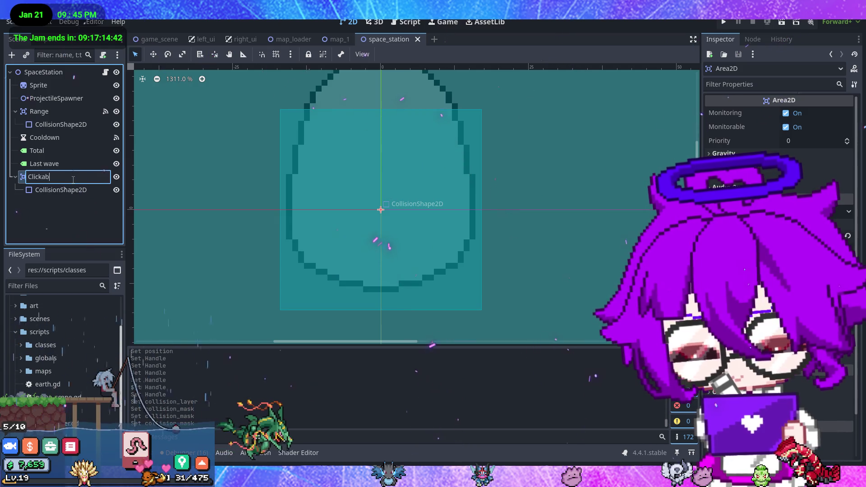
{"action": "type", "text": "rea"}
{"action": "key", "text": "Return"}
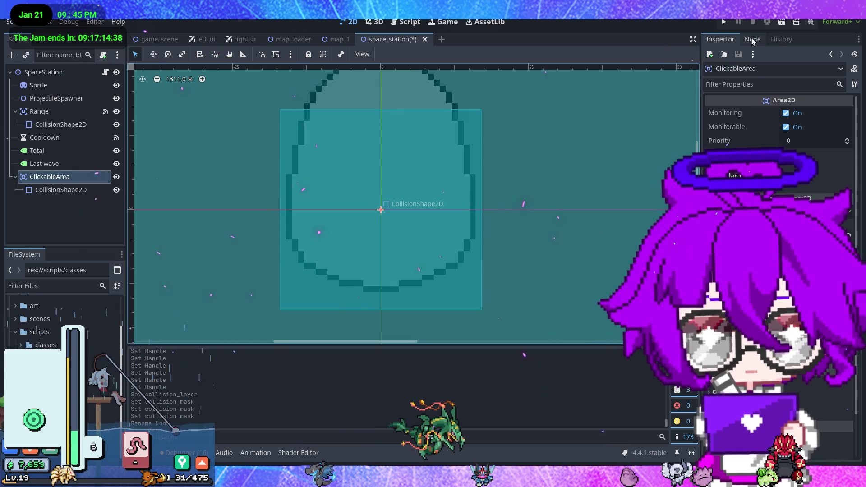
- Connect ClickableArea's mouse_entered signal to a new _on_clickable_area_mouse_entered handler
{"action": "left_click", "coordinate": [752, 39]}
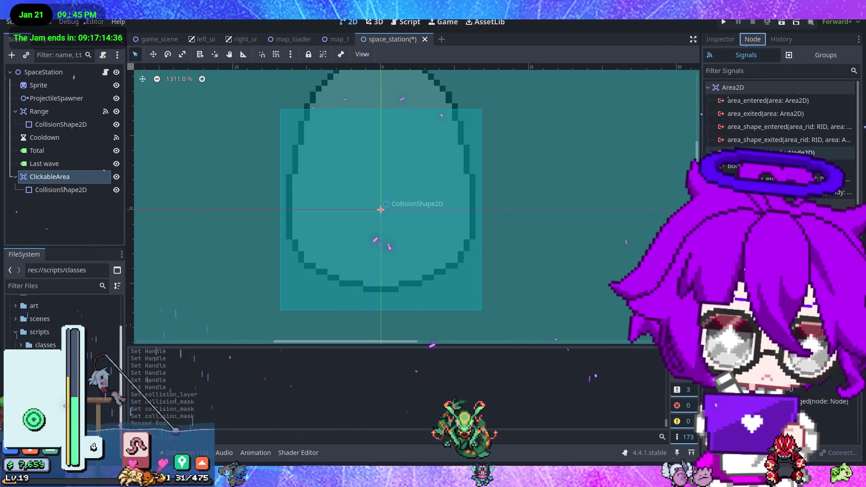
{"action": "left_click", "coordinate": [767, 232]}
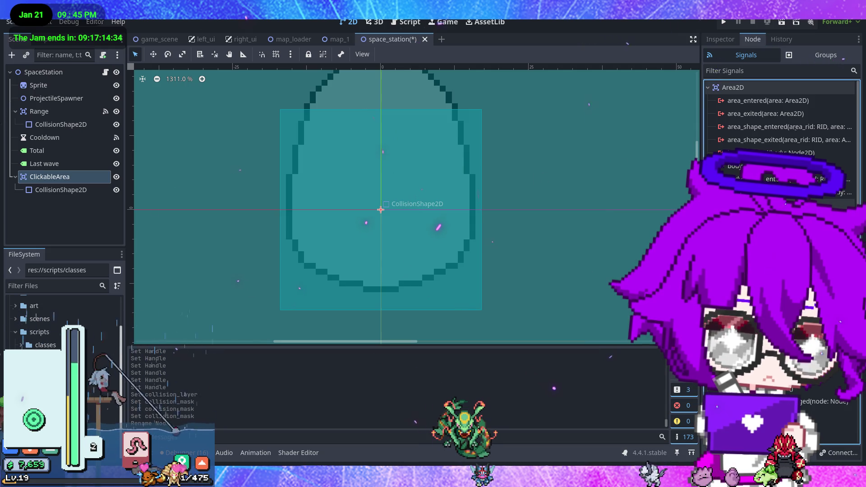
{"action": "left_click", "coordinate": [838, 453]}
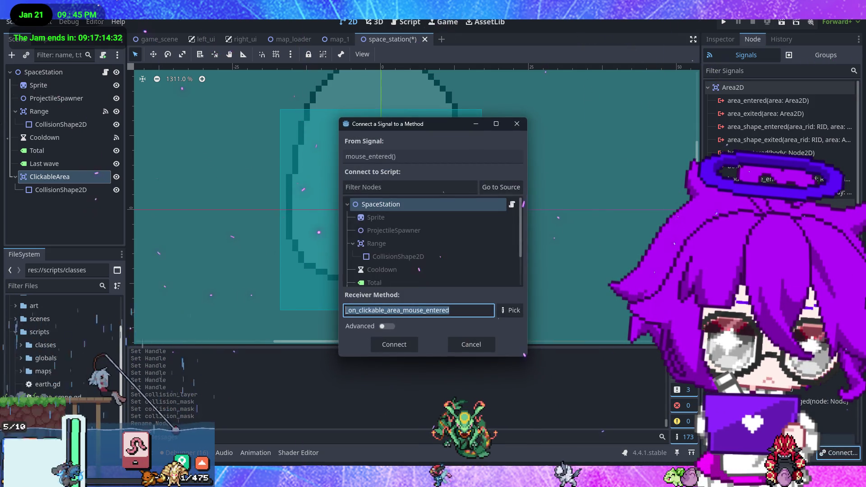
{"action": "left_click", "coordinate": [397, 345]}
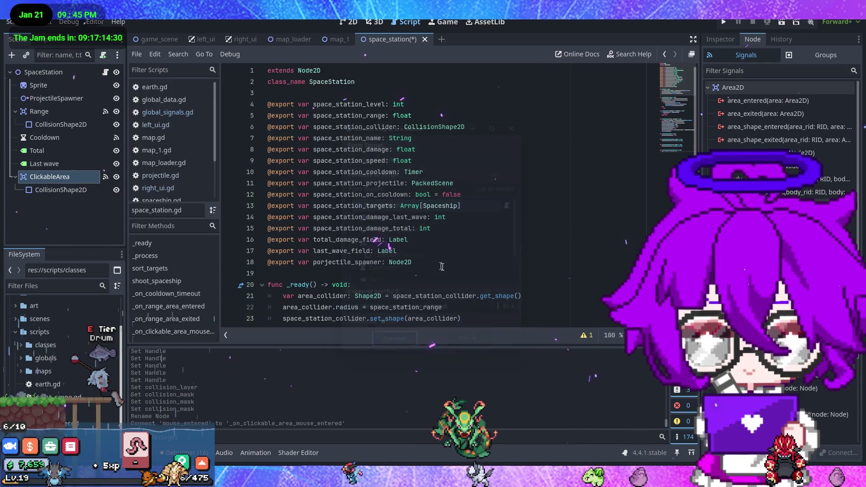
- Connect the station's mouse_exited signal to a new handler function
{"action": "scroll", "coordinate": [398, 275], "scroll_direction": "down", "scroll_amount": 5}
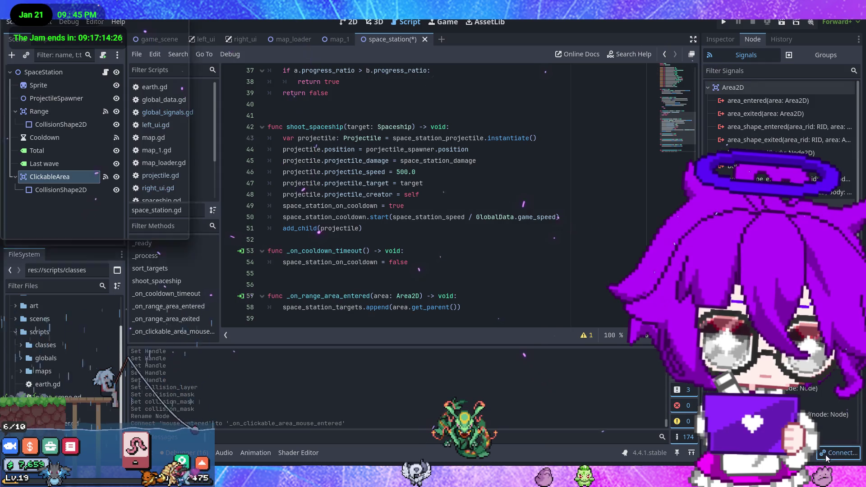
{"action": "left_click", "coordinate": [826, 454]}
{"action": "left_click", "coordinate": [406, 349]}
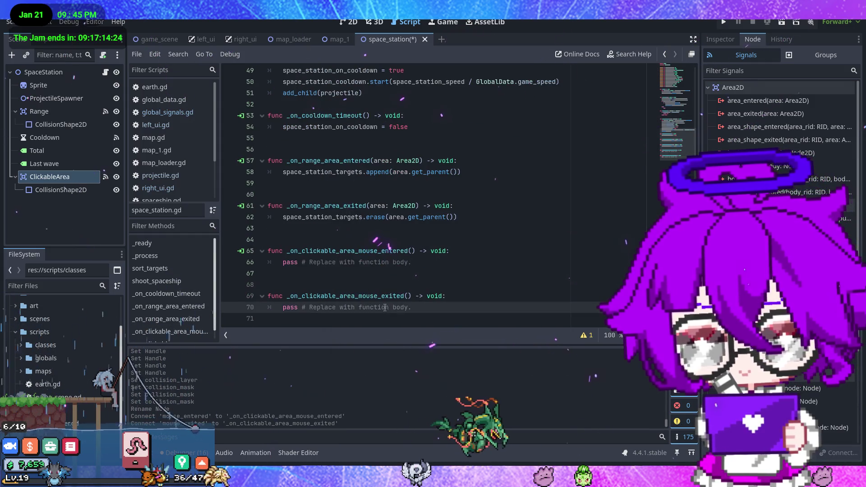
- Add an exported has_mouse_entered variable defaulting to false below line 18
{"action": "scroll", "coordinate": [322, 220], "scroll_direction": "up", "scroll_amount": 10}
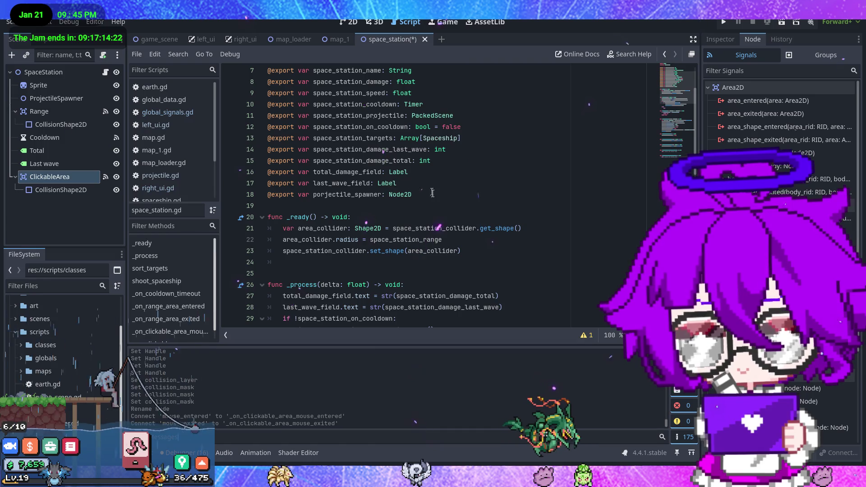
{"action": "left_click", "coordinate": [449, 195]}
{"action": "key", "text": "Return"}
{"action": "type", "text": "@export var "}
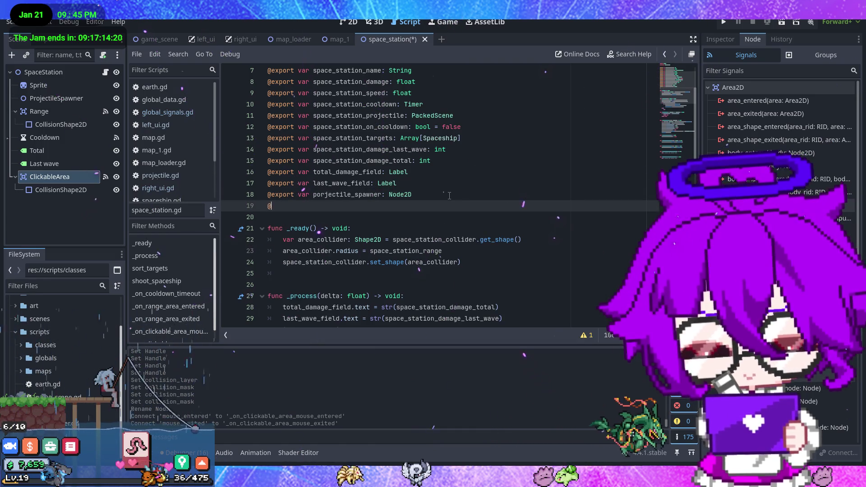
{"action": "type", "text": "has_mp"}
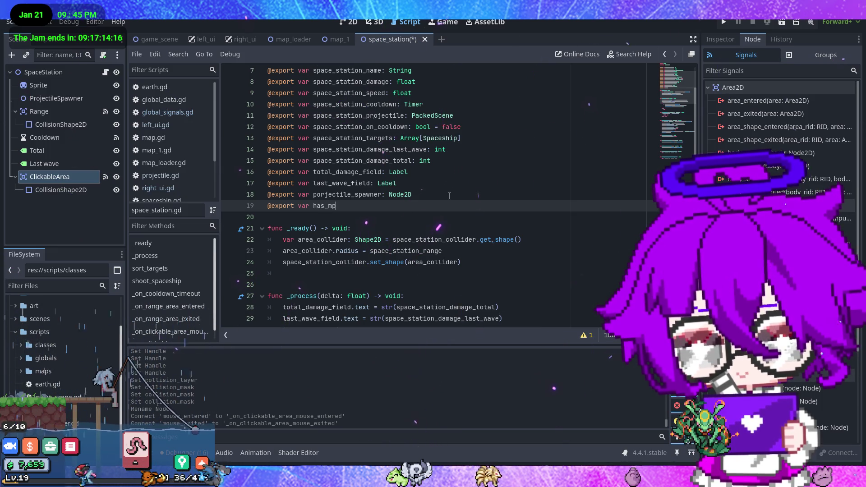
{"action": "type", "text": "cs"}
{"action": "type", "text": "e_entered: bool ="}
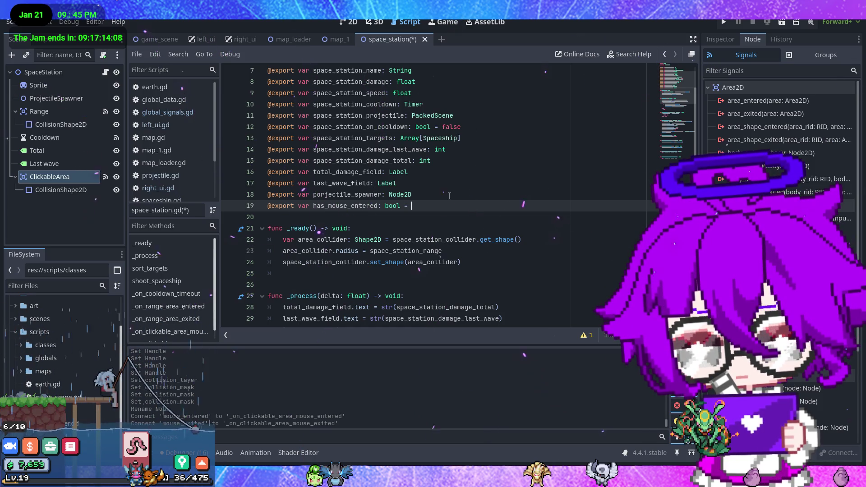
{"action": "type", "text": "fa"}
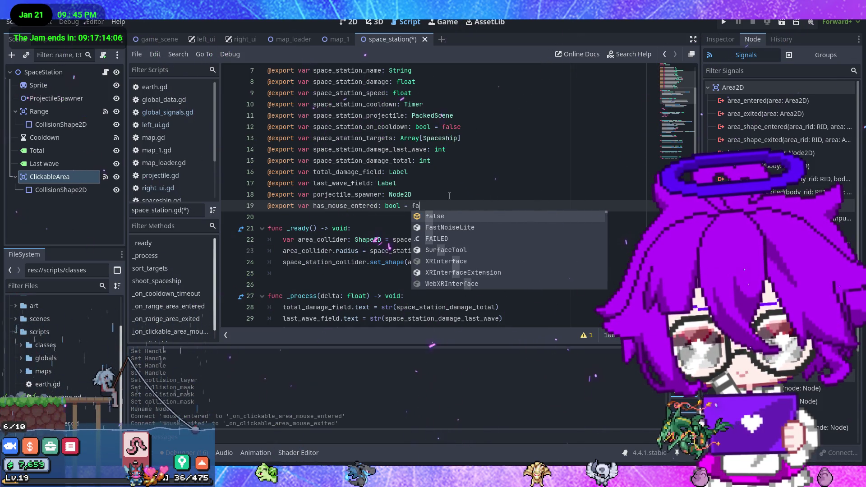
{"action": "type", "text": "lse"}
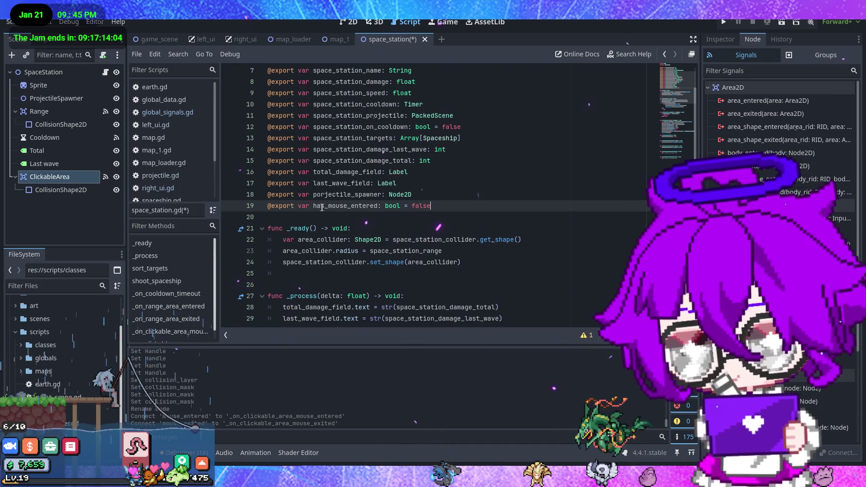
- Make the mouse-entered handler set has_mouse_entered true and mouse-exited set it false, then save
{"action": "double_click", "coordinate": [323, 207]}
{"action": "key", "text": "ctrl+c"}
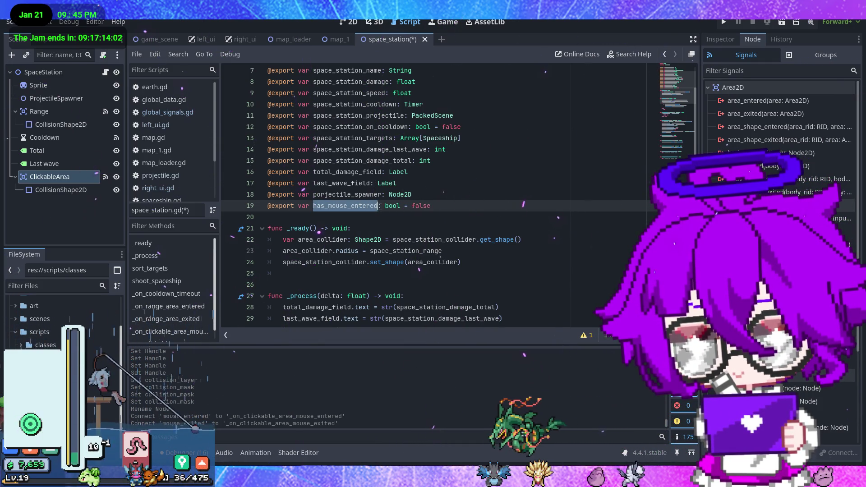
{"action": "scroll", "coordinate": [379, 207], "scroll_direction": "down", "scroll_amount": 14}
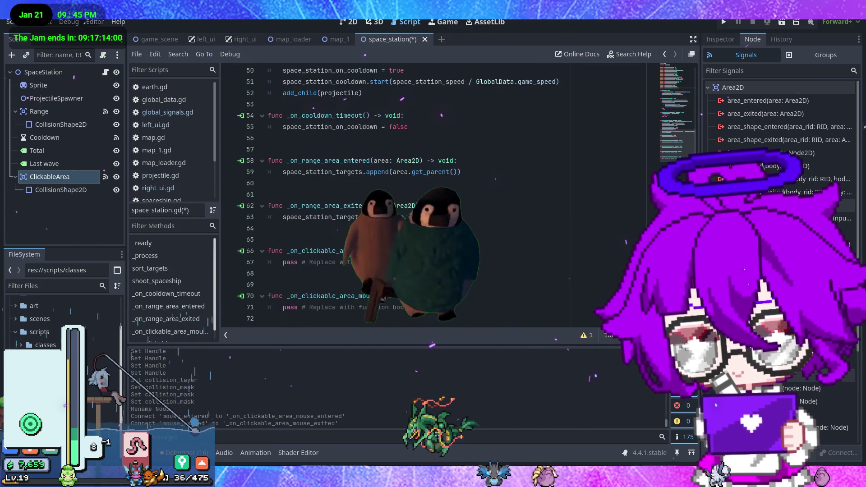
{"action": "left_click", "coordinate": [408, 263]}
{"action": "key", "text": "shift+Home"}
{"action": "key", "text": "ctrl+v"}
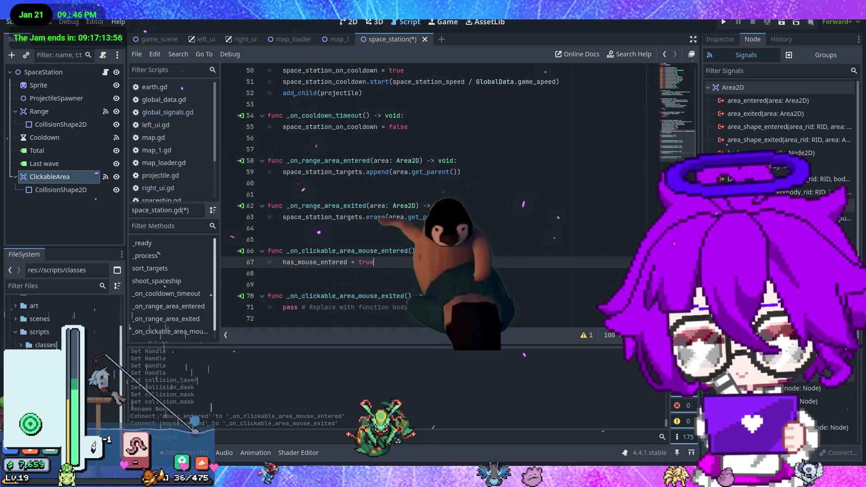
{"action": "left_click_drag", "start_coordinate": [408, 307], "coordinate": [281, 307]}
{"action": "key", "text": "ctrl+v"}
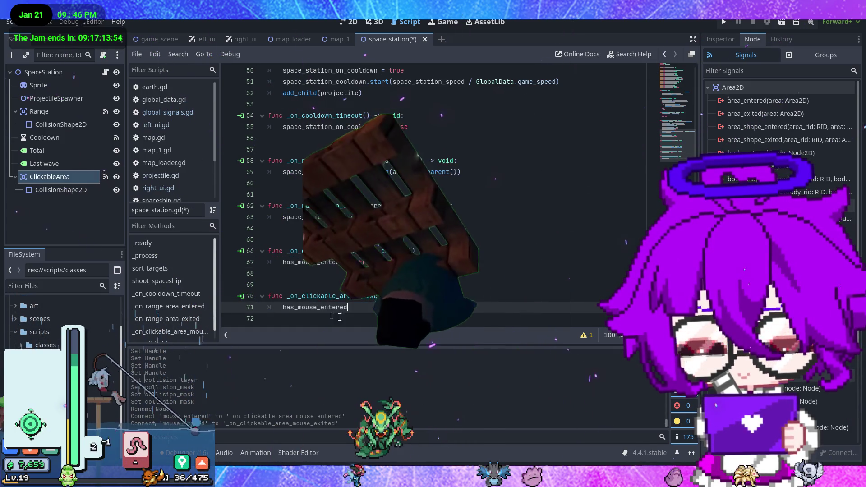
{"action": "type", "text": "= "}
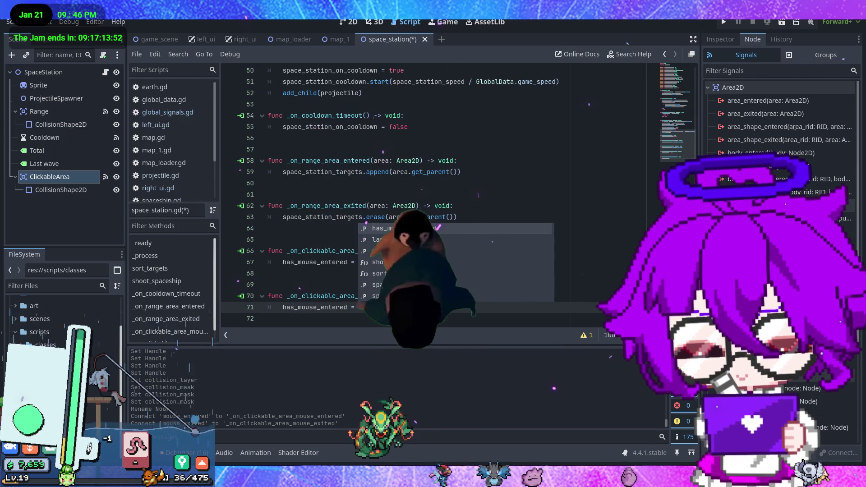
{"action": "type", "text": "false"}
{"action": "key", "text": "ctrl+s"}
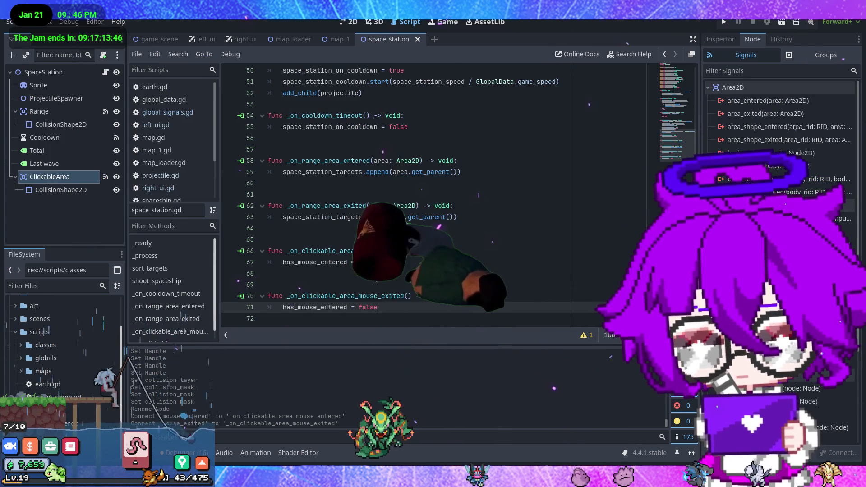
- Delete the surplus blank lines around the mouse_exited handler and save
{"action": "left_click", "coordinate": [306, 243]}
{"action": "key", "text": "BackSpace"}
{"action": "scroll", "coordinate": [294, 280], "scroll_direction": "up", "scroll_amount": 2}
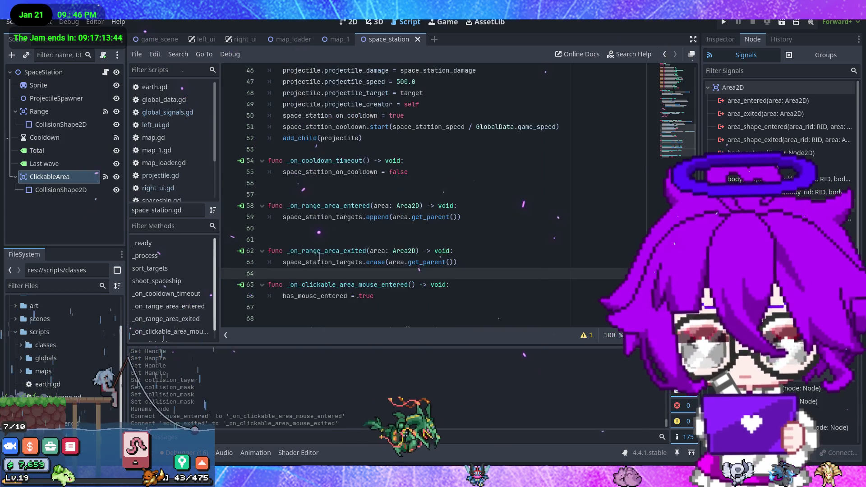
{"action": "left_click", "coordinate": [284, 315]}
{"action": "key", "text": "BackSpace"}
{"action": "key", "text": "ctrl+s"}
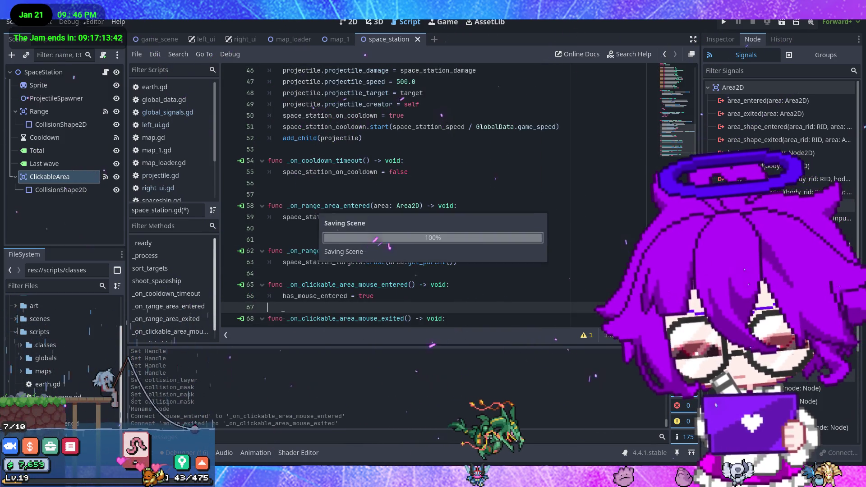
- Glance at earth.gd, then remove extra blank lines after the range-entered and cooldown handlers and save
{"action": "scroll", "coordinate": [306, 263], "scroll_direction": "up", "scroll_amount": 4}
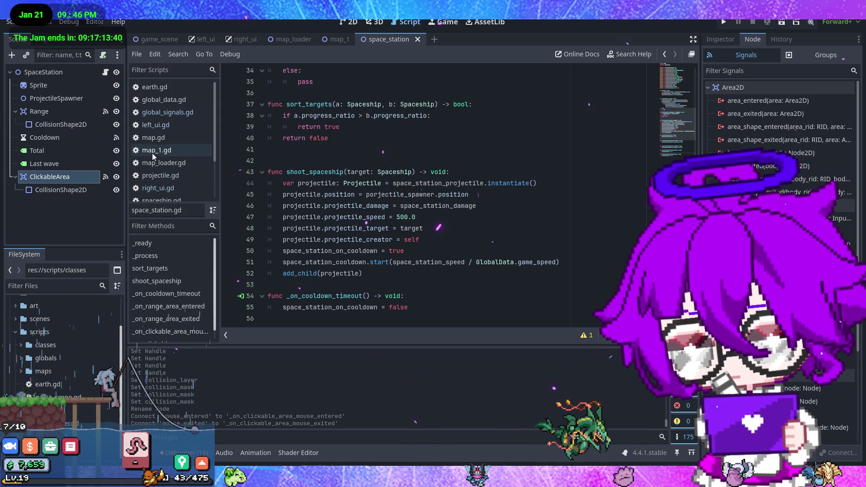
{"action": "left_click", "coordinate": [177, 88]}
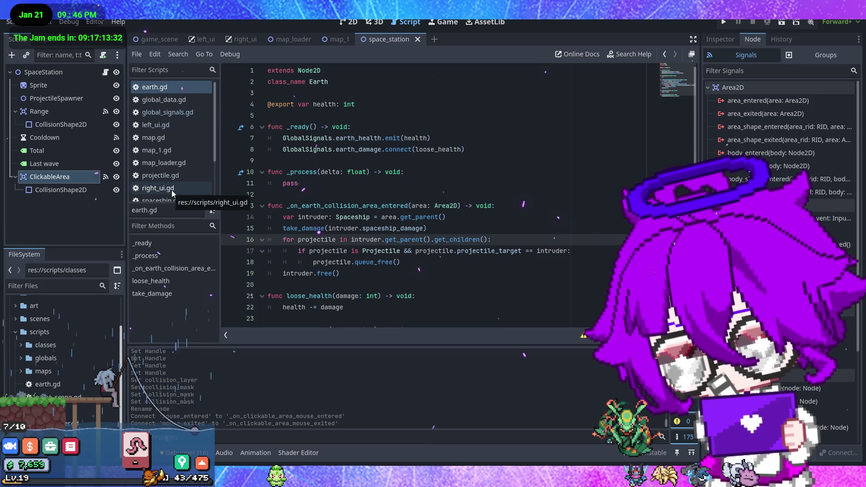
{"action": "scroll", "coordinate": [174, 185], "scroll_direction": "down", "scroll_amount": 3}
{"action": "left_click", "coordinate": [188, 168]}
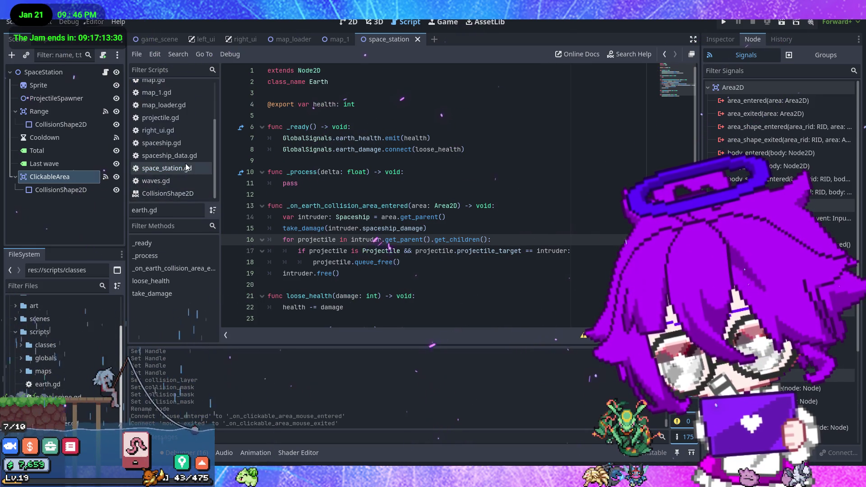
{"action": "scroll", "coordinate": [369, 261], "scroll_direction": "down", "scroll_amount": 5}
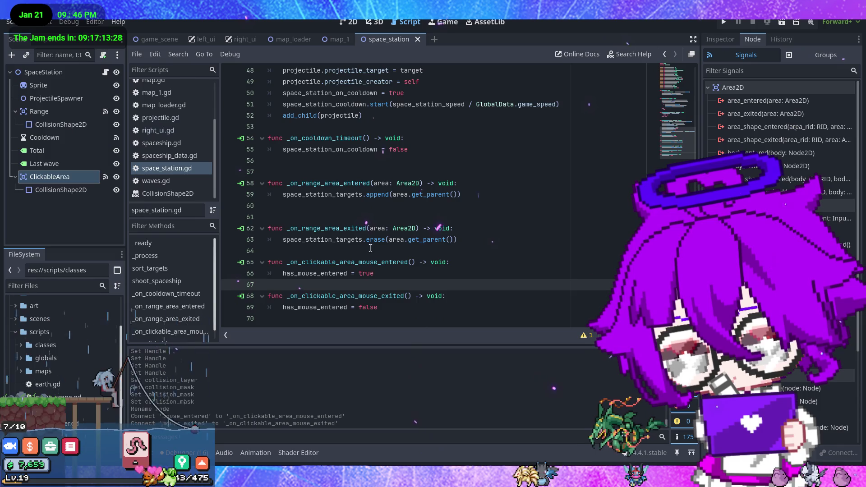
{"action": "left_click", "coordinate": [291, 217]}
{"action": "key", "text": "BackSpace"}
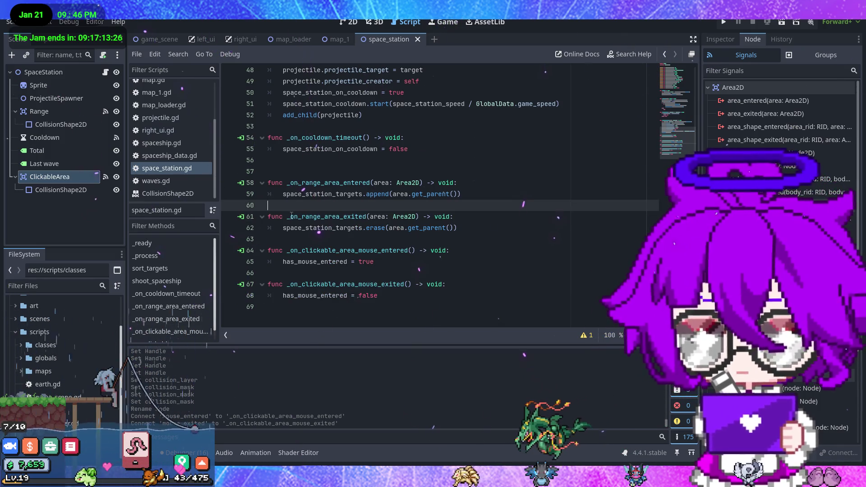
{"action": "left_click", "coordinate": [297, 162]}
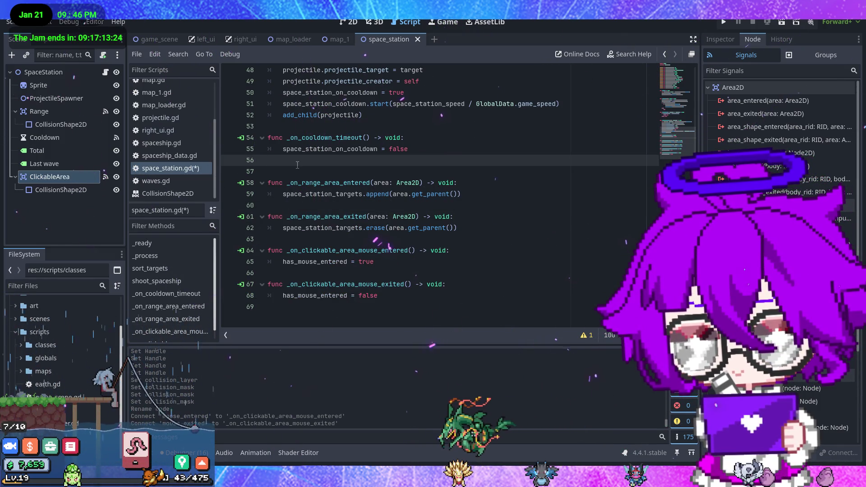
{"action": "key", "text": "BackSpace"}
{"action": "key", "text": "ctrl+s"}
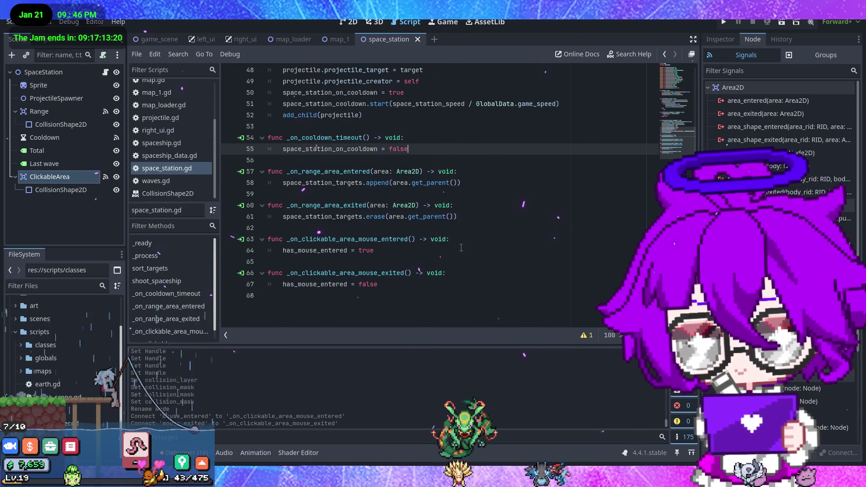
- Review lines 64 and 67 of the handler code in space_station.gd
{"action": "left_click", "coordinate": [391, 252]}
{"action": "left_click", "coordinate": [397, 282]}
{"action": "left_click", "coordinate": [395, 251]}
{"action": "left_click", "coordinate": [403, 281]}
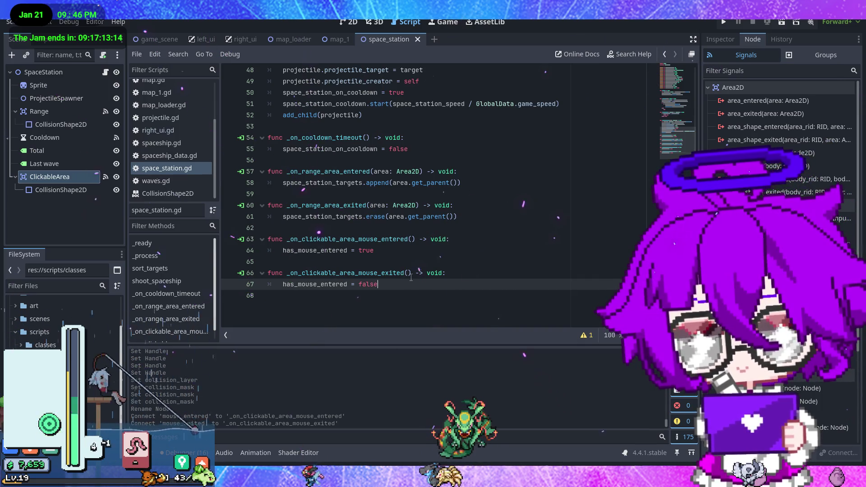
{"action": "scroll", "coordinate": [416, 261], "scroll_direction": "up", "scroll_amount": 10}
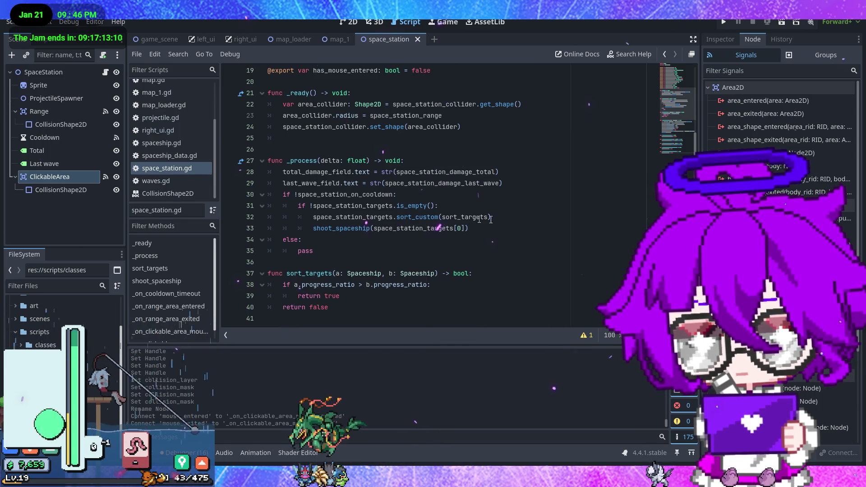
- After pass on line 35, add nested checks for has_mouse_entered and Input.is_action_just_pressed("mouse_click")
{"action": "left_click", "coordinate": [349, 252]}
{"action": "key", "text": "Return"}
{"action": "type", "text": "if"}
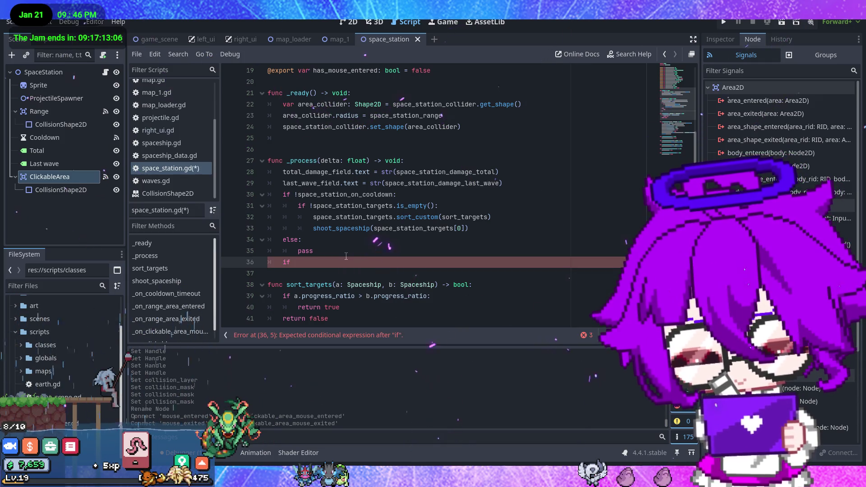
{"action": "key", "text": "Return"}
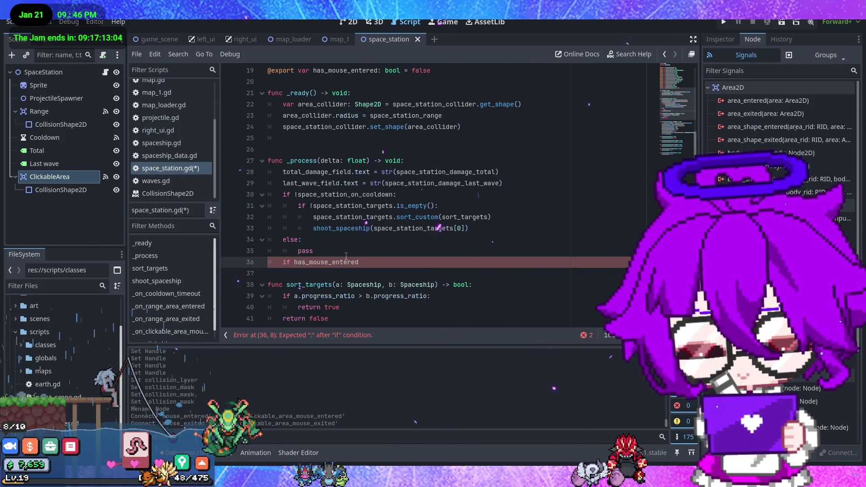
{"action": "type", "text": ":"}
{"action": "key", "text": "Return"}
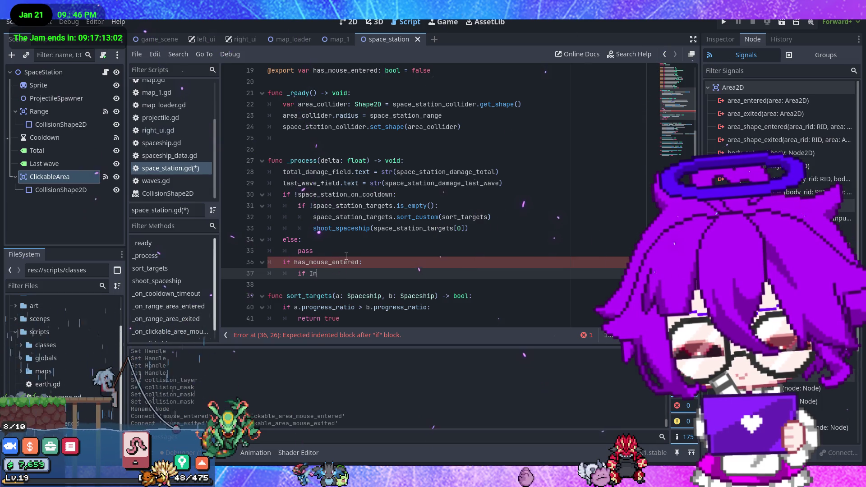
{"action": "type", "text": "po"}
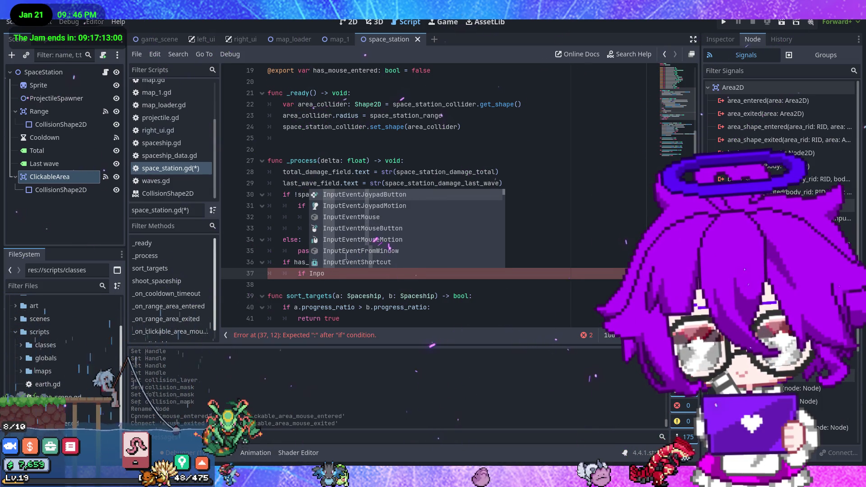
{"action": "key", "text": "BackSpace"}
{"action": "type", "text": "ut"}
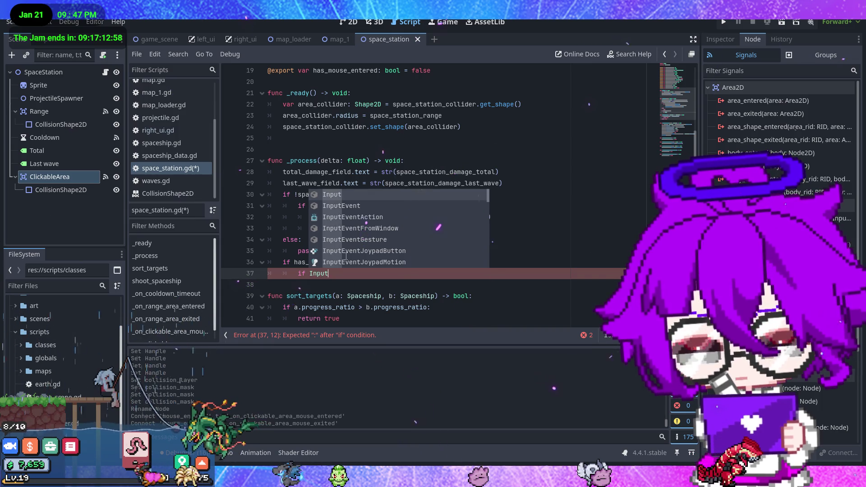
{"action": "type", "text": "."}
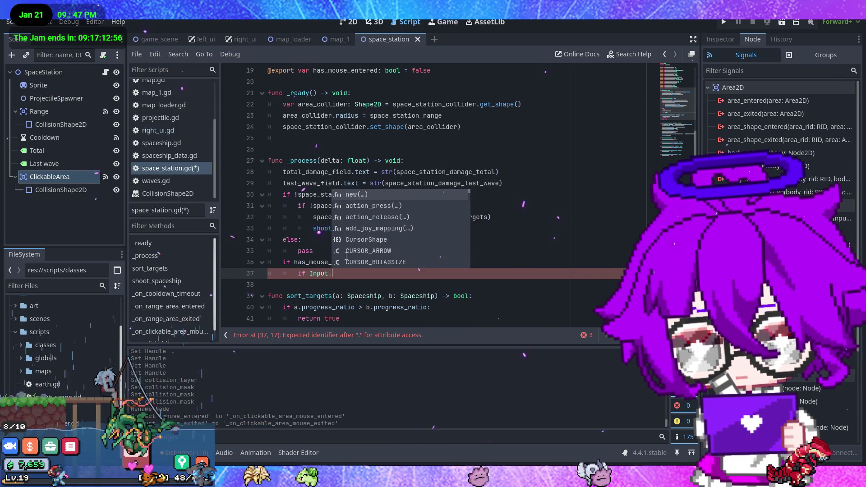
{"action": "type", "text": "is"}
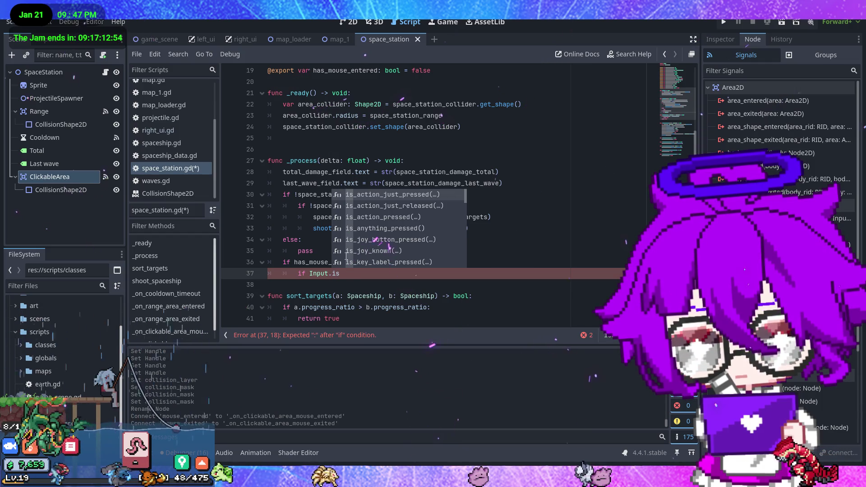
{"action": "key", "text": "Return"}
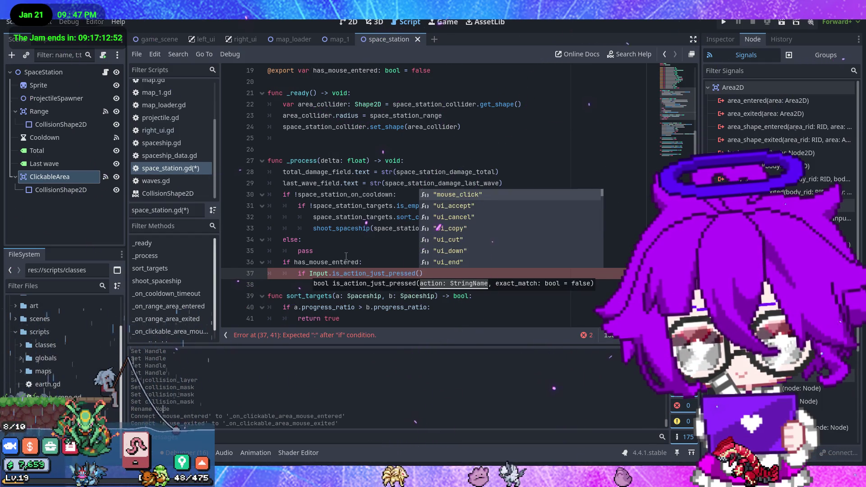
{"action": "key", "text": "Return"}
{"action": "type", "text": ":"}
{"action": "key", "text": "Return"}
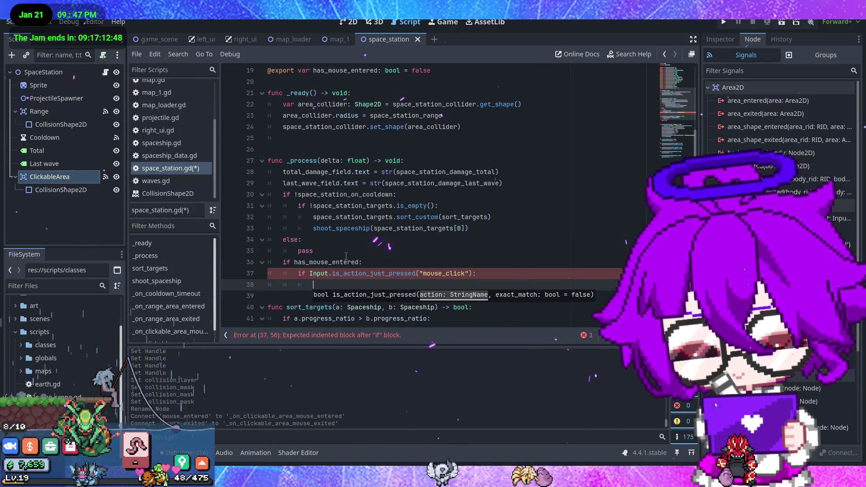
- Inside the click check, emit GlobalSignals.station_clicked.emit(self) and save space_station.gd
{"action": "type", "text": "ba"}
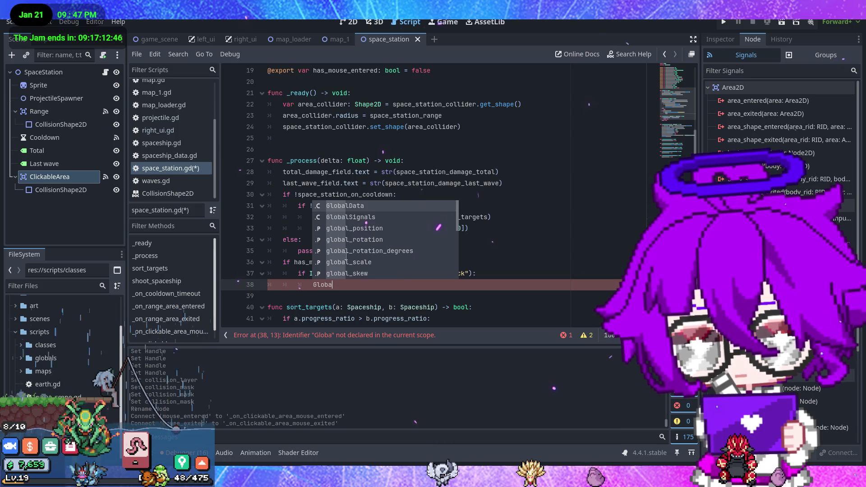
{"action": "key", "text": "Down"}
{"action": "key", "text": "Return"}
{"action": "type", "text": "."}
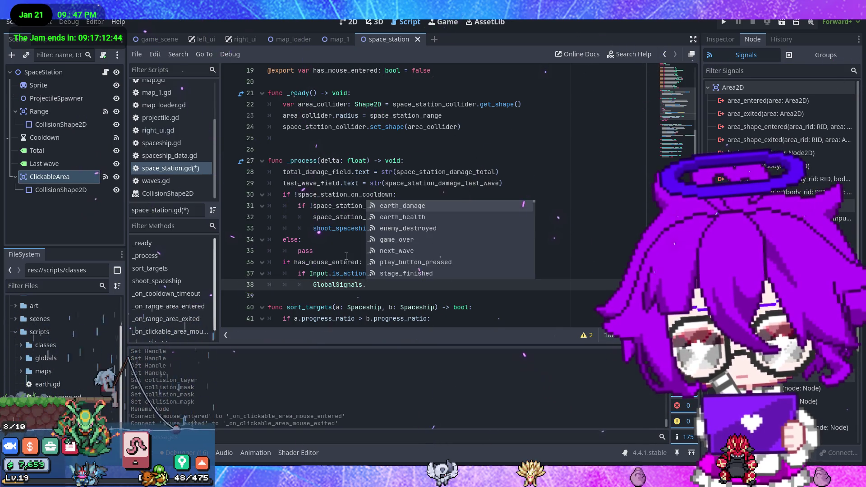
{"action": "key", "text": "Down"}
{"action": "key", "text": "Down"}
{"action": "key", "text": "Down"}
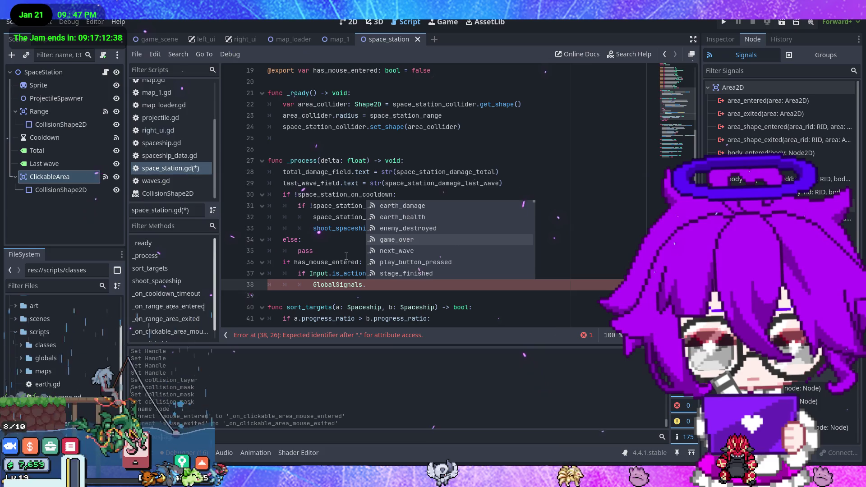
{"action": "key", "text": "Down"}
{"action": "key", "text": "Down"}
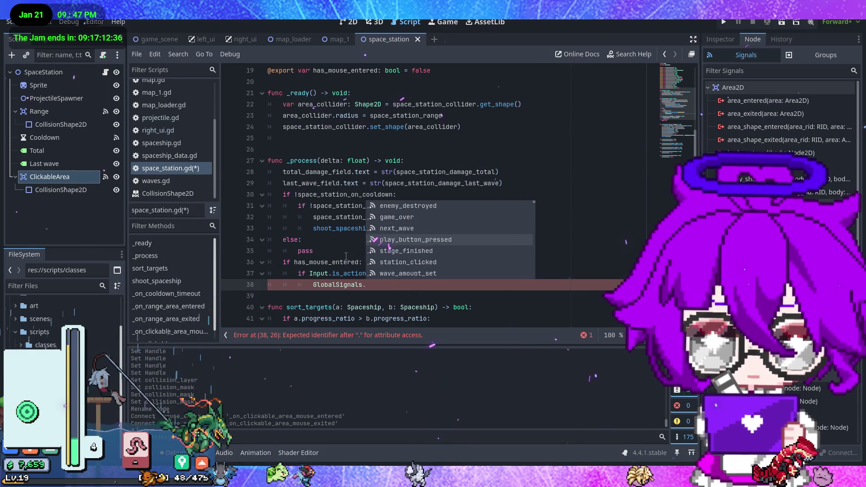
{"action": "key", "text": "Down"}
{"action": "key", "text": "Down"}
{"action": "key", "text": "Return"}
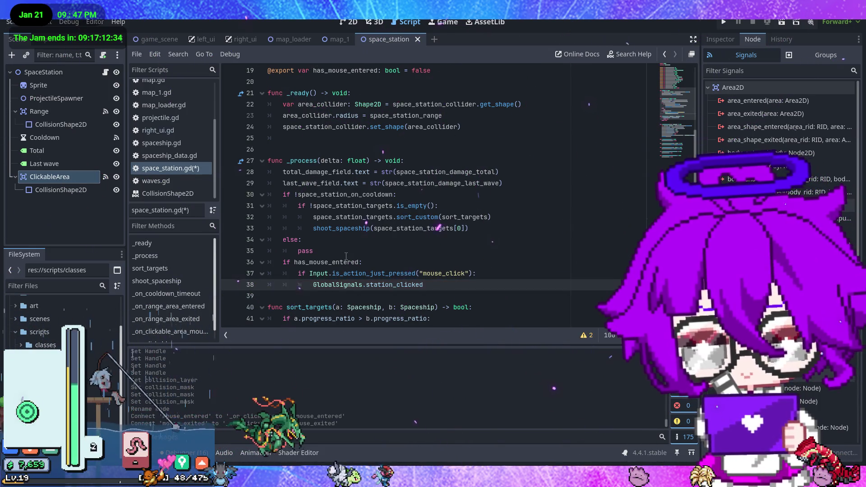
{"action": "type", "text": ".emit"}
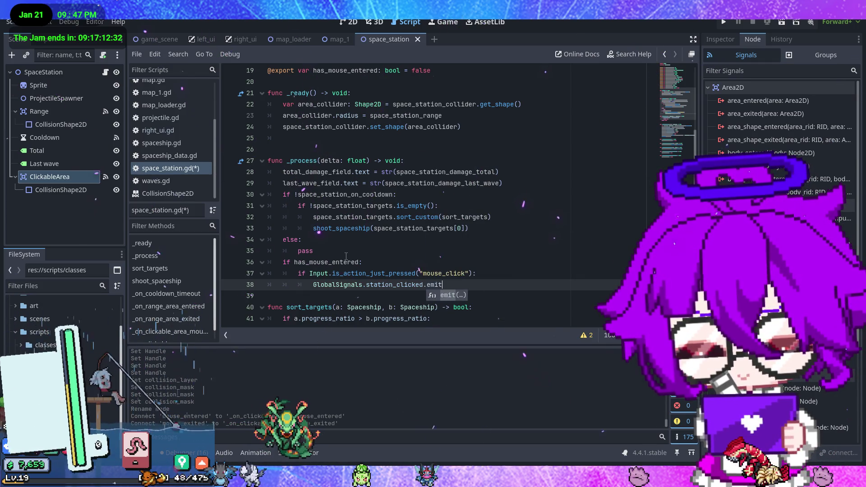
{"action": "type", "text": "(se"}
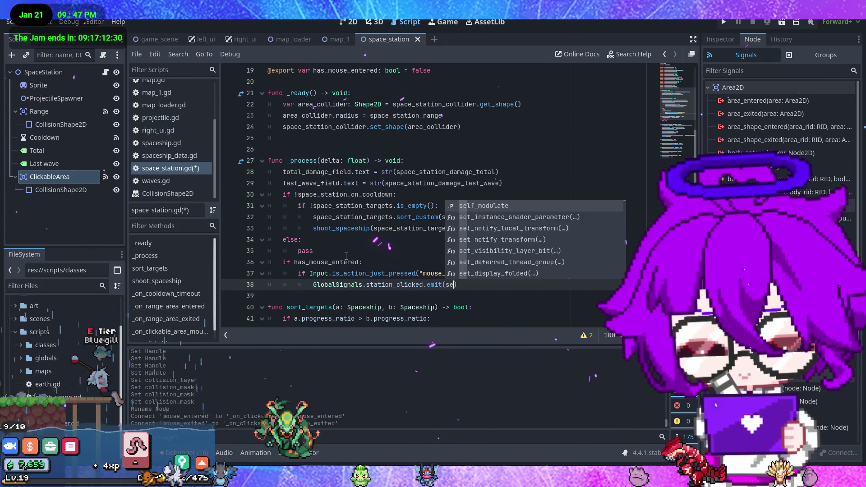
{"action": "type", "text": "lf)"}
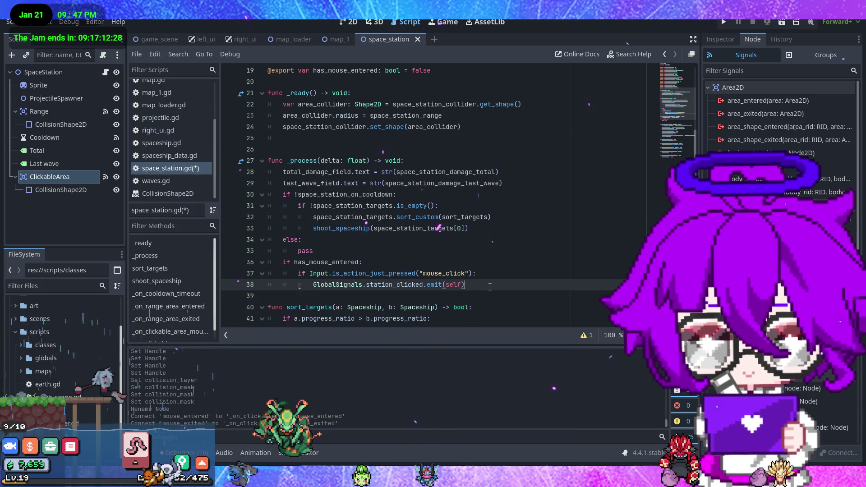
{"action": "key", "text": "ctrl+s"}
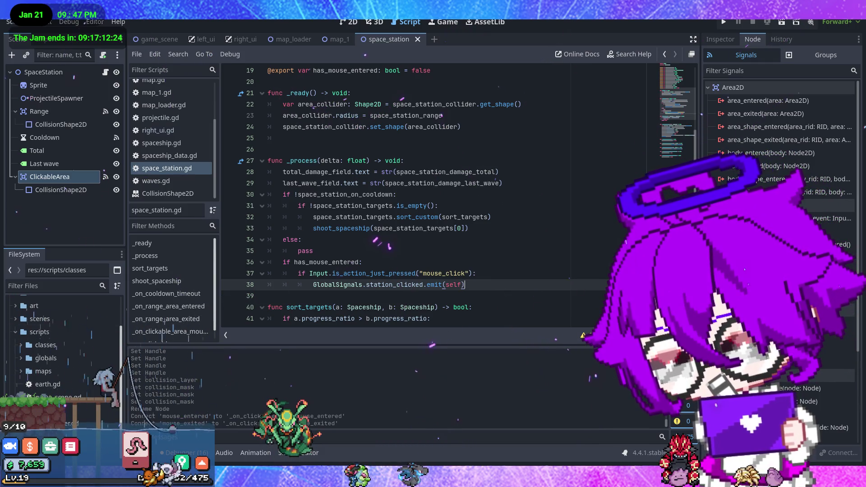
- Sell all caught fish from the My Fish inventory, then save space_station.gd again
{"action": "left_click", "coordinate": [10, 446]}
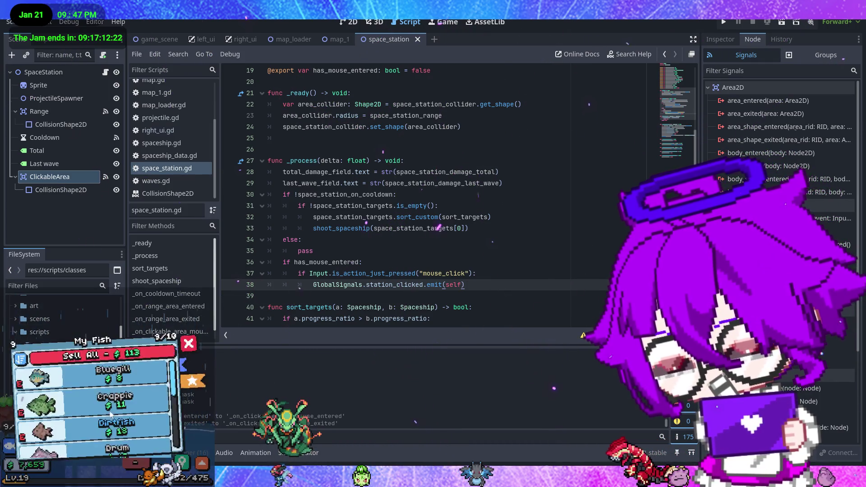
{"action": "left_click", "coordinate": [99, 354]}
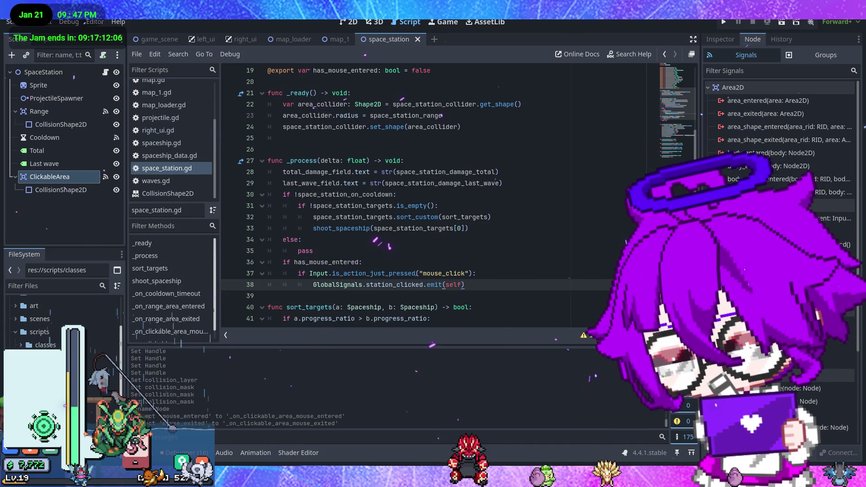
{"action": "left_click", "coordinate": [480, 279]}
{"action": "left_click", "coordinate": [492, 285]}
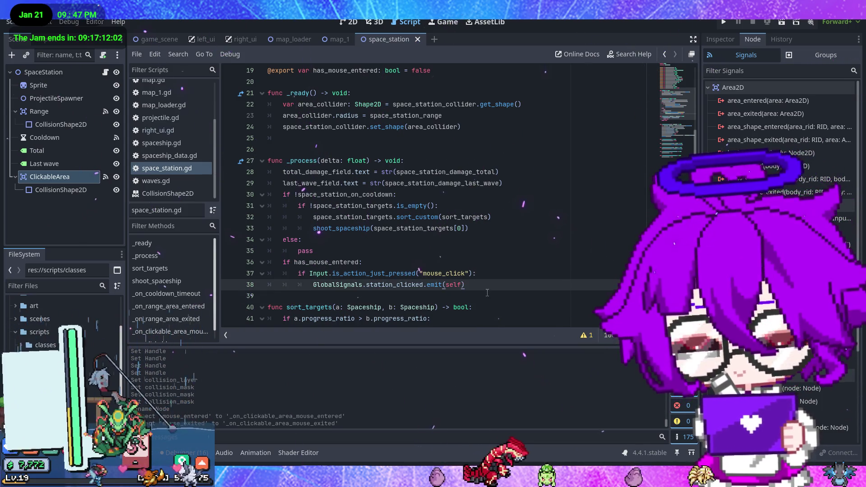
{"action": "key", "text": "ctrl+s"}
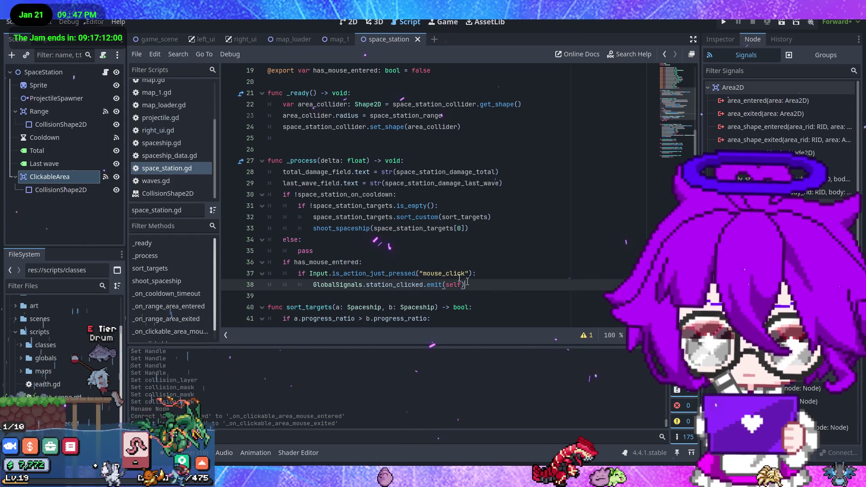
- In right_ui.gd's _ready, add a GlobalSignals.station_clicked.connect() call
{"action": "left_click", "coordinate": [167, 131]}
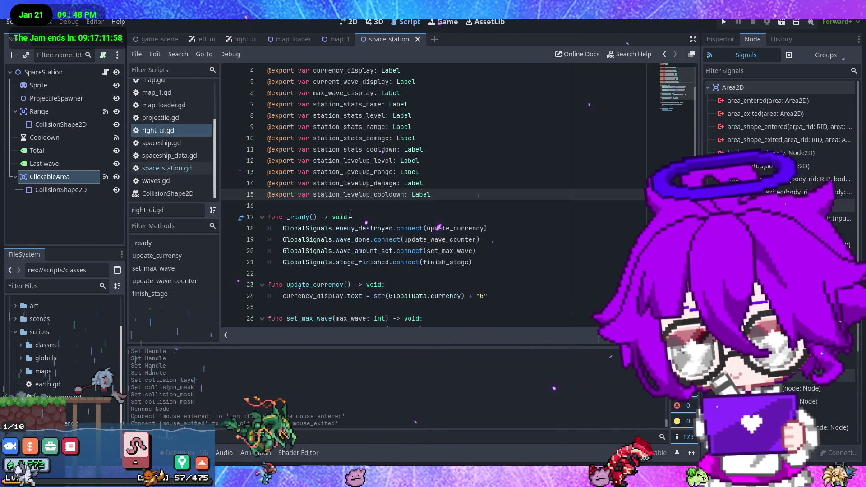
{"action": "left_click", "coordinate": [482, 261]}
{"action": "key", "text": "Return"}
{"action": "type", "text": "Globa"}
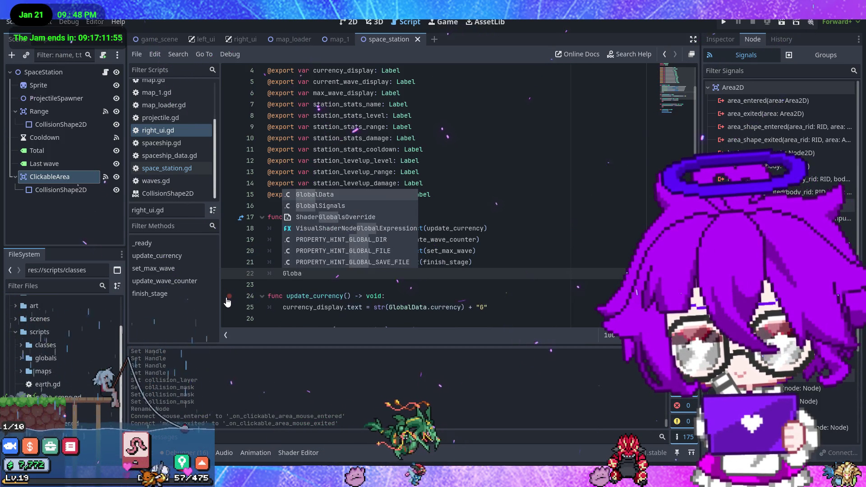
{"action": "key", "text": "Return"}
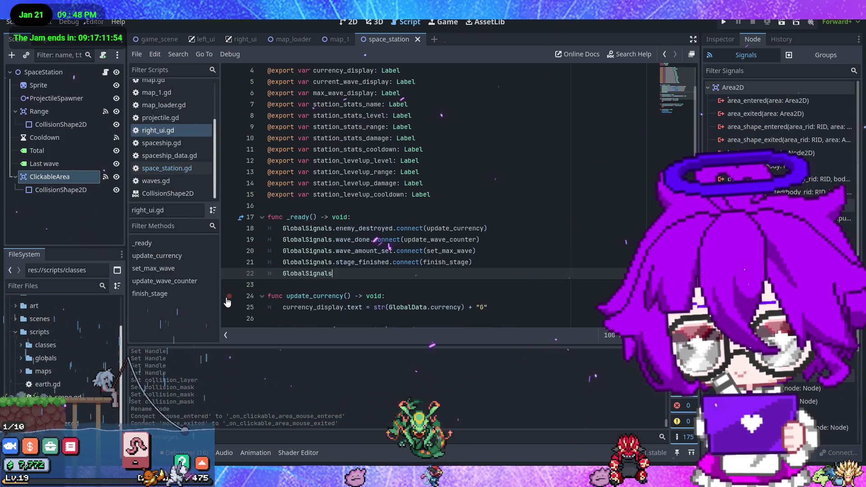
{"action": "type", "text": "."}
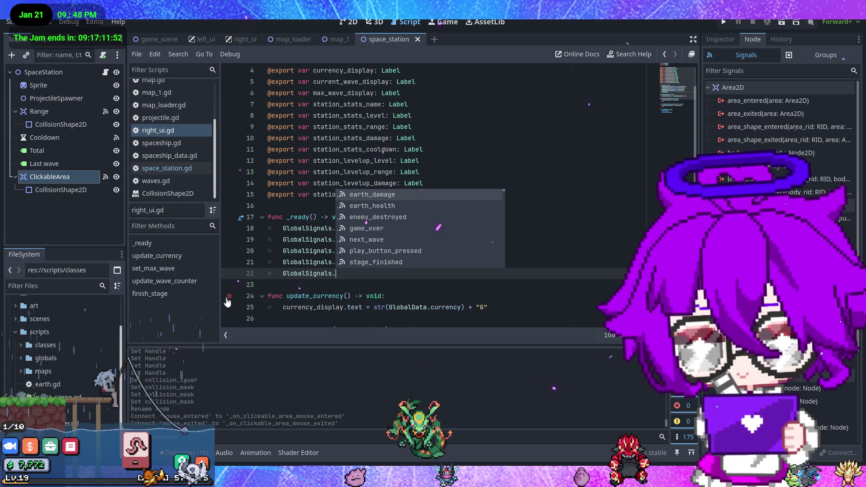
{"action": "key", "text": "Down"}
{"action": "key", "text": "Down"}
{"action": "key", "text": "Down"}
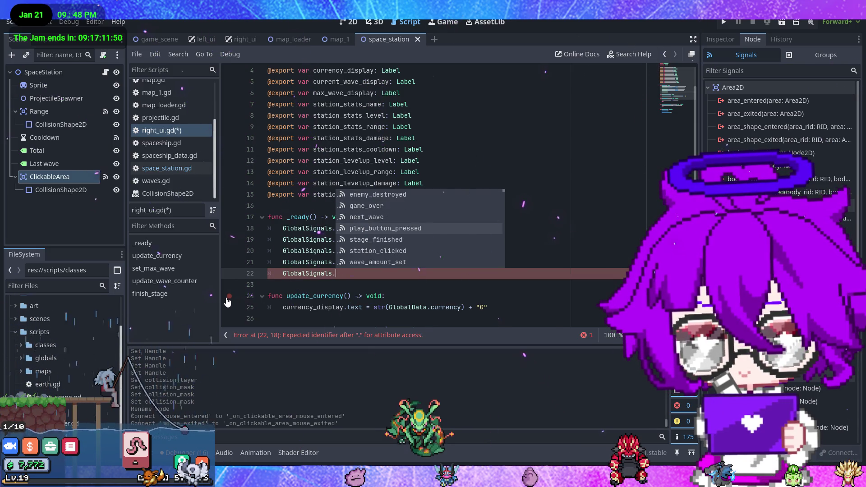
{"action": "key", "text": "Down"}
{"action": "key", "text": "Down"}
{"action": "key", "text": "Return"}
{"action": "type", "text": ".co"}
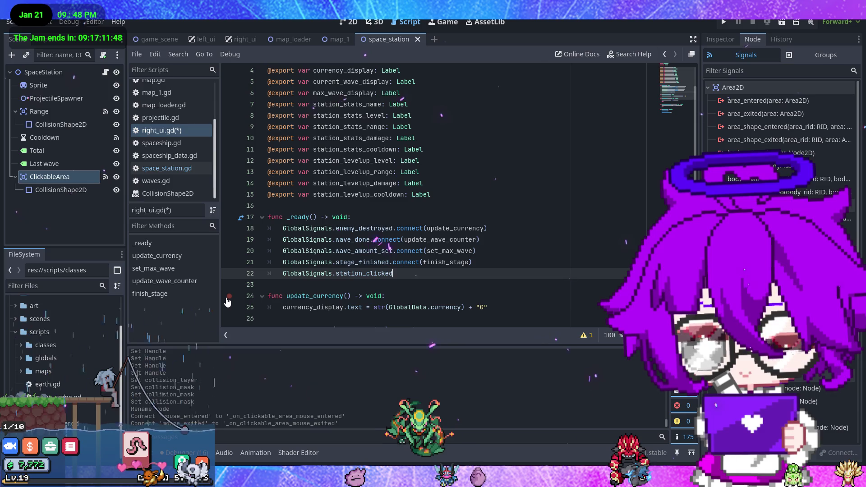
{"action": "key", "text": "Return"}
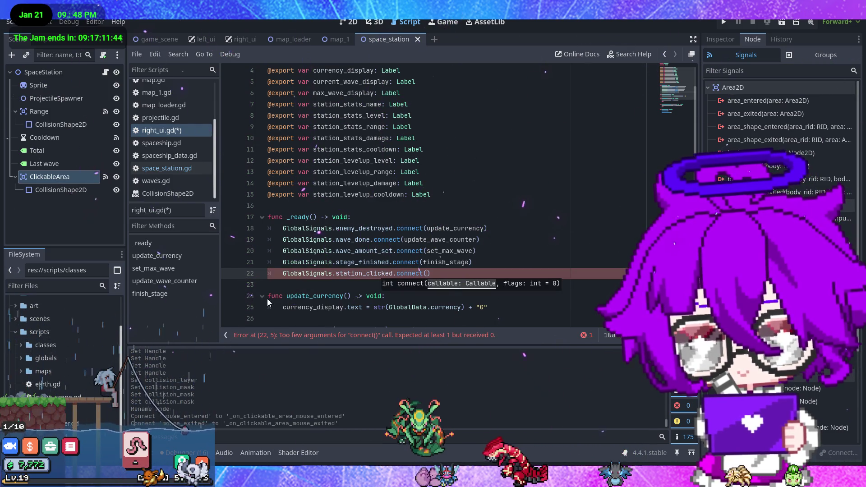
- Add a func prepare_level_up(station: SpaceStation) -> void stub after finish_stage and save
{"action": "scroll", "coordinate": [270, 297], "scroll_direction": "down", "scroll_amount": 3}
{"action": "scroll", "coordinate": [275, 298], "scroll_direction": "down", "scroll_amount": 2}
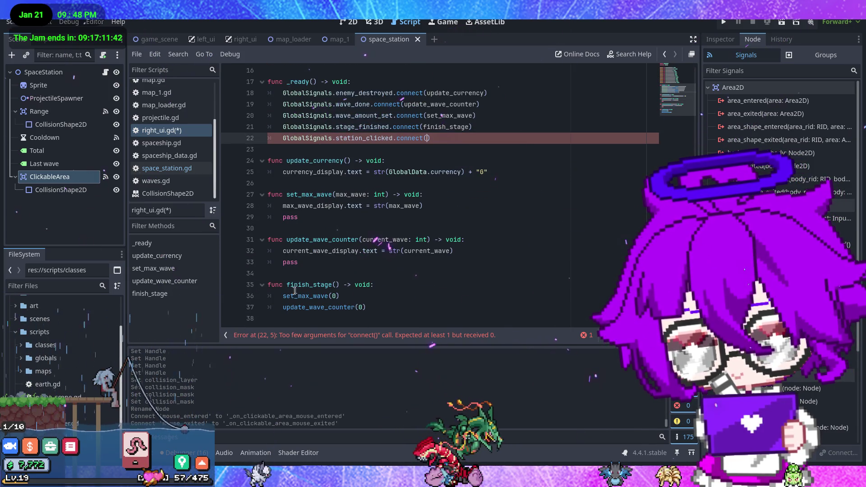
{"action": "left_click", "coordinate": [281, 317]}
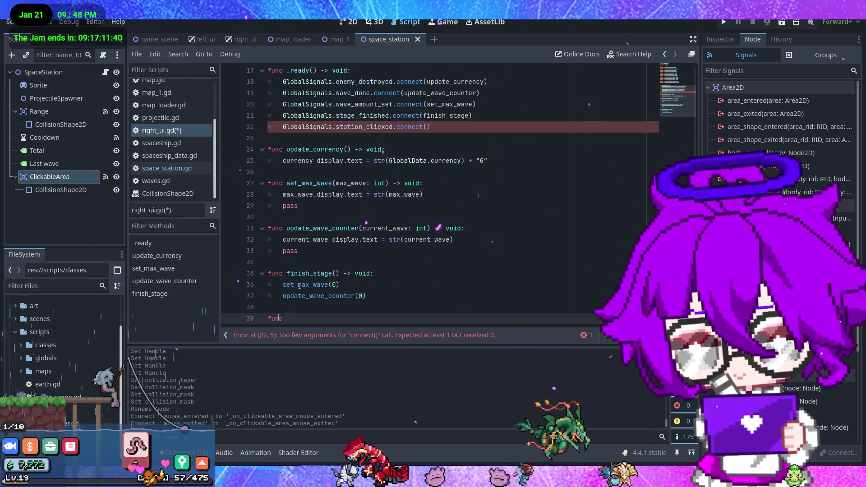
{"action": "key", "text": "Return"}
{"action": "type", "text": "func pre"}
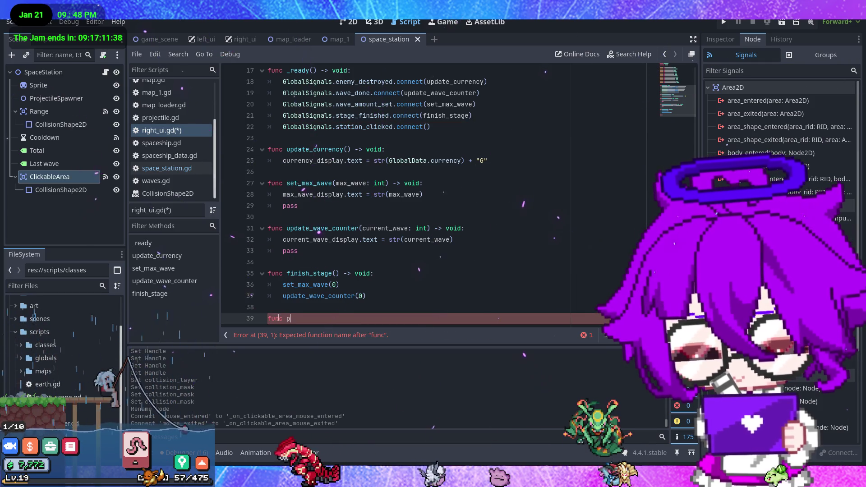
{"action": "type", "text": "pare_level_up"}
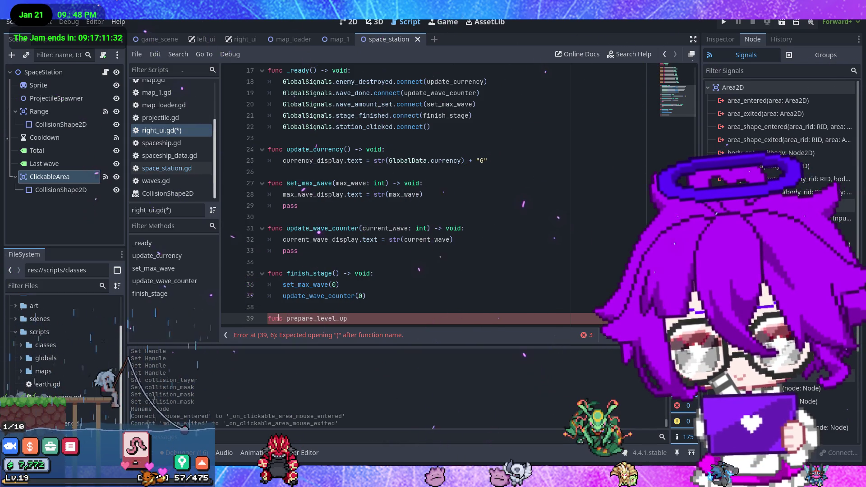
{"action": "type", "text": ") -> v"}
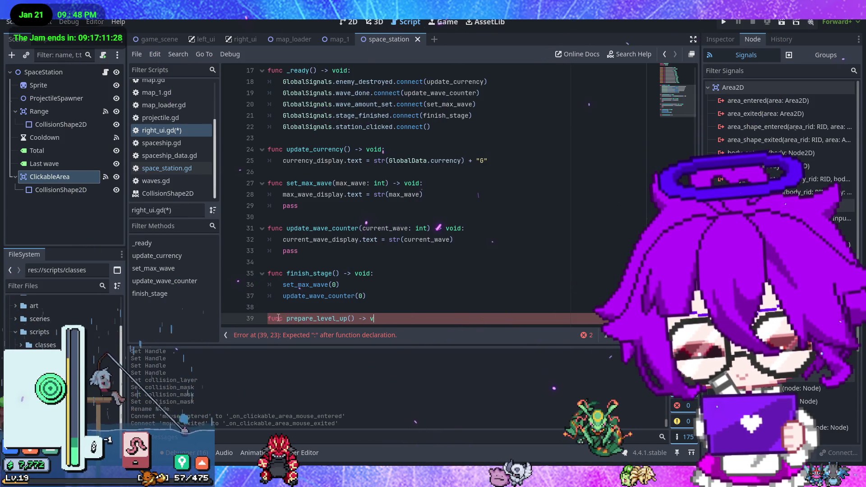
{"action": "type", "text": "oid:"}
{"action": "key", "text": "Return"}
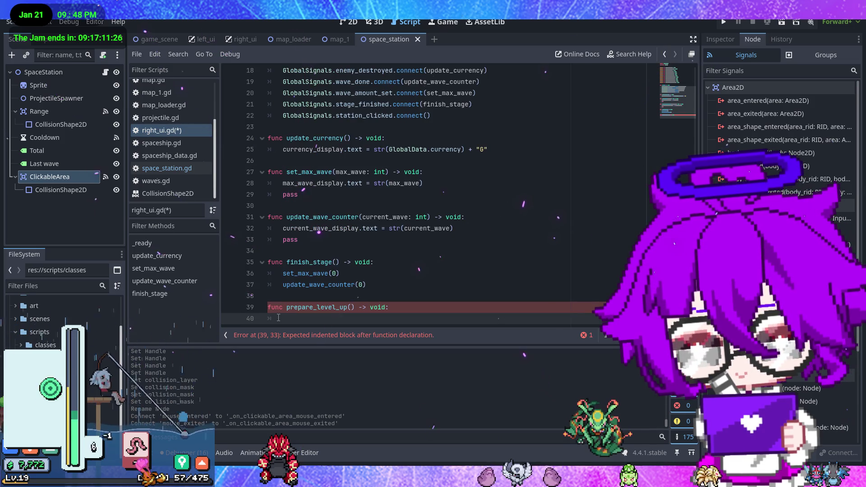
{"action": "left_click", "coordinate": [353, 308]}
{"action": "type", "text": "ss"}
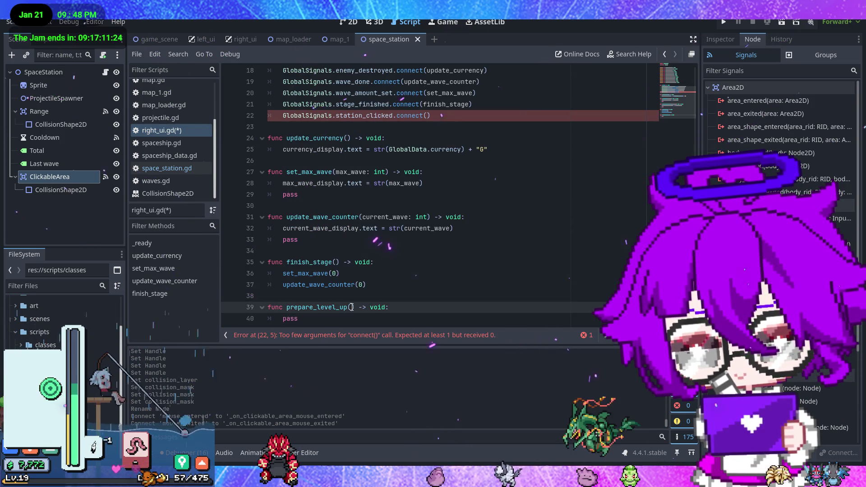
{"action": "type", "text": "tation: S"}
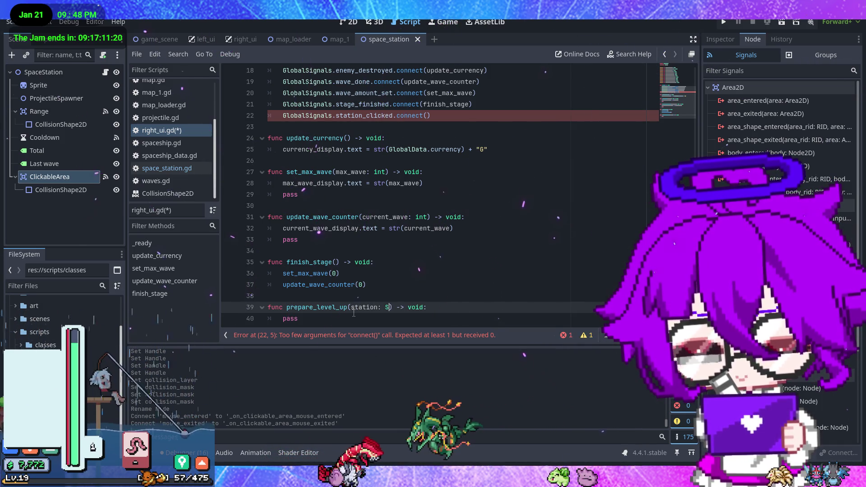
{"action": "type", "text": "pa"}
{"action": "key", "text": "Down"}
{"action": "key", "text": "Down"}
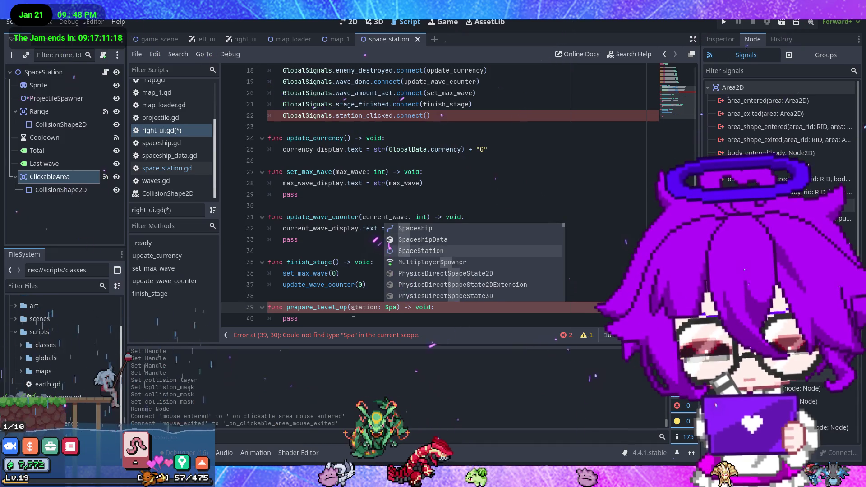
{"action": "key", "text": "Return"}
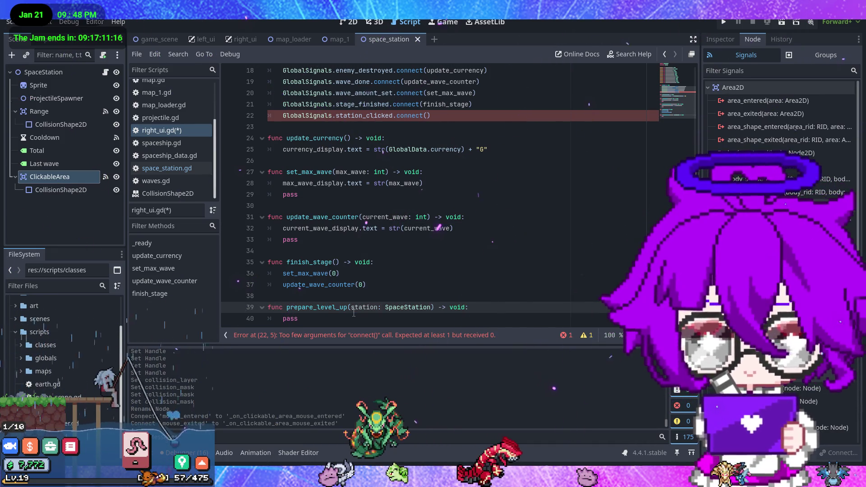
{"action": "key", "text": "ctrl+s"}
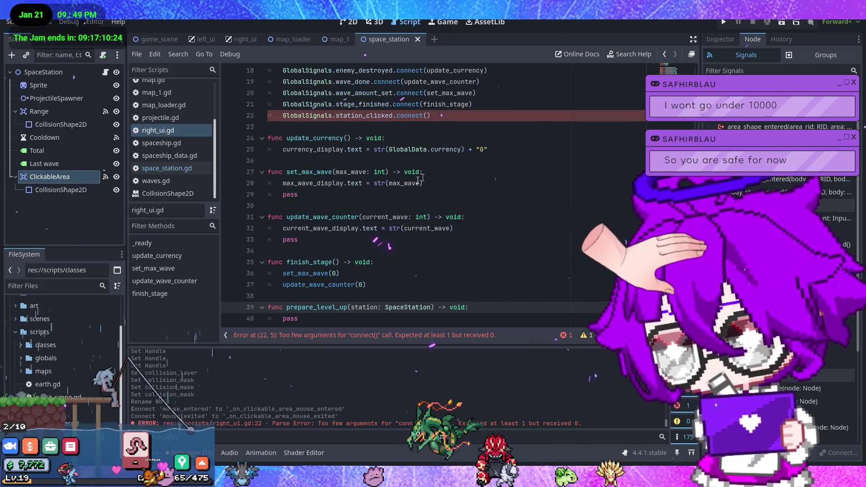
{"action": "left_click", "coordinate": [427, 118]}
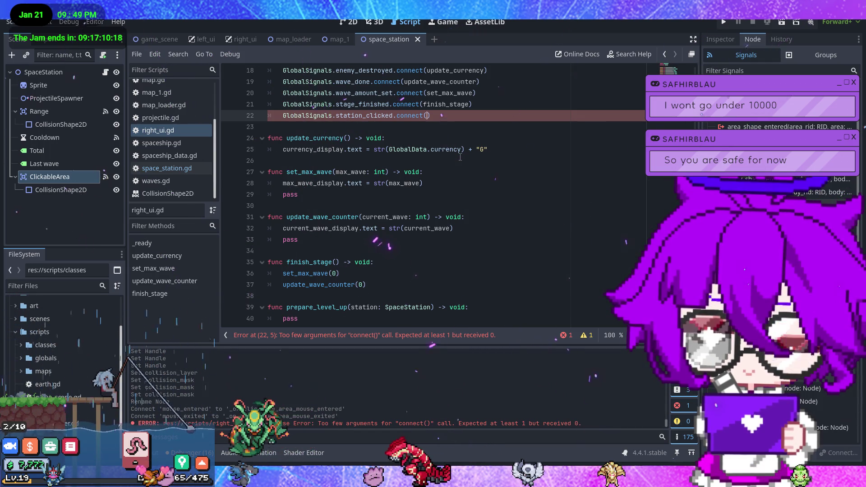
- Pass prepare_level_up into the station_clicked.connect() call, save, and move to the stub's pass line
{"action": "type", "text": "pre"}
{"action": "key", "text": "Return"}
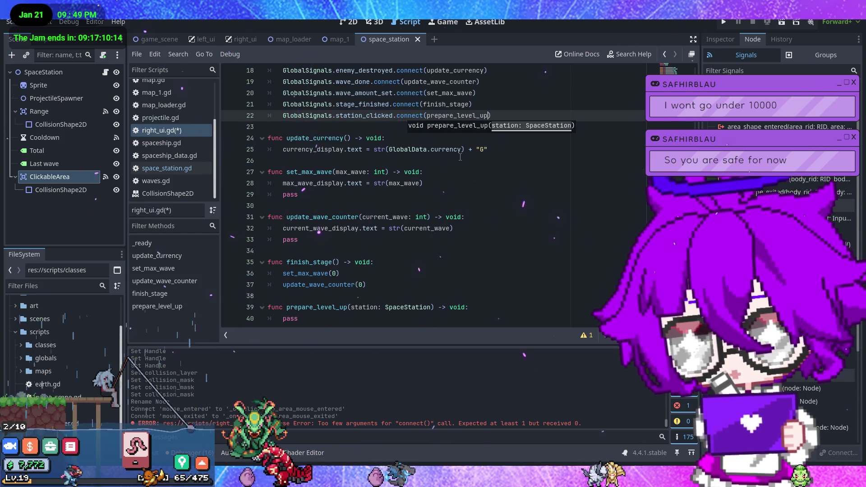
{"action": "key", "text": "ctrl+s"}
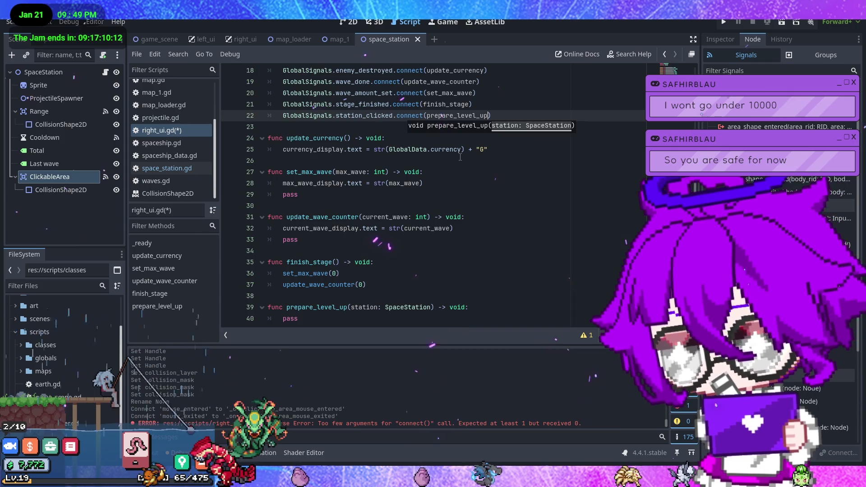
{"action": "left_click", "coordinate": [506, 116]}
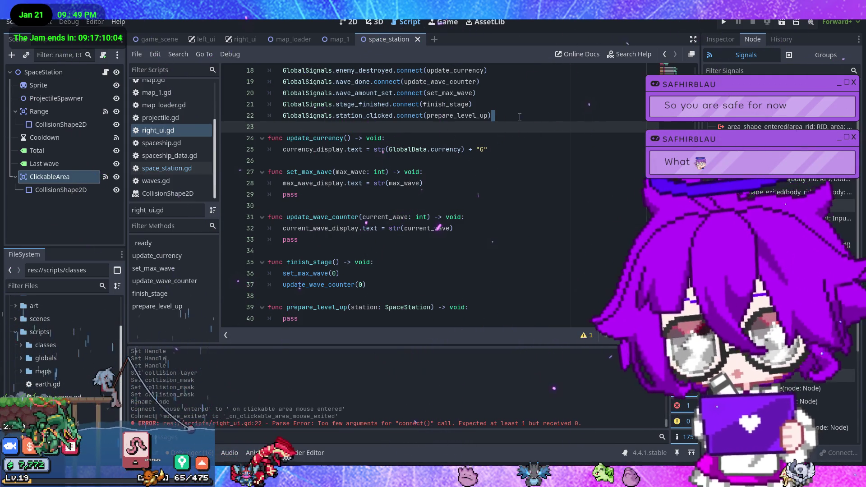
{"action": "key", "text": "Up"}
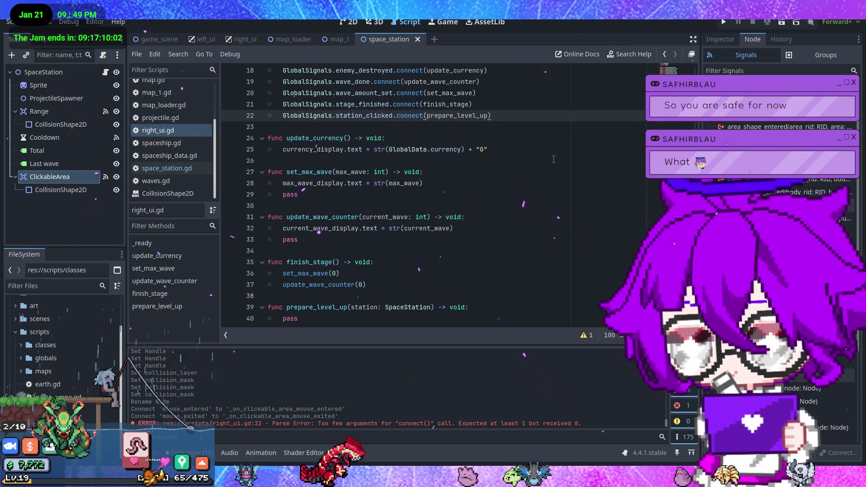
{"action": "scroll", "coordinate": [549, 222], "scroll_direction": "down", "scroll_amount": 1}
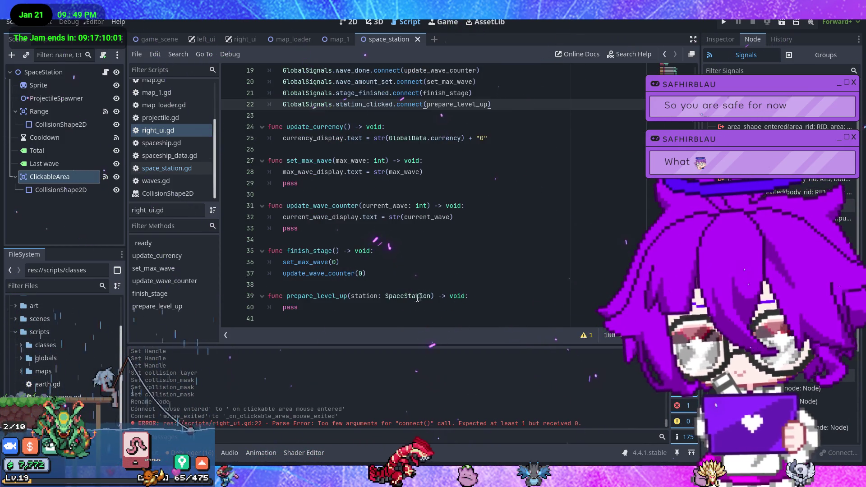
{"action": "left_click", "coordinate": [353, 308]}
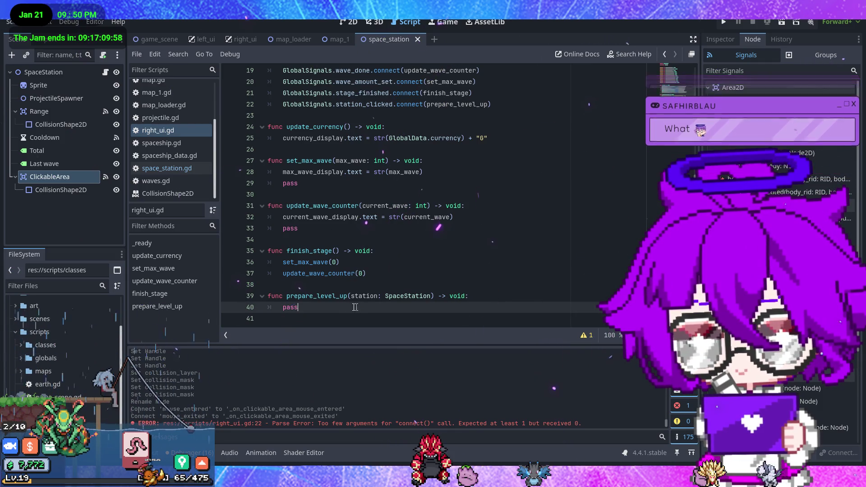
{"action": "scroll", "coordinate": [343, 308], "scroll_direction": "up", "scroll_amount": 4}
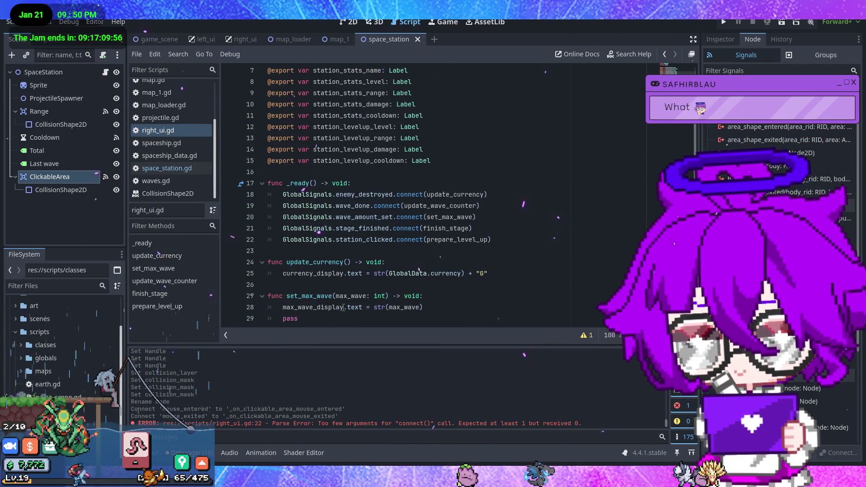
{"action": "scroll", "coordinate": [343, 308], "scroll_direction": "up", "scroll_amount": 2}
{"action": "scroll", "coordinate": [345, 304], "scroll_direction": "down", "scroll_amount": 6}
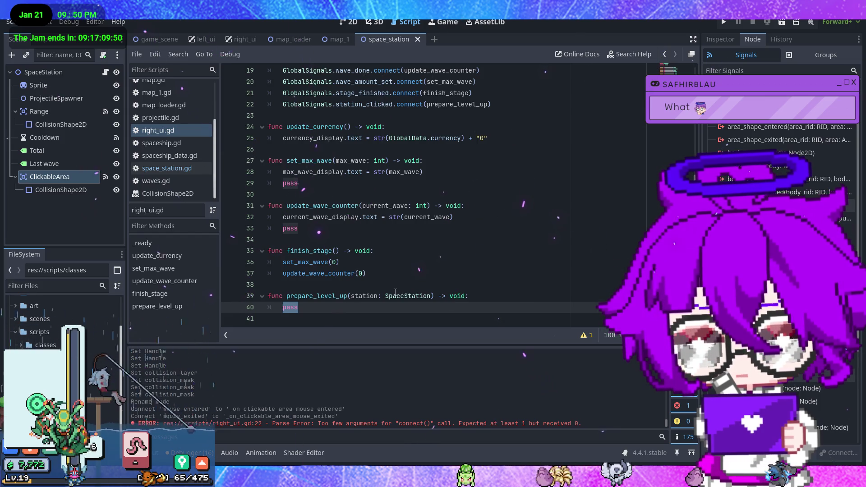
- In prepare_level_up, set station_stats_name.text to station.space_station_name
{"action": "type", "text": "spac"}
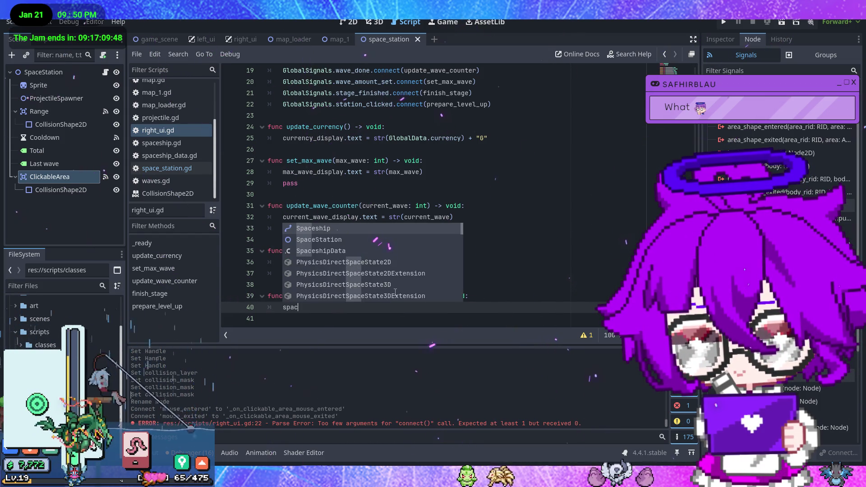
{"action": "key", "text": "BackSpace"}
{"action": "key", "text": "BackSpace"}
{"action": "key", "text": "BackSpace"}
{"action": "type", "text": "st"}
{"action": "key", "text": "BackSpace"}
{"action": "key", "text": "BackSpace"}
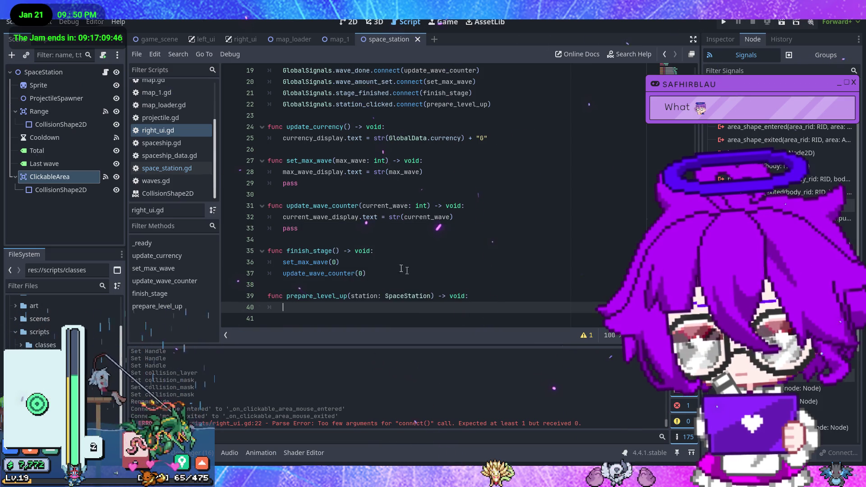
{"action": "scroll", "coordinate": [405, 270], "scroll_direction": "up", "scroll_amount": 6}
{"action": "scroll", "coordinate": [390, 264], "scroll_direction": "down", "scroll_amount": 6}
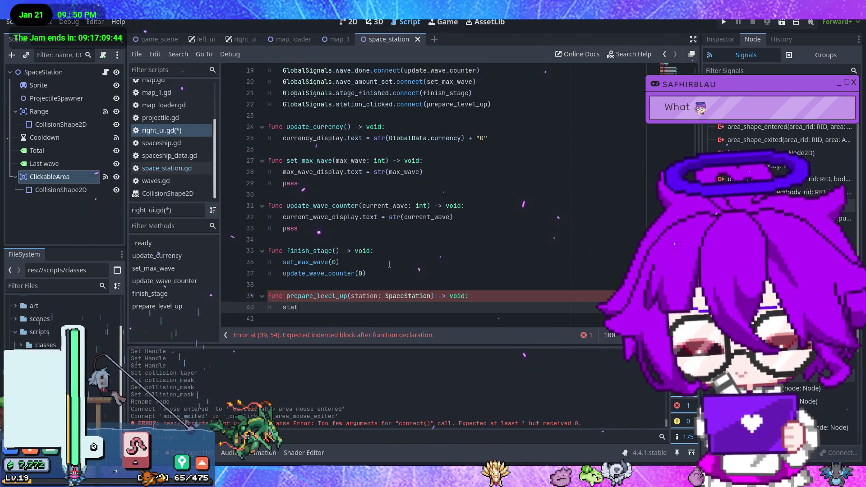
{"action": "type", "text": "ion"}
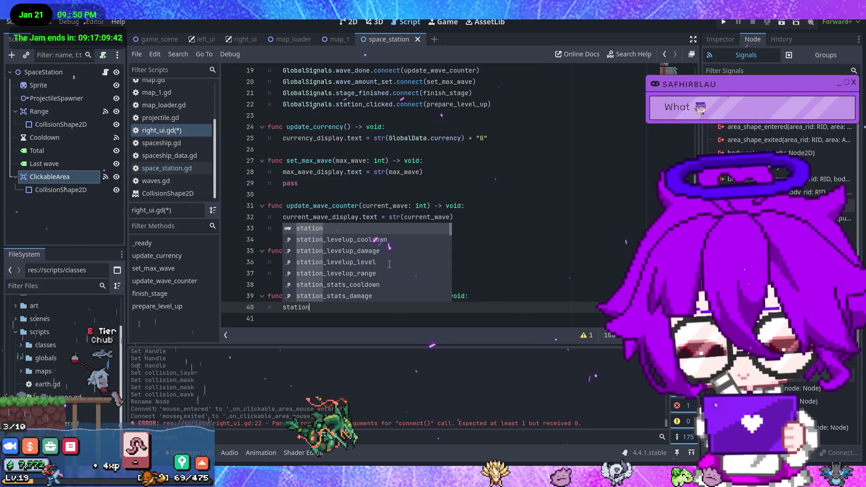
{"action": "type", "text": "_"}
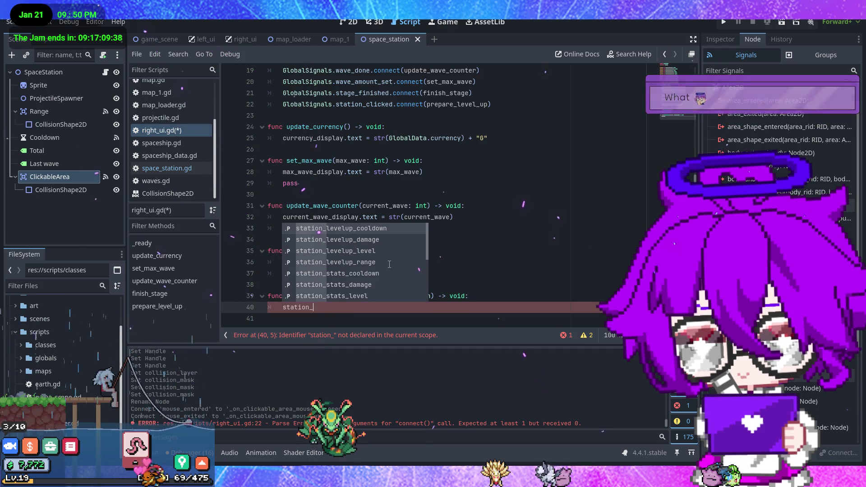
{"action": "type", "text": "stat"}
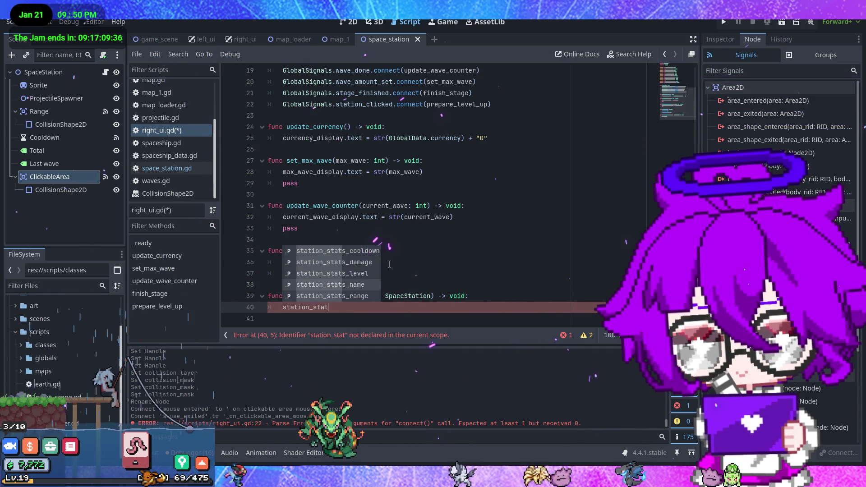
{"action": "key", "text": "Return"}
{"action": "type", "text": "."}
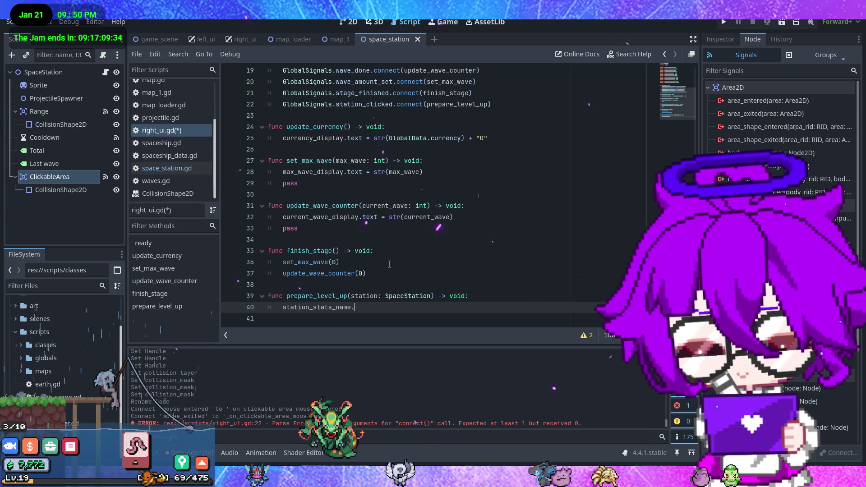
{"action": "type", "text": "text = station"}
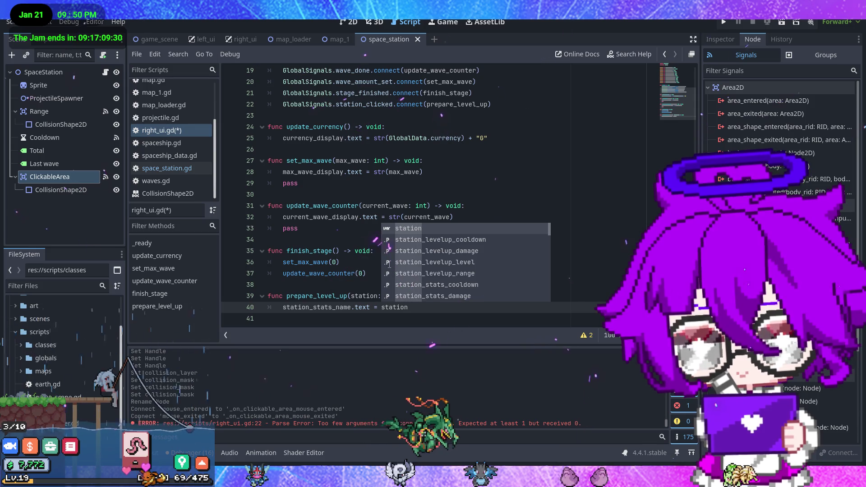
{"action": "type", "text": "."}
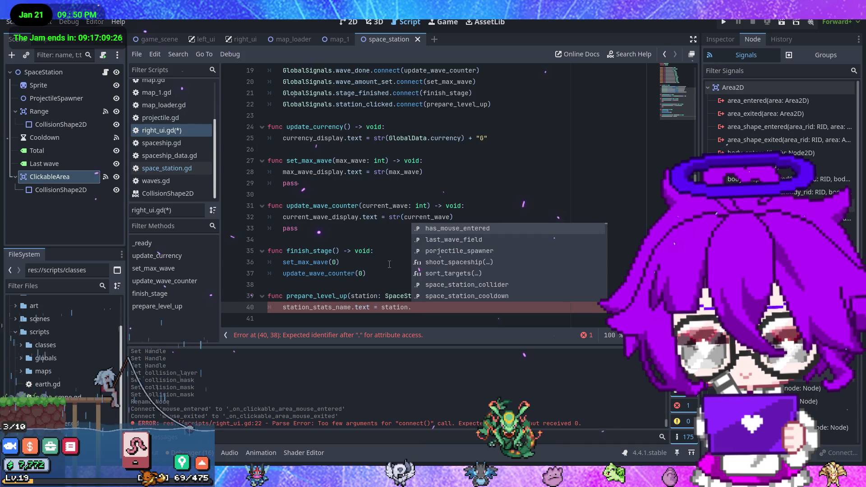
{"action": "type", "text": "space"}
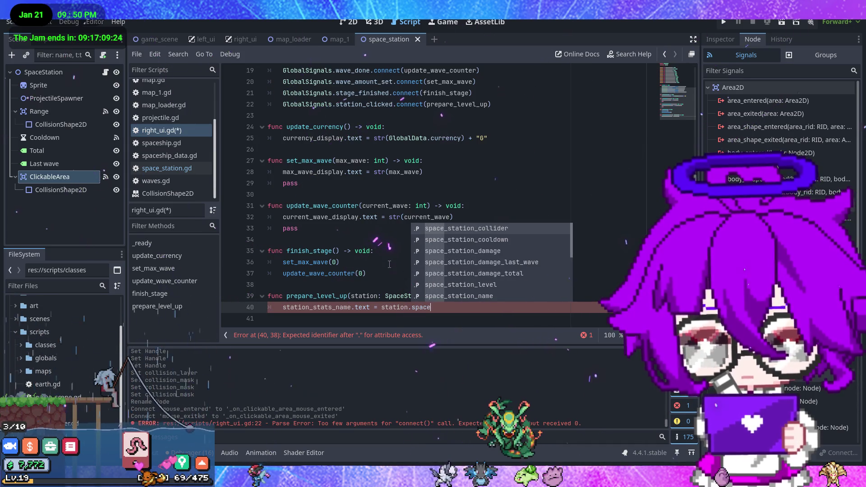
{"action": "key", "text": "Down"}
{"action": "key", "text": "Down"}
{"action": "key", "text": "Down"}
{"action": "key", "text": "Return"}
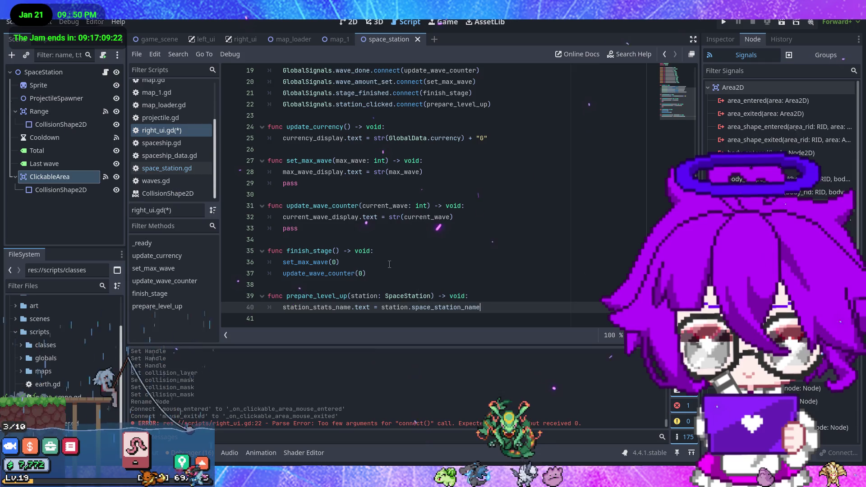
{"action": "key", "text": "Return"}
- Add a line setting station_stats_cooldown.text to station.space_station_speed
{"action": "type", "text": "s"}
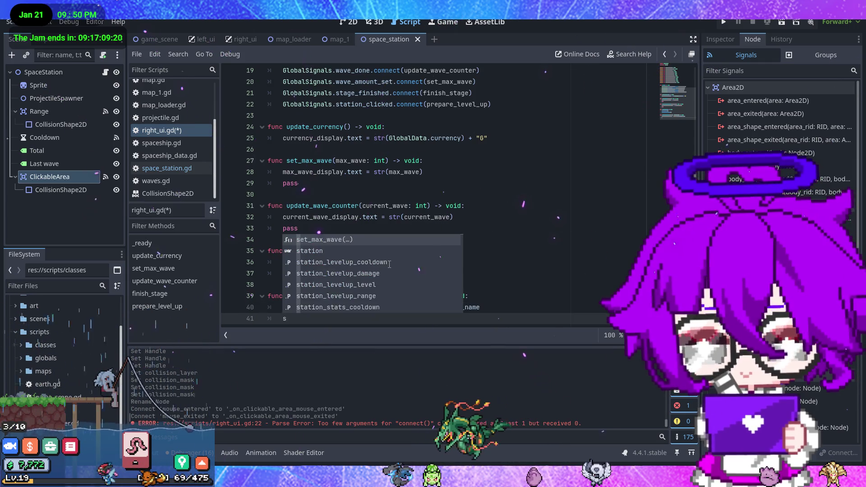
{"action": "type", "text": "tation"}
{"action": "key", "text": "Escape"}
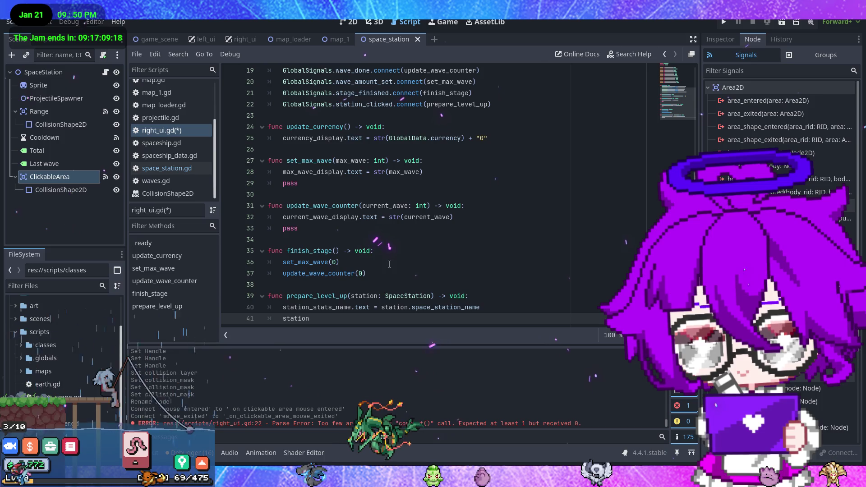
{"action": "type", "text": "_st"}
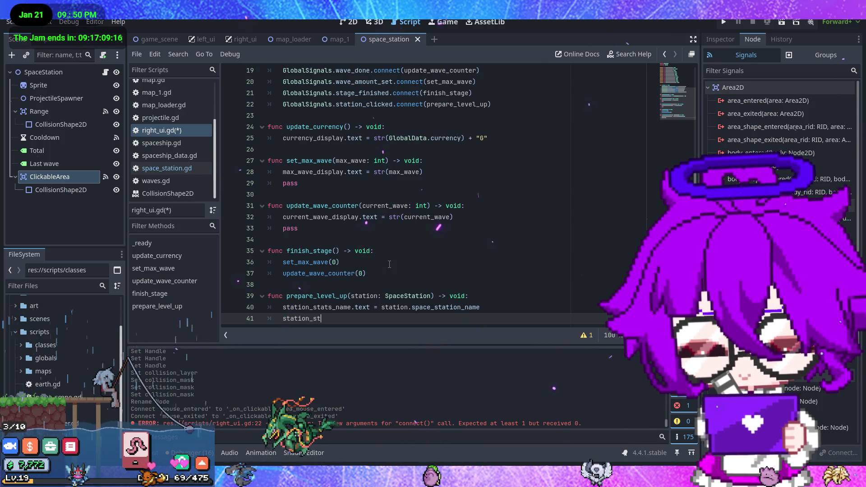
{"action": "type", "text": "ats"}
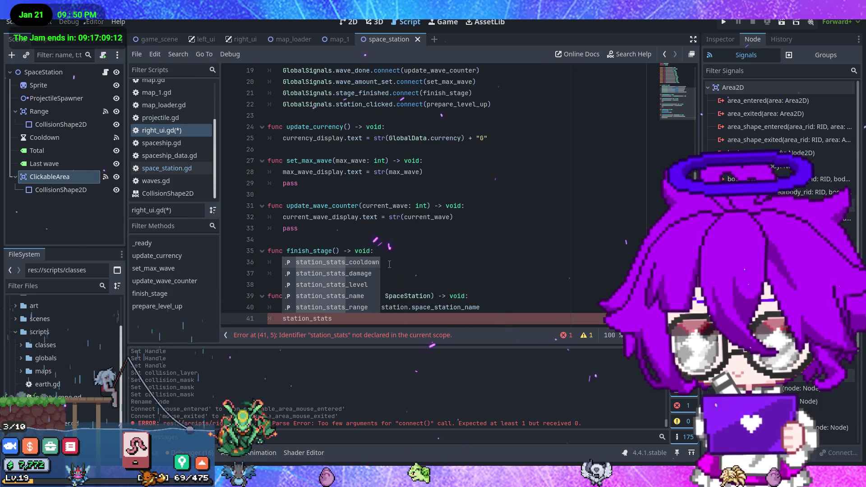
{"action": "key", "text": "Return"}
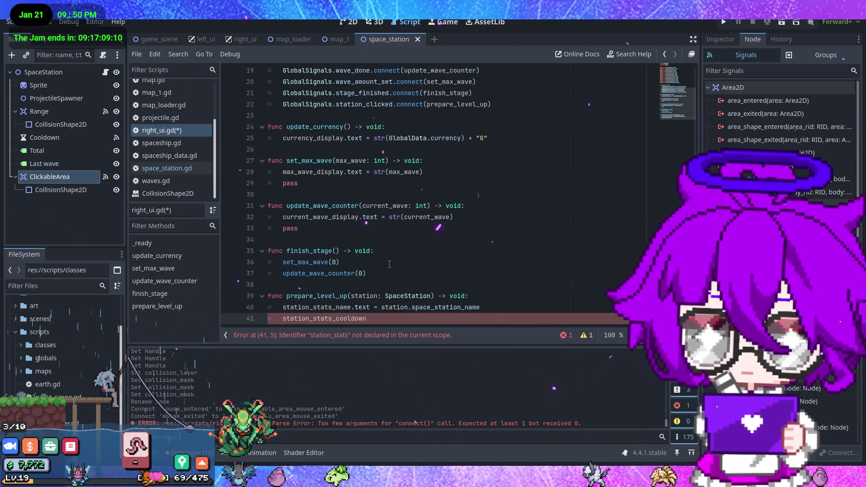
{"action": "type", "text": "."}
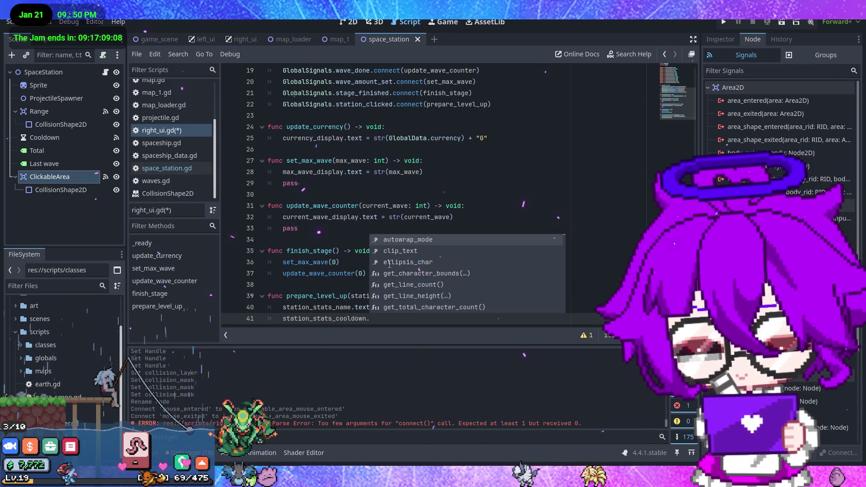
{"action": "type", "text": "text = "}
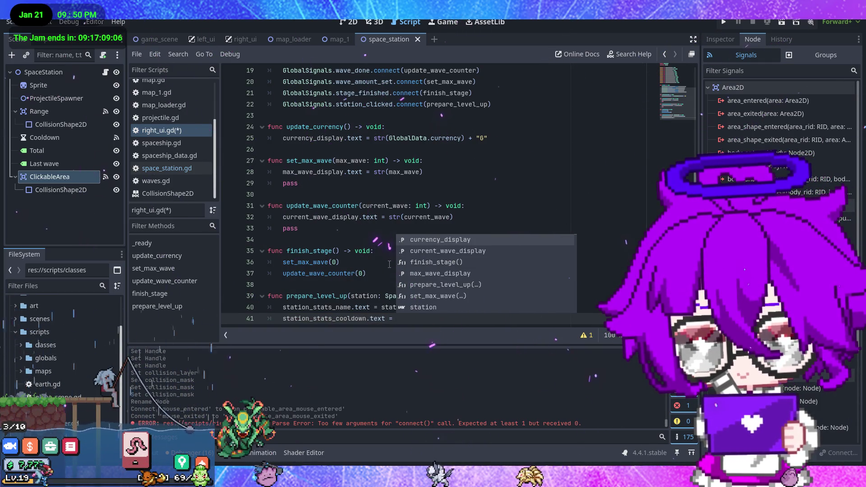
{"action": "type", "text": "stat"}
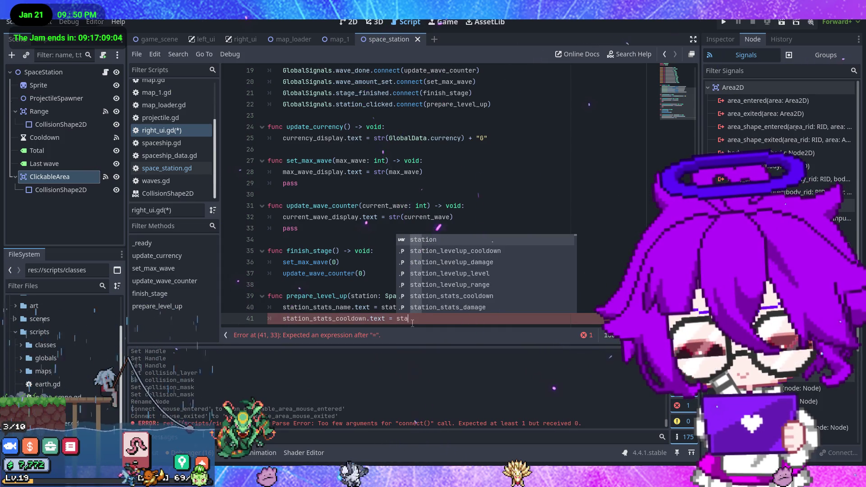
{"action": "key", "text": "Return"}
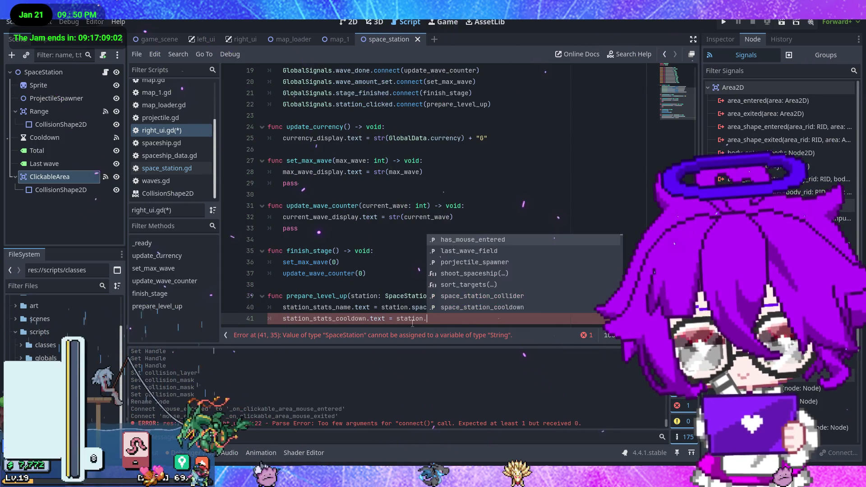
{"action": "type", "text": ".spsc"}
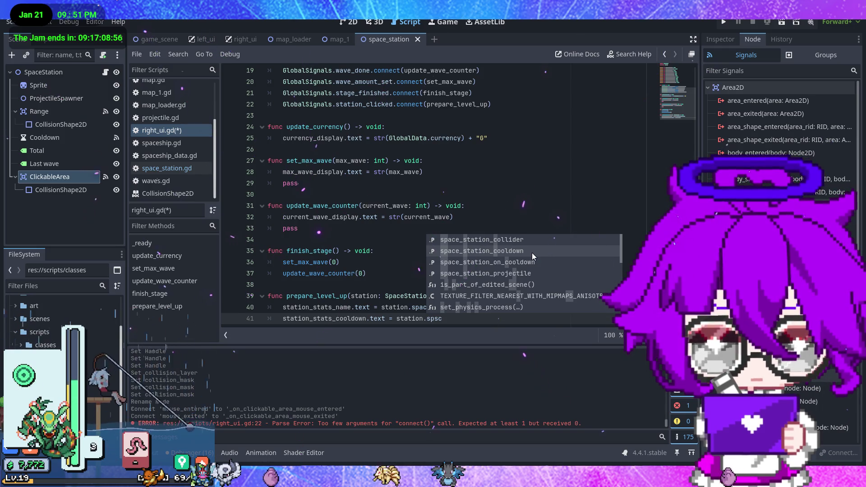
{"action": "scroll", "coordinate": [532, 253], "scroll_direction": "down", "scroll_amount": 10}
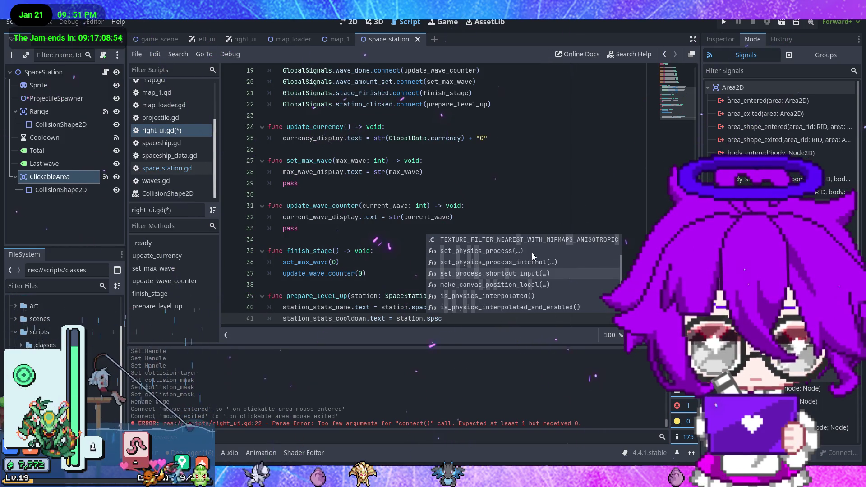
{"action": "scroll", "coordinate": [532, 253], "scroll_direction": "up", "scroll_amount": 5}
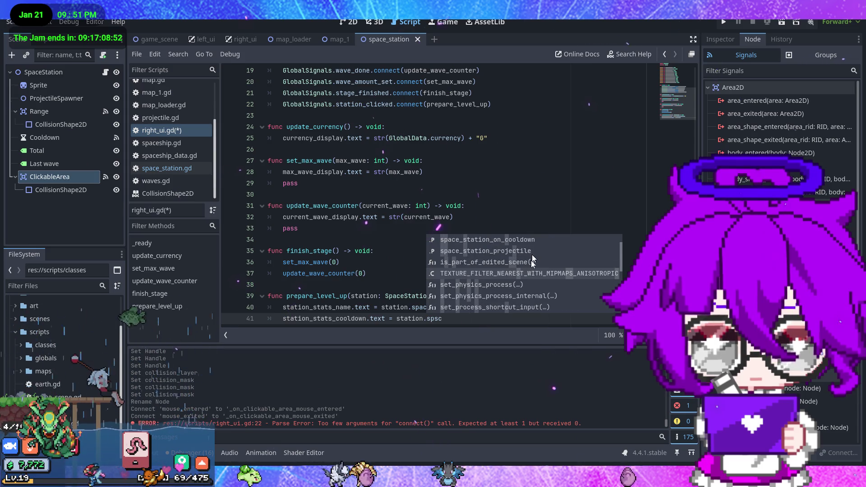
{"action": "left_click", "coordinate": [487, 318]}
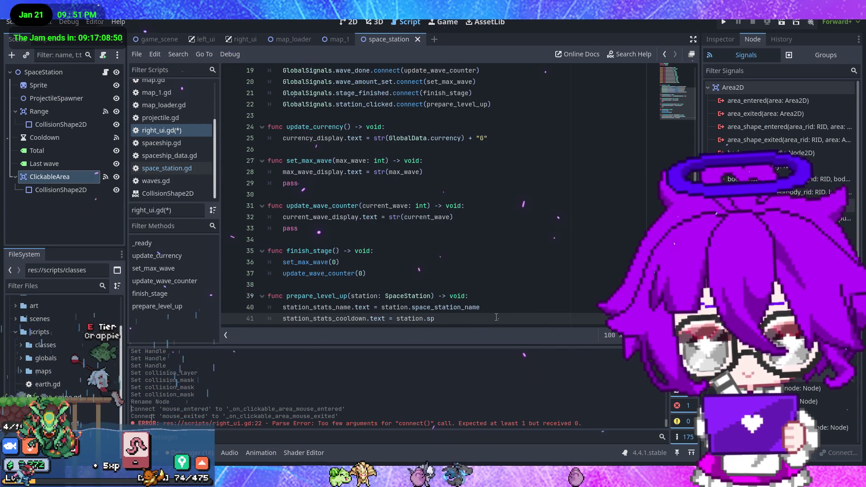
{"action": "key", "text": "ctrl+space"}
{"action": "type", "text": "_station"}
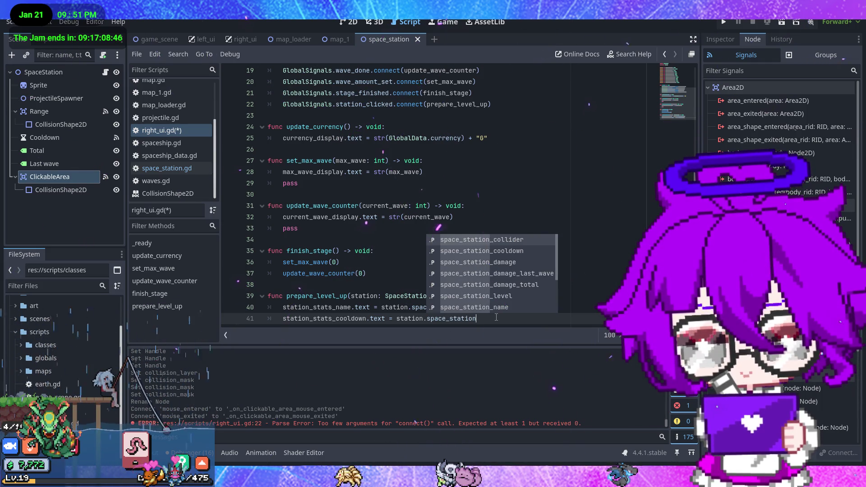
{"action": "type", "text": "_speed"}
{"action": "key", "text": "Return"}
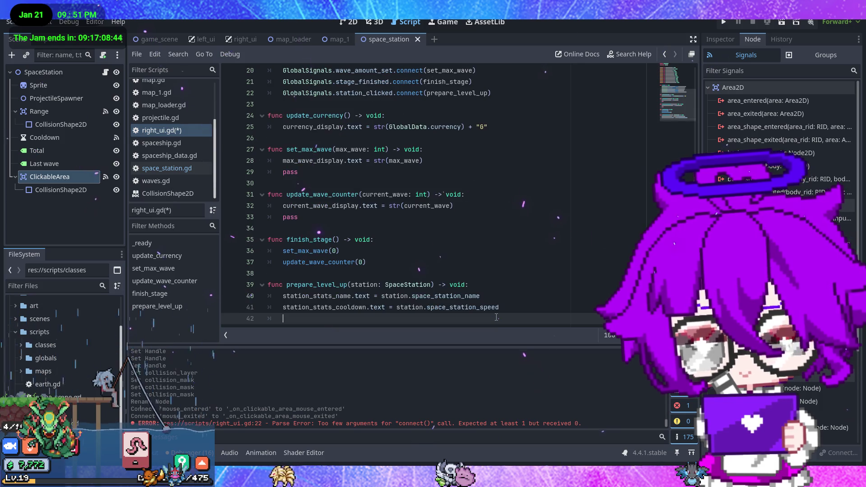